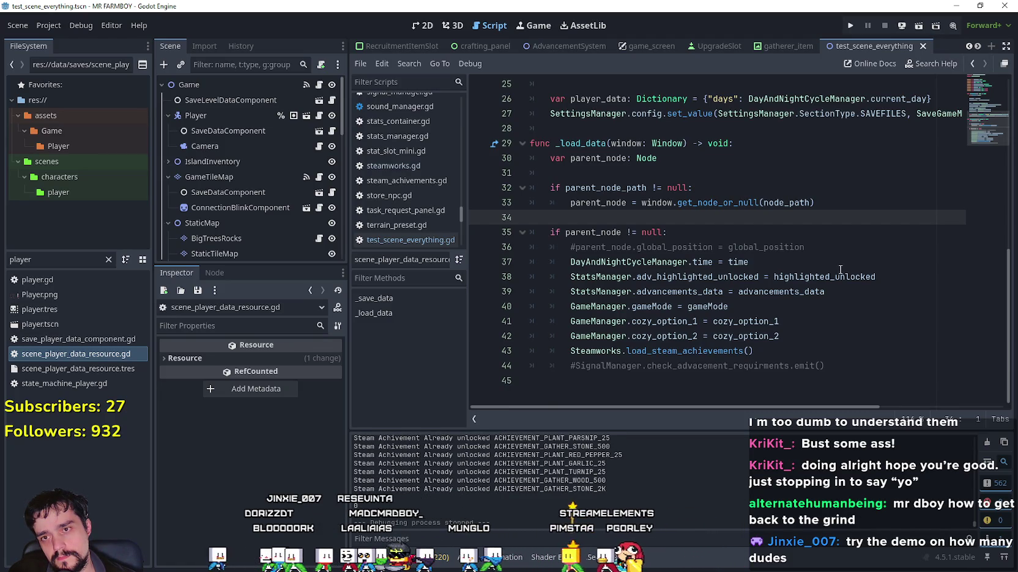
Delete the stray indentation on blank line 25 of the save/load script
click(730, 143)
scroll(670, 201, up, 3)
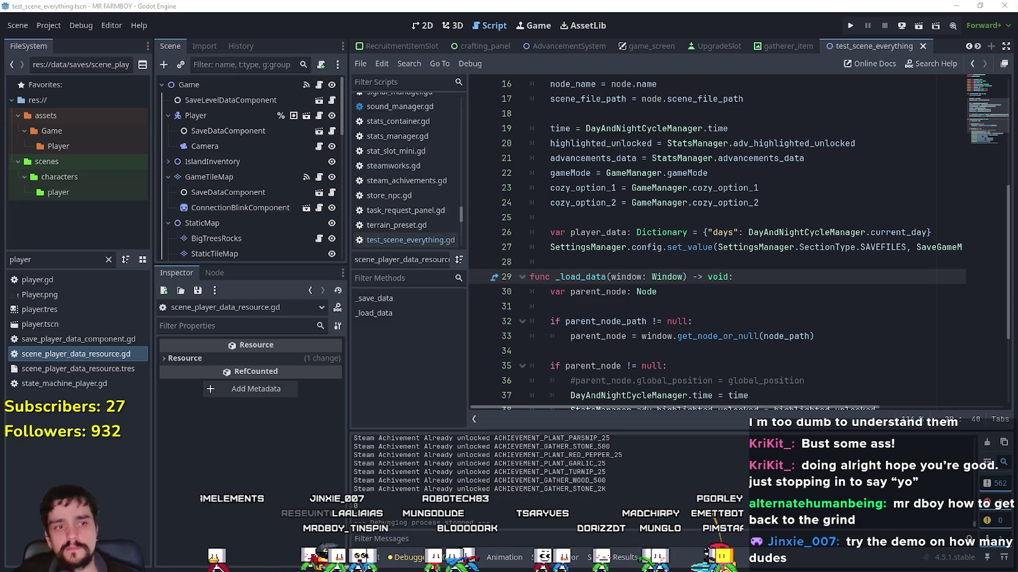
click(769, 207)
key(Down)
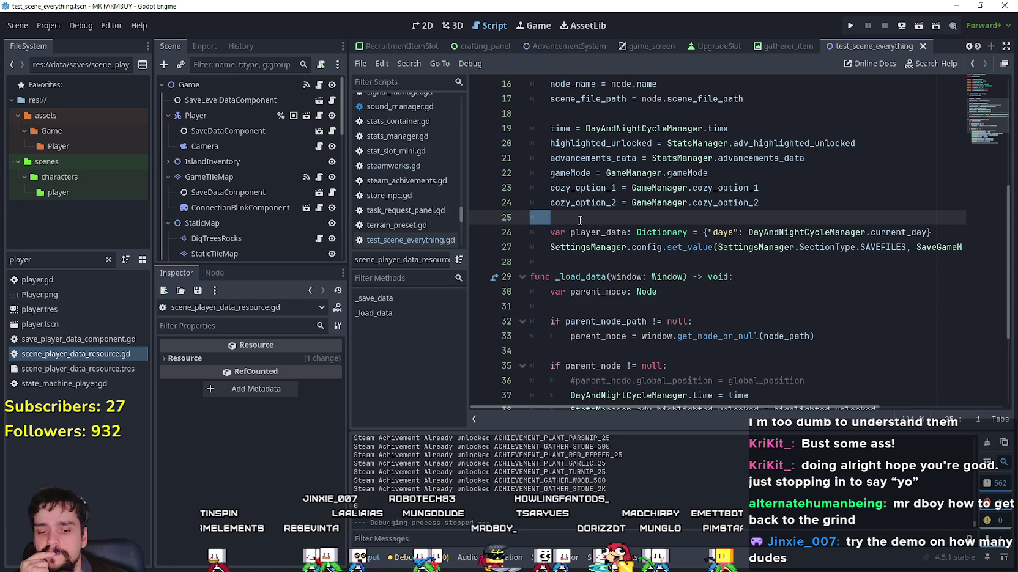
key(BackSpace)
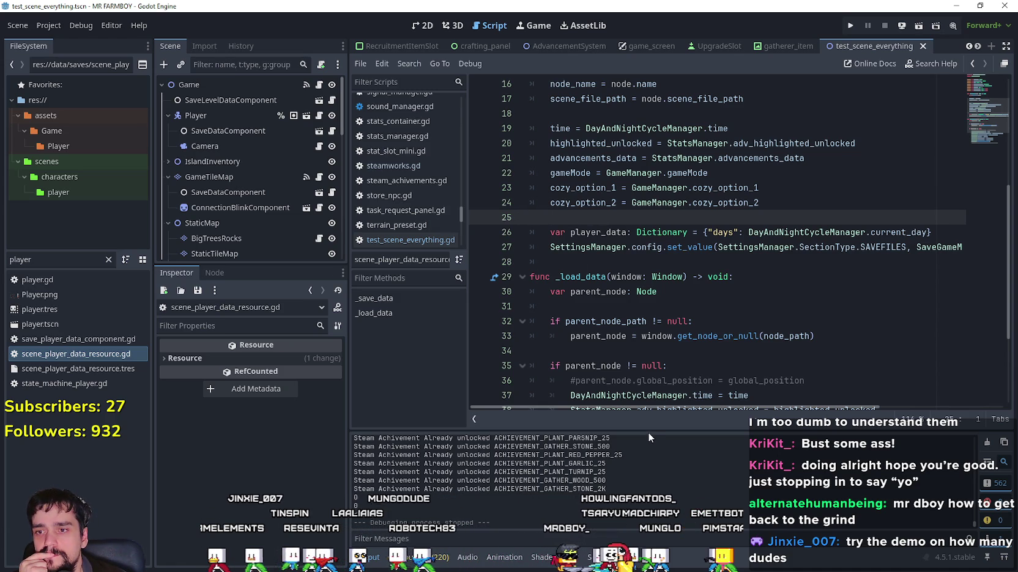
Drag the Output panel taller and remove the leftover tabs on blank line 28
drag(648, 432, 649, 336)
double_click(517, 263)
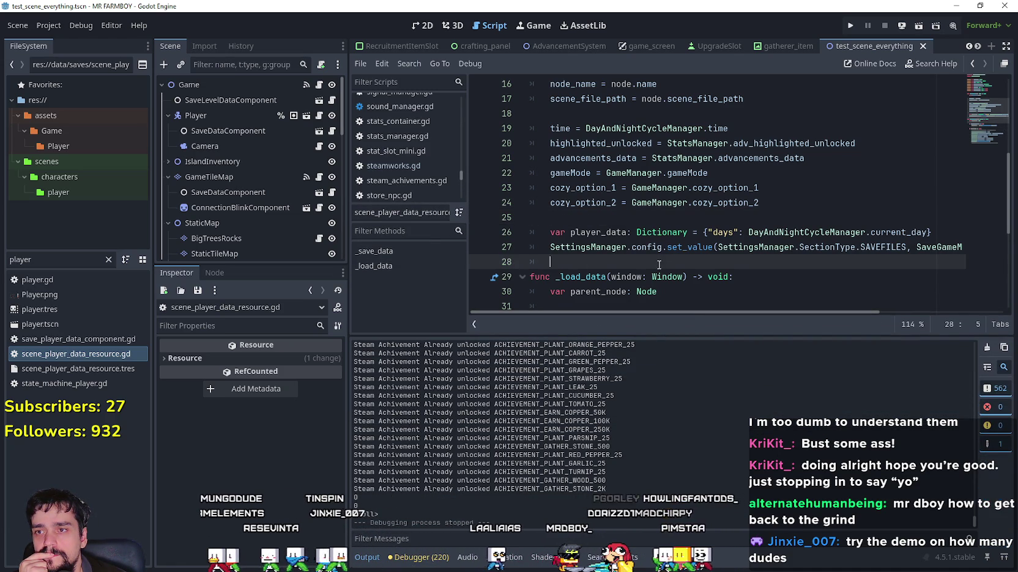
key(BackSpace)
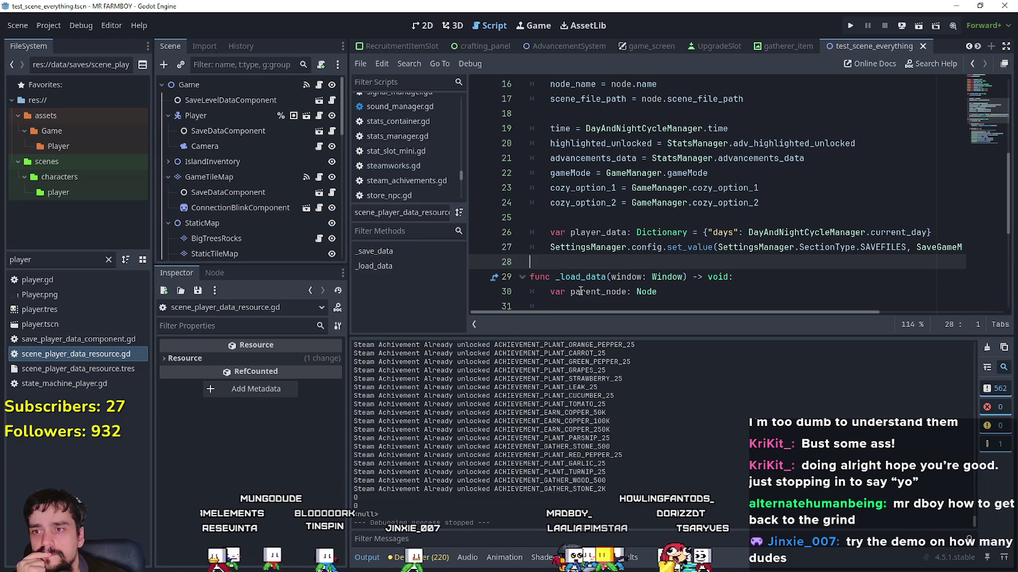
click(679, 218)
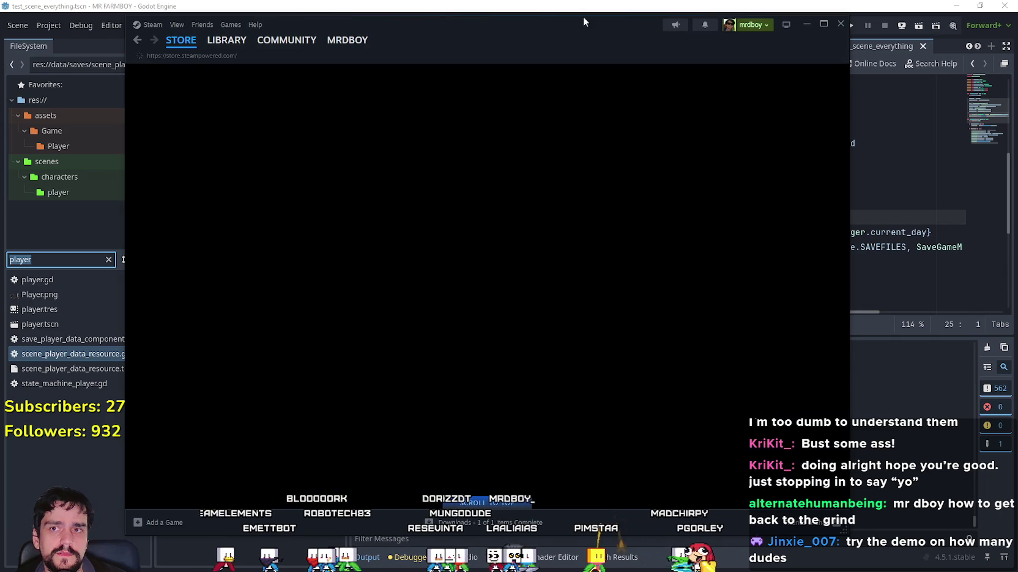
Move the Steam window aside to reveal the editor, then back over it
drag(583, 17, 1017, 85)
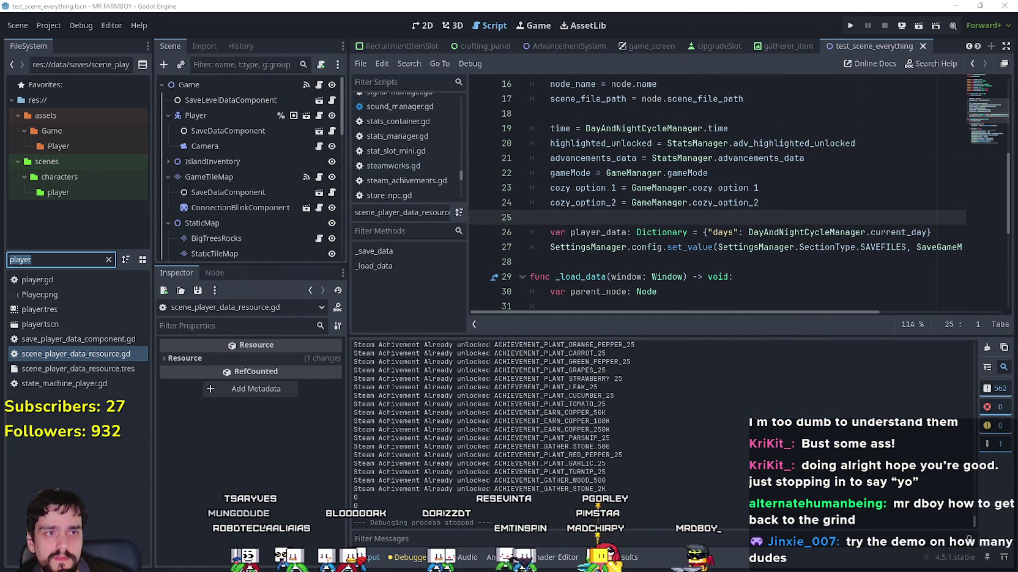
mouse_move(1017, 85)
mouse_down()
mouse_move(1017, 64)
mouse_move(589, 21)
mouse_up()
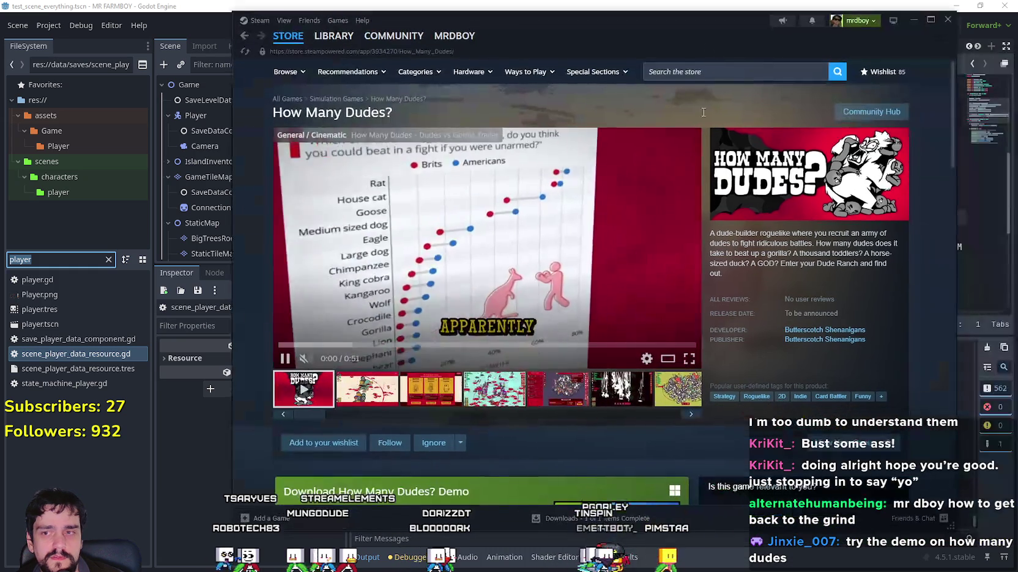
Browse the How Many Dudes? screenshots, including Round 80, and expand the full description
click(396, 390)
click(467, 392)
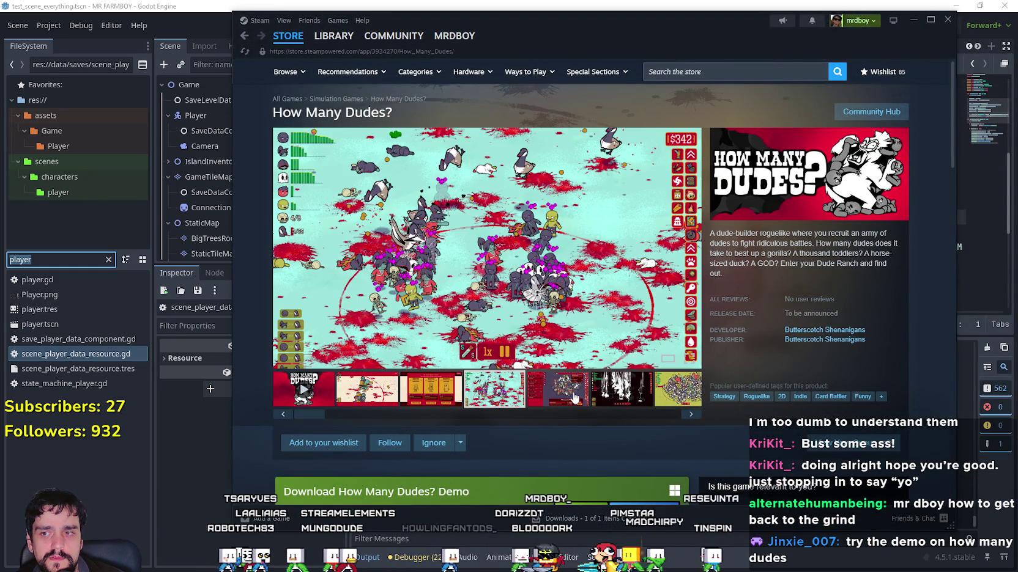
click(569, 394)
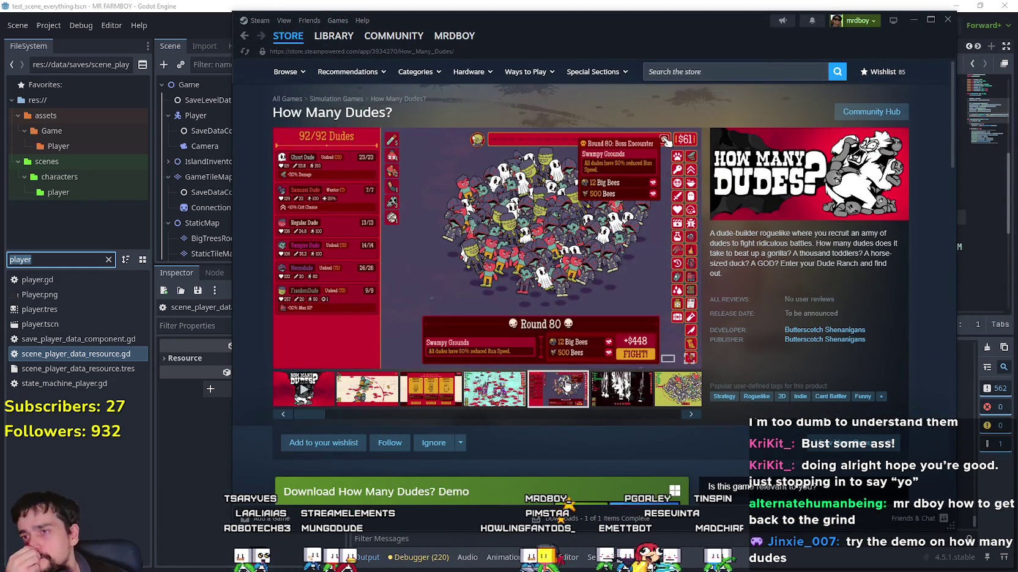
scroll(566, 385, down, 7)
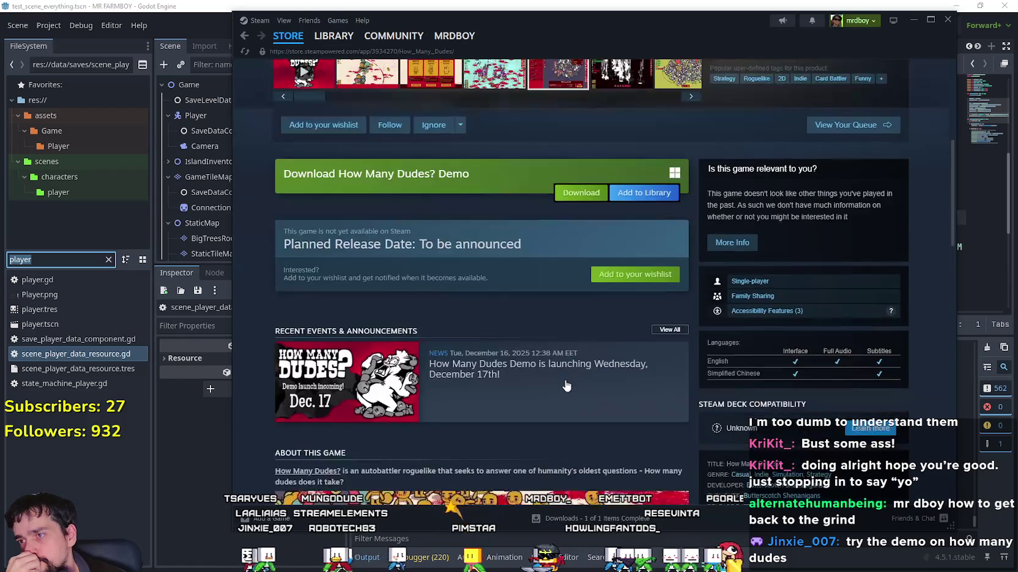
scroll(565, 386, down, 3)
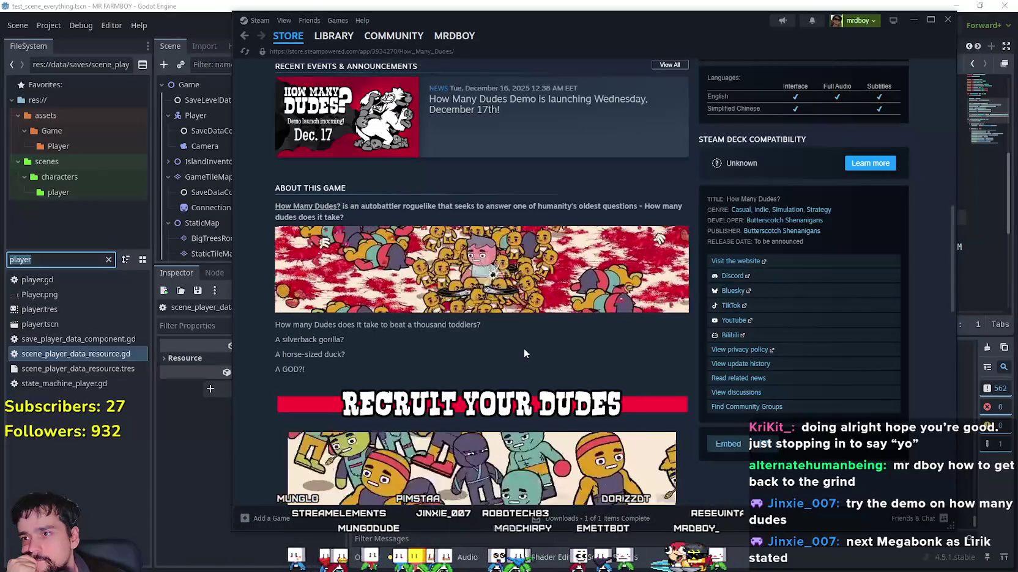
scroll(524, 354, down, 3)
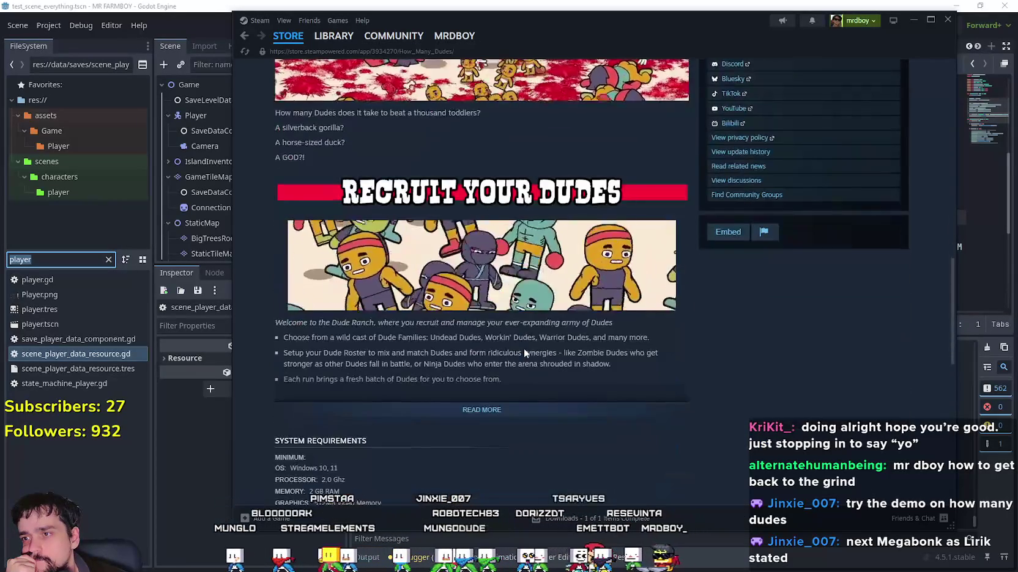
click(536, 411)
Scroll down to the How Many Dudes? Demo and confirm its install to start downloading
scroll(535, 413, down, 3)
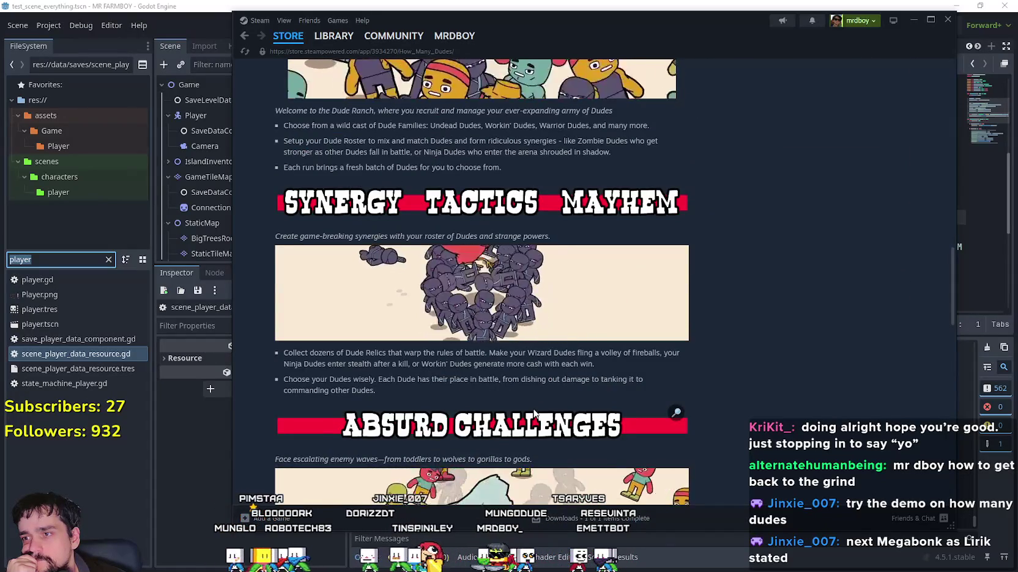
scroll(534, 414, down, 4)
scroll(537, 406, down, 3)
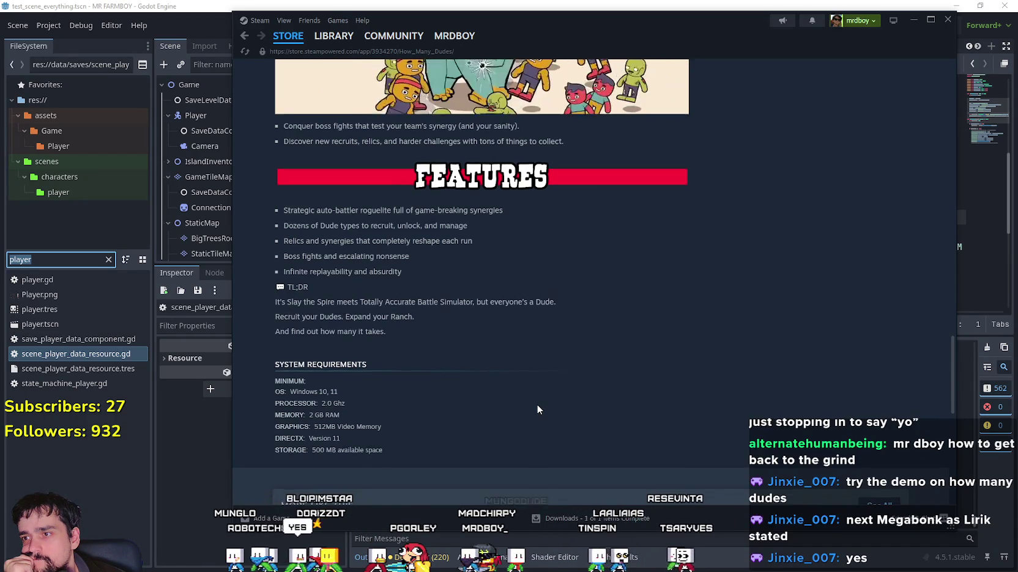
scroll(537, 409, down, 4)
mouse_move(951, 409)
mouse_down()
mouse_move(944, 456)
mouse_move(909, 28)
mouse_up()
scroll(369, 427, down, 2)
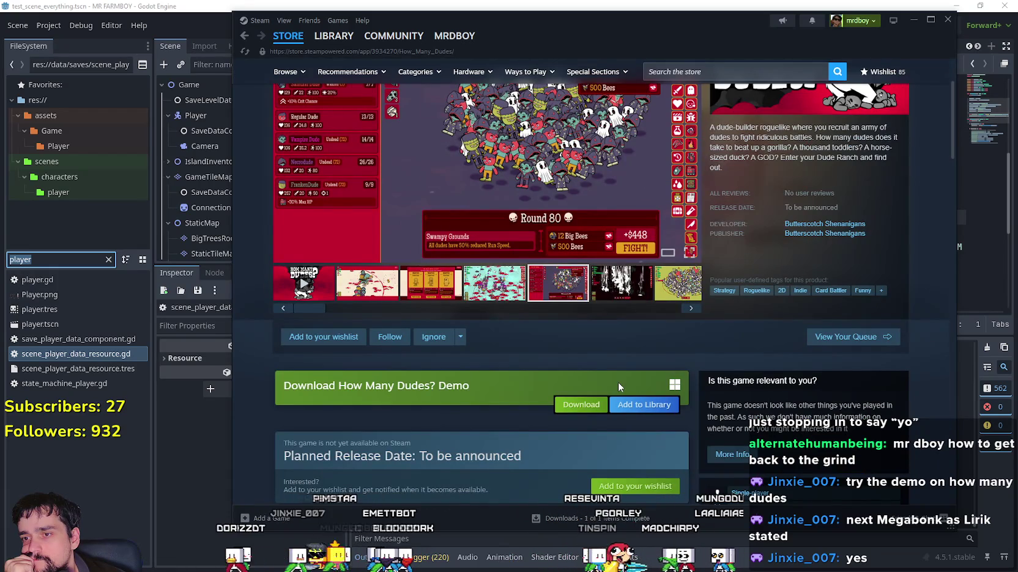
click(580, 405)
click(543, 380)
scroll(642, 229, up, 2)
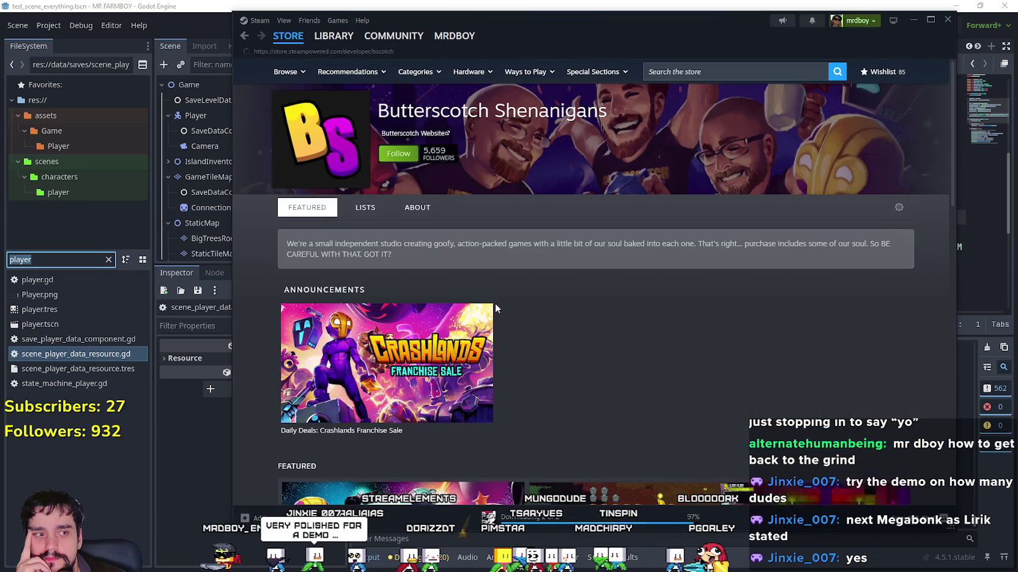
Return to the game page and view Library > Downloads, scrolled to Completed
scroll(589, 395, down, 15)
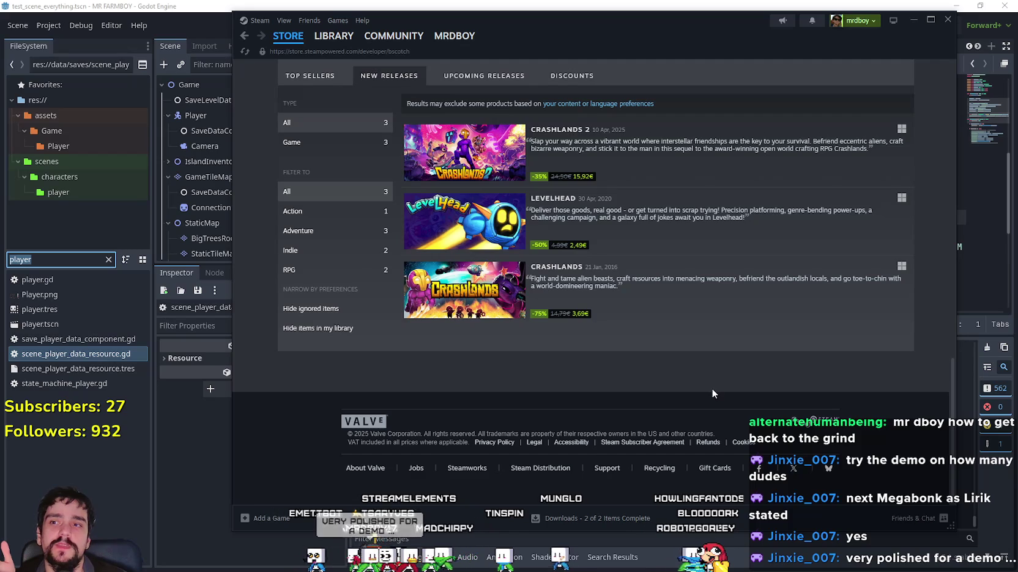
scroll(713, 389, up, 10)
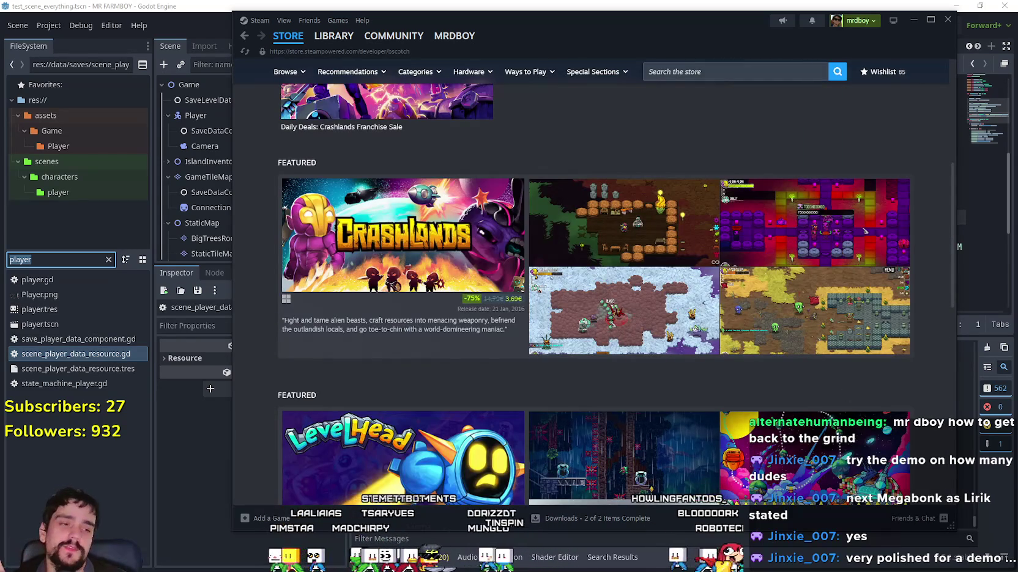
mouse_move(333, 38)
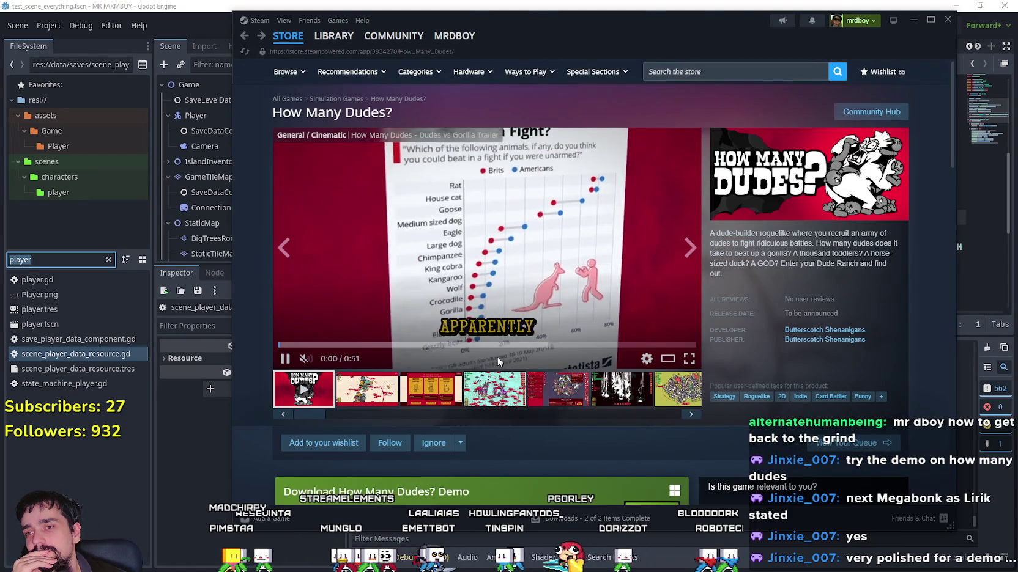
scroll(642, 426, down, 5)
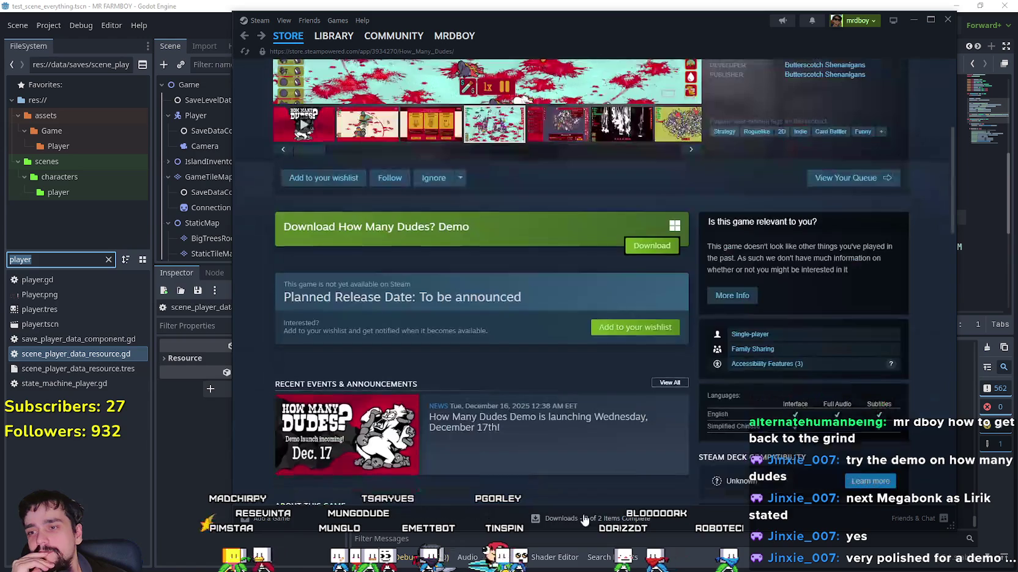
click(591, 519)
scroll(734, 367, down, 3)
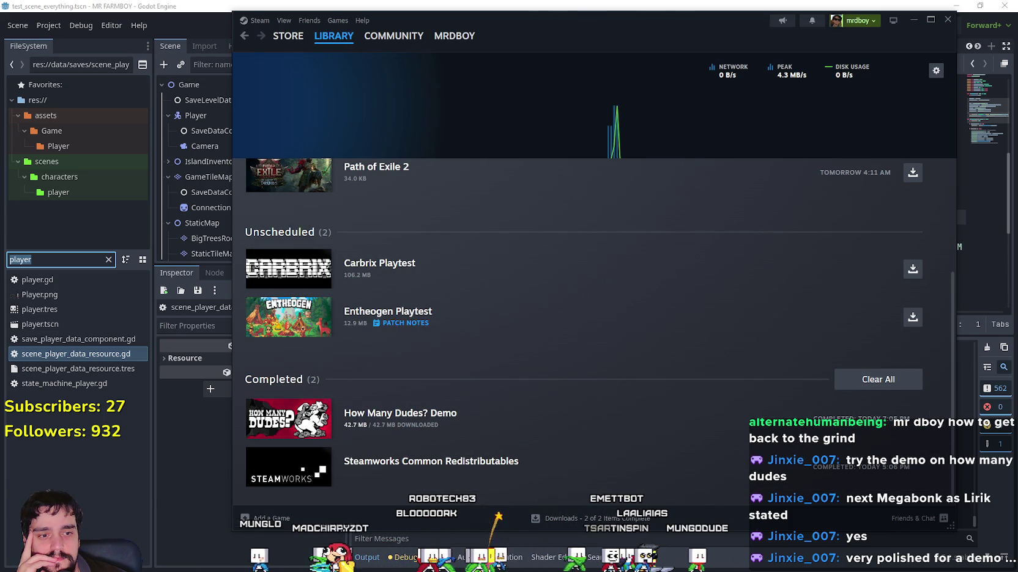
Switch to the music player window with Alt+Tab
key(alt+Tab)
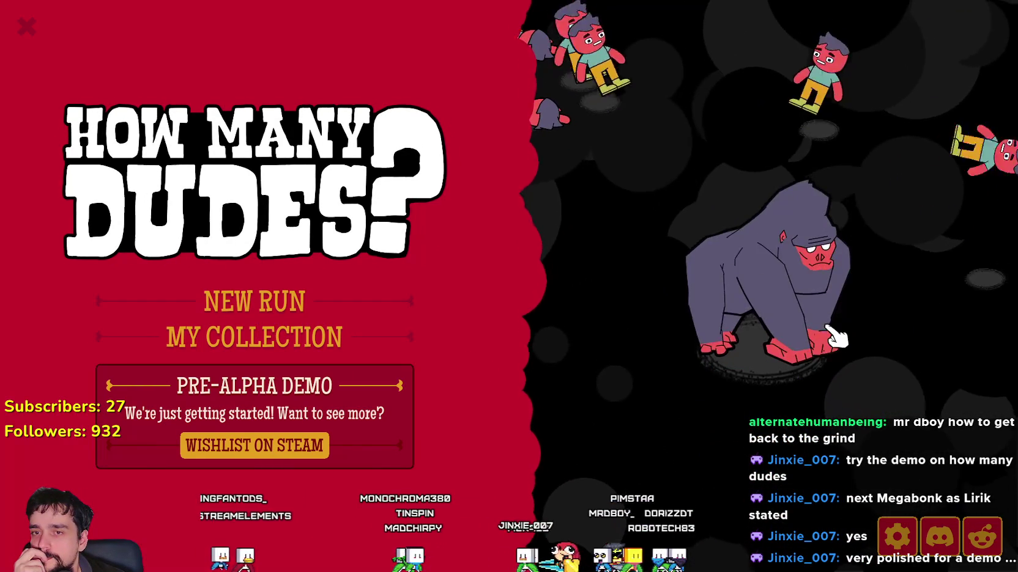
Start a new run, view the Regular Dude's Mob Mentality ability, and fight Round 1
click(266, 307)
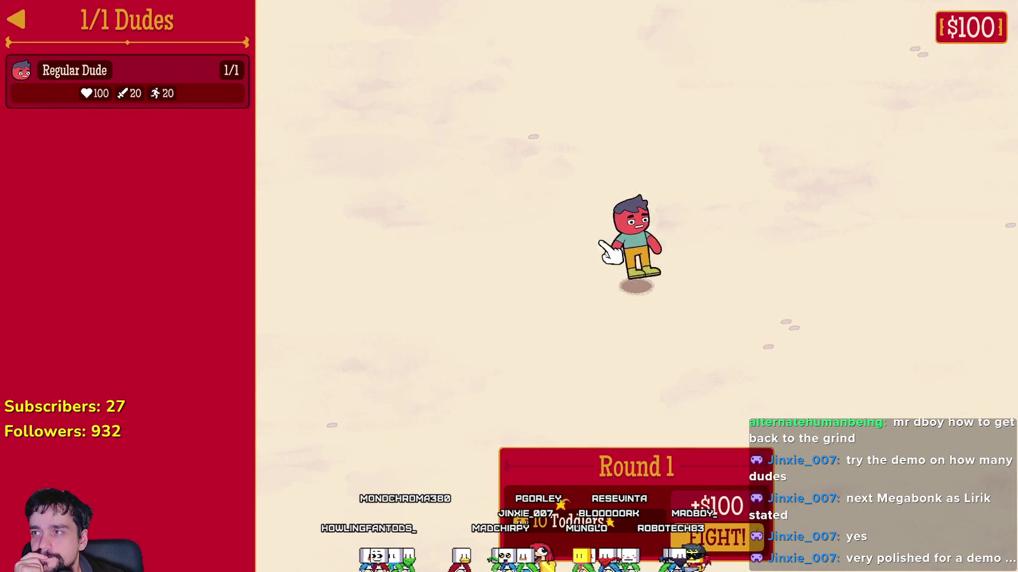
mouse_move(180, 99)
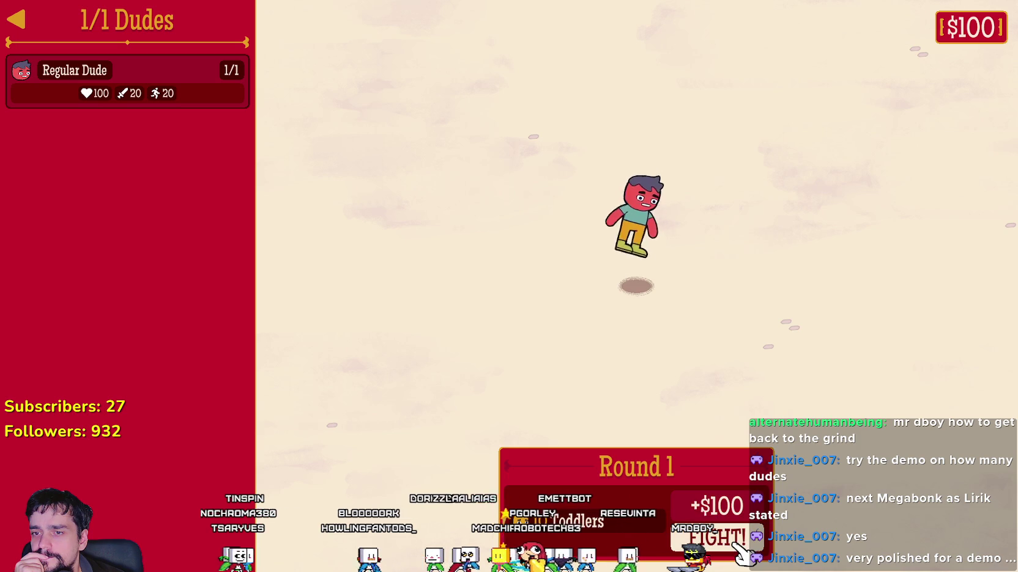
click(94, 70)
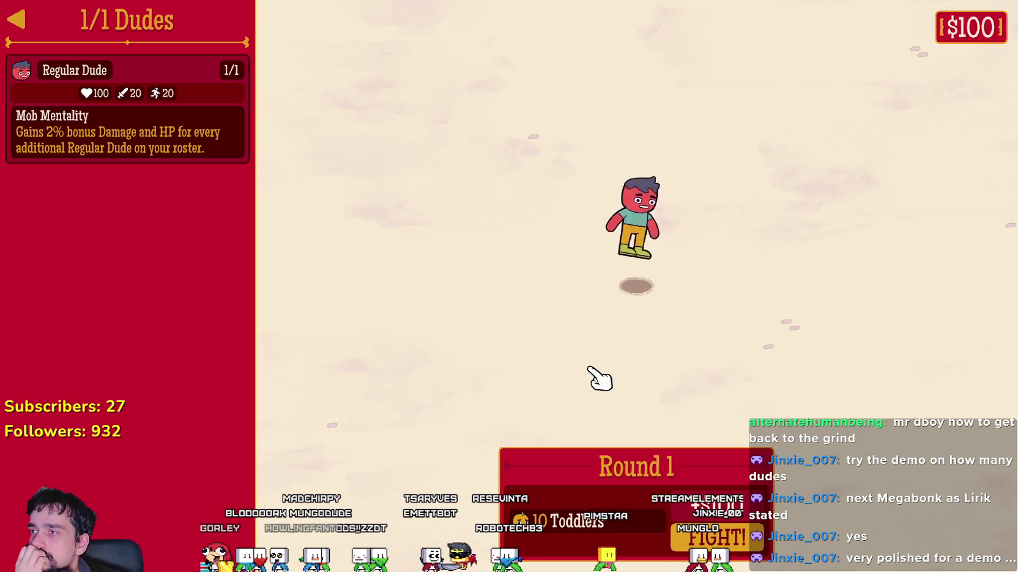
click(680, 532)
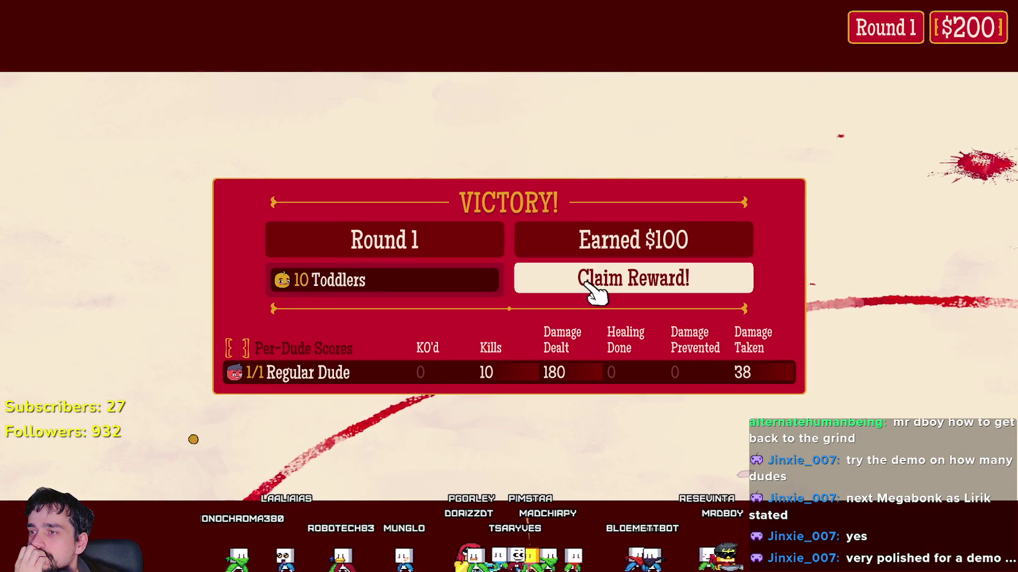
Claim the Round 1 reward and recruit a Viking Dude via the flyer
click(628, 283)
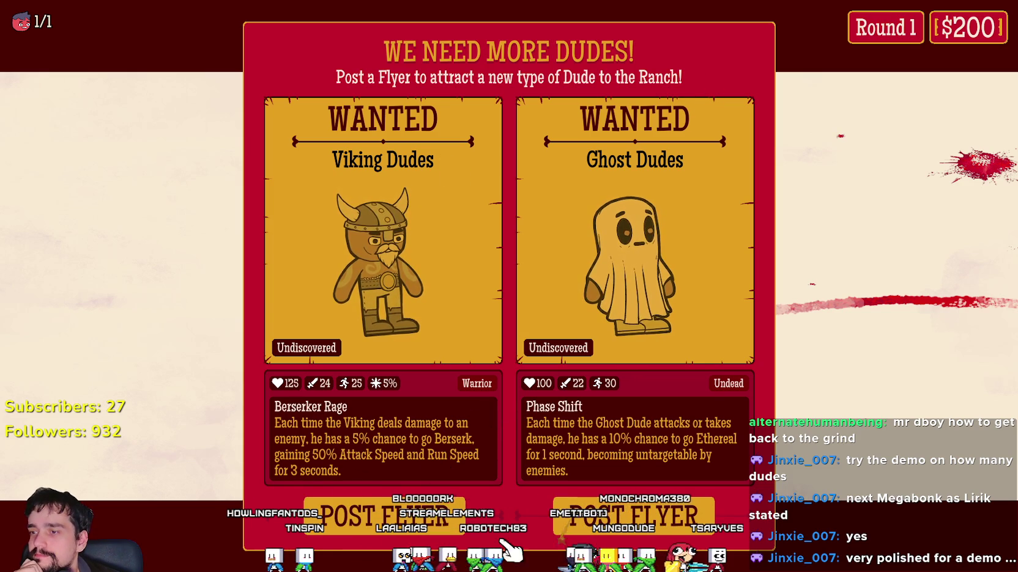
click(422, 508)
click(516, 480)
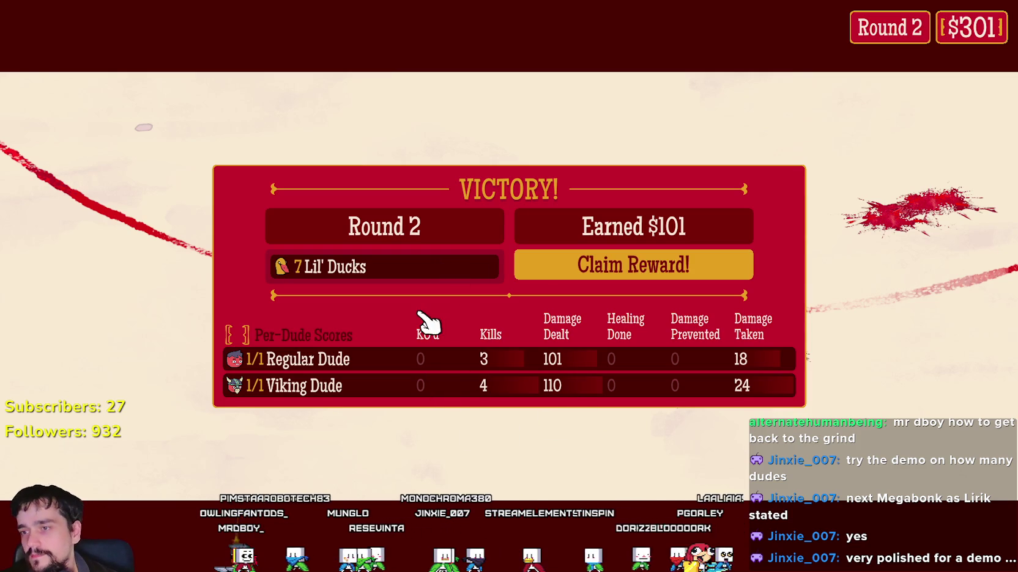
Claim the Round 2 reward, recruit another Viking Dude, and close the relic dialog
click(607, 263)
click(492, 466)
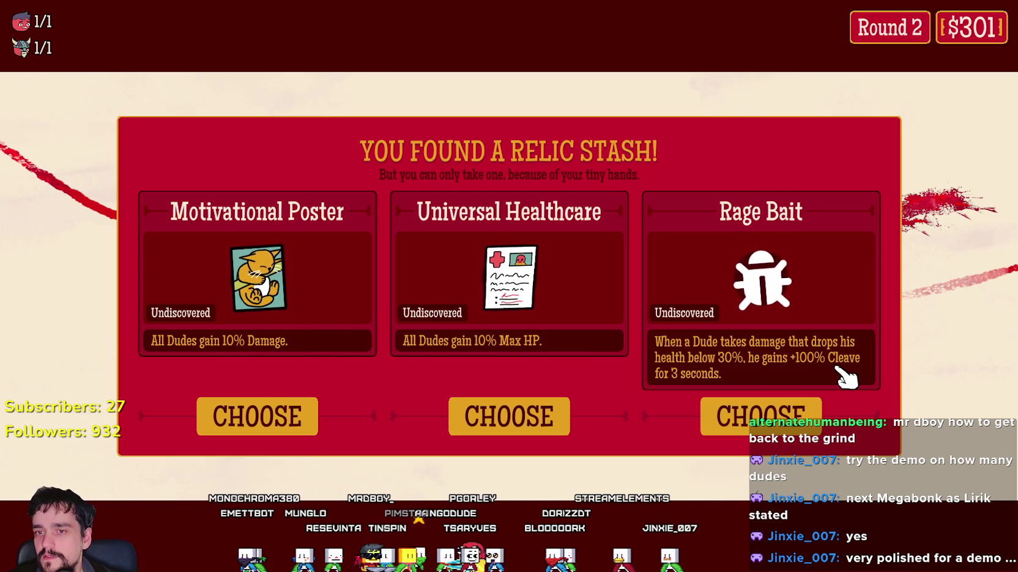
click(243, 428)
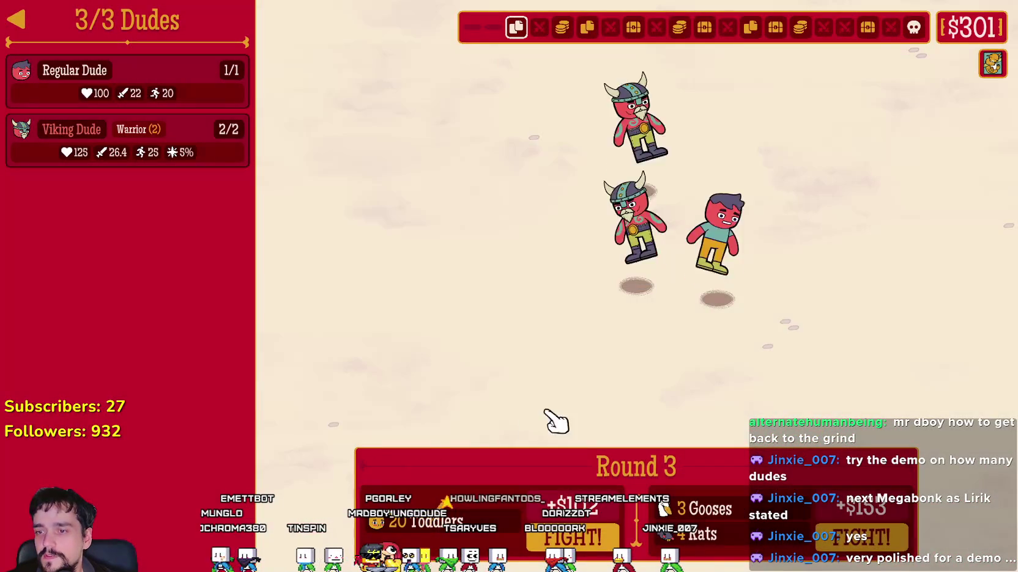
Win round 3, claim the reward, and recruit a Knight Dude from the flyer
click(860, 537)
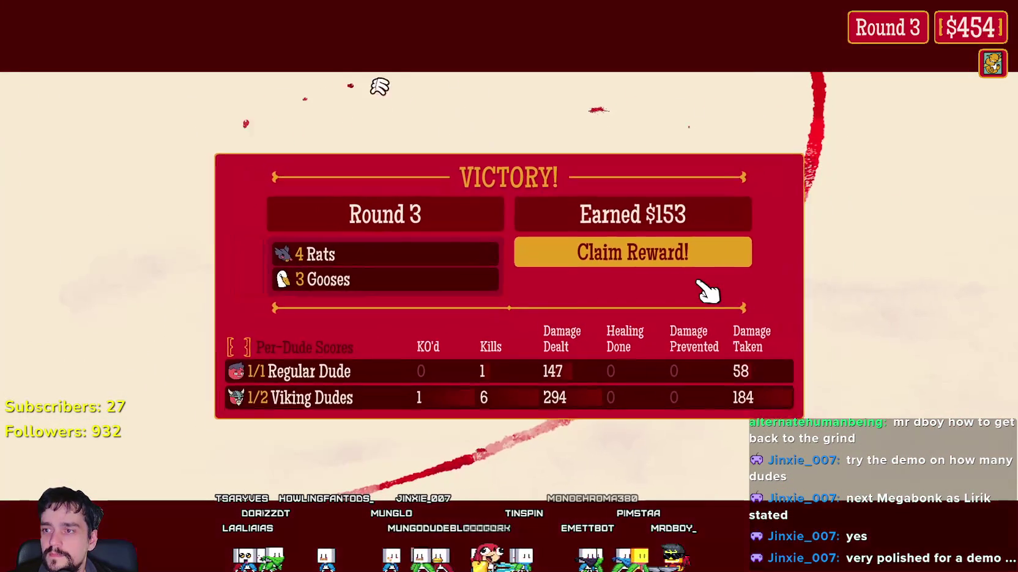
click(592, 260)
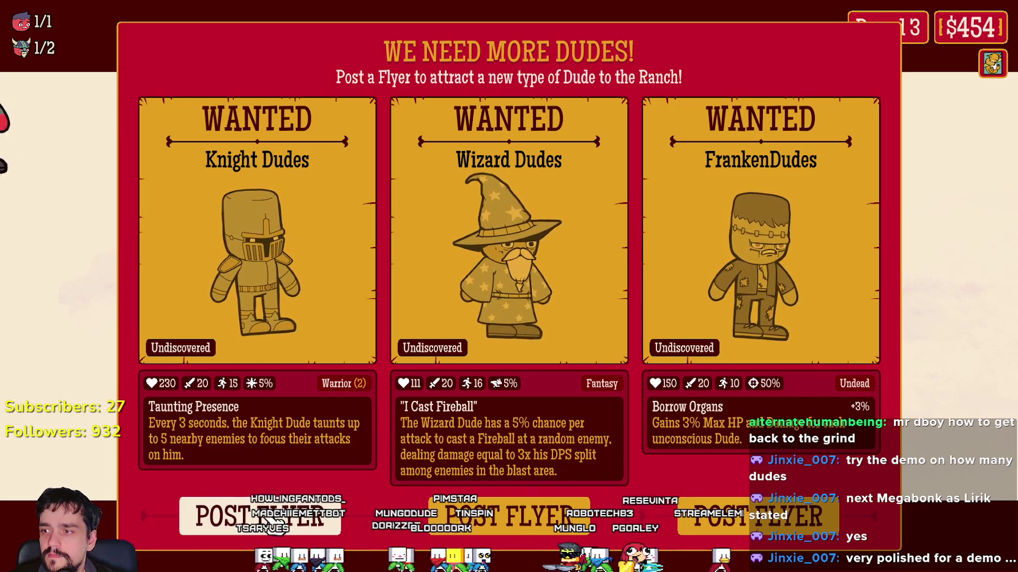
click(268, 519)
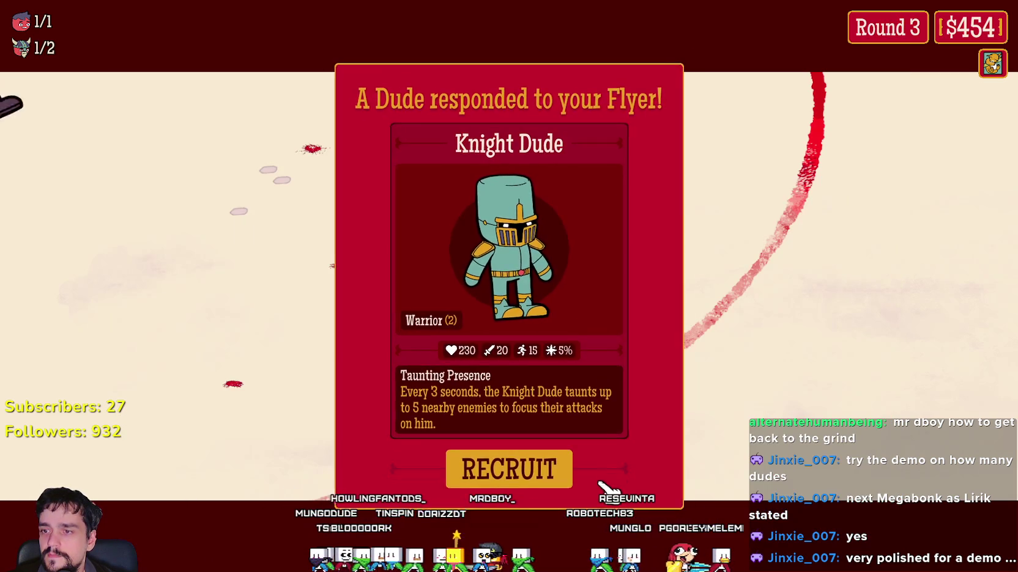
click(552, 474)
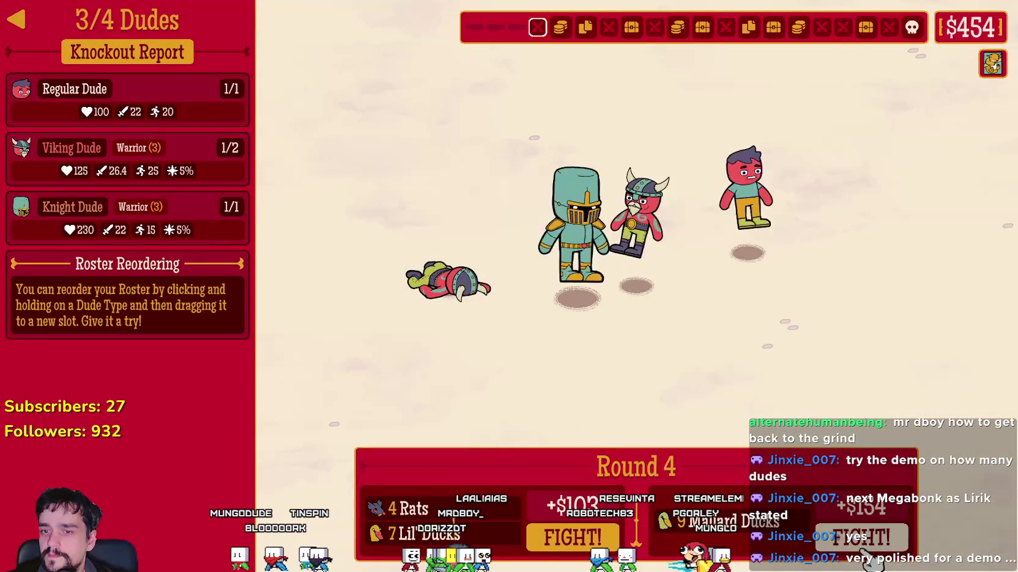
Win round 4 against the Mallard Ducks and recruit a second Knight Dude
click(861, 538)
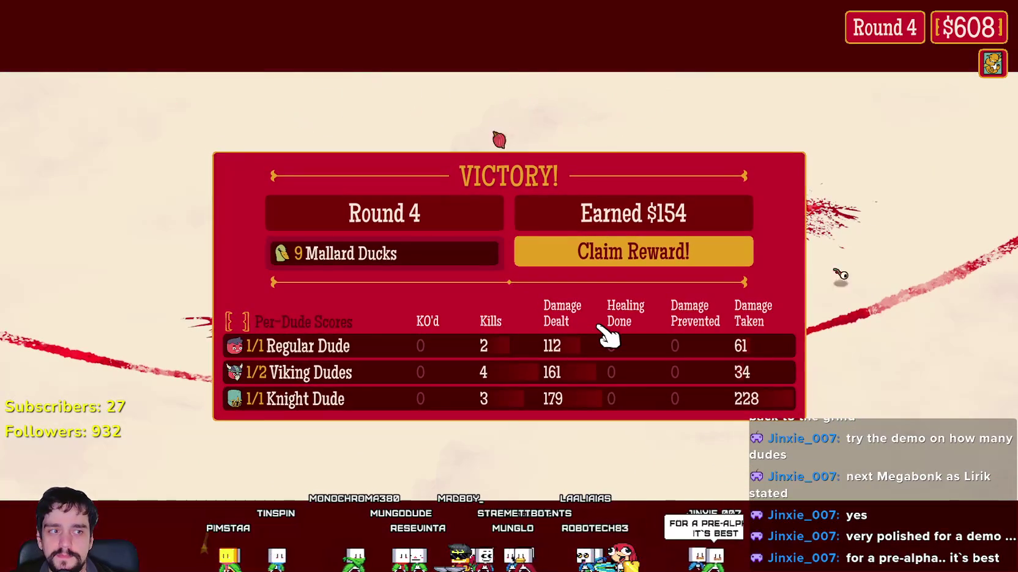
click(578, 257)
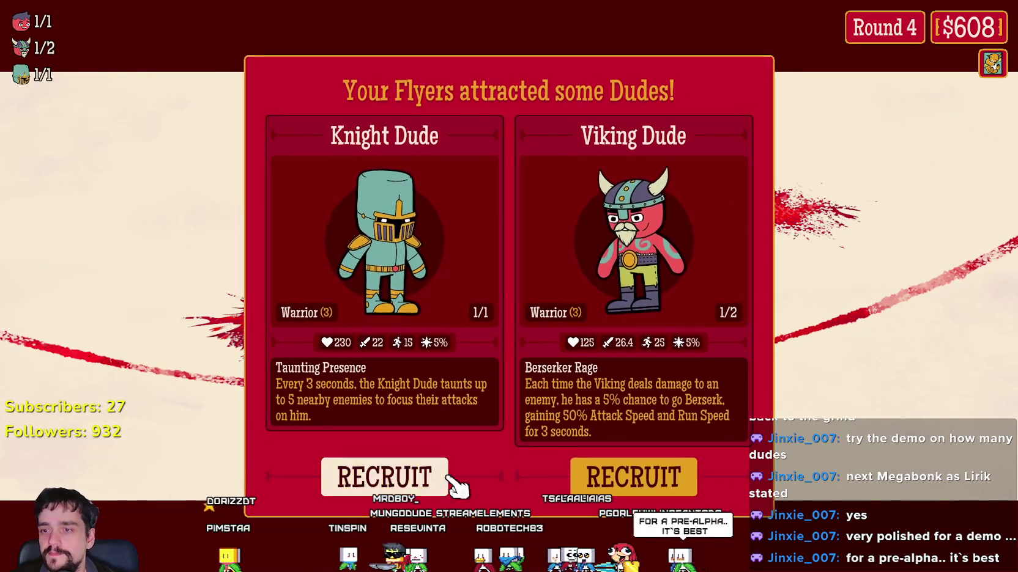
click(443, 477)
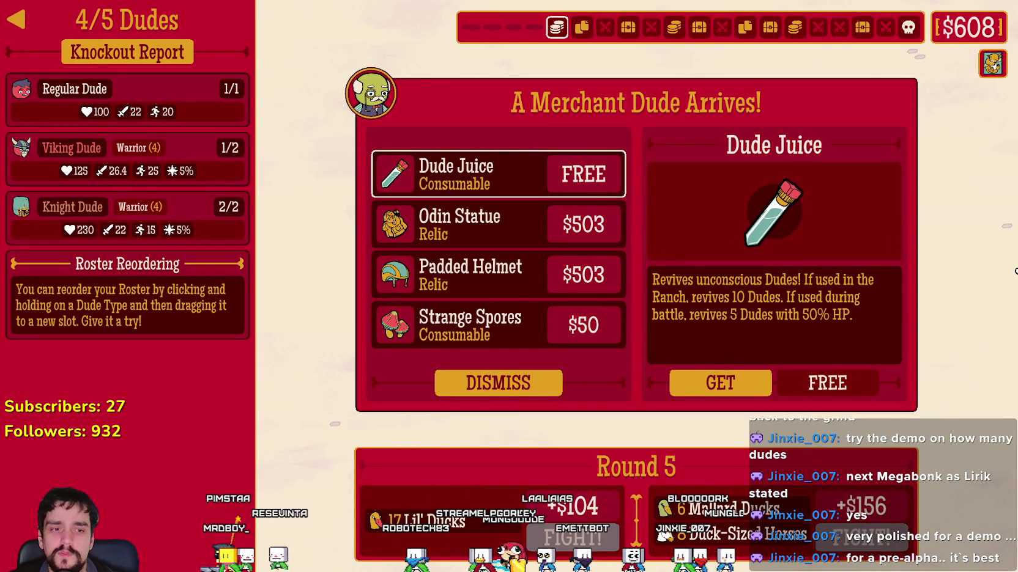
key(alt+Tab)
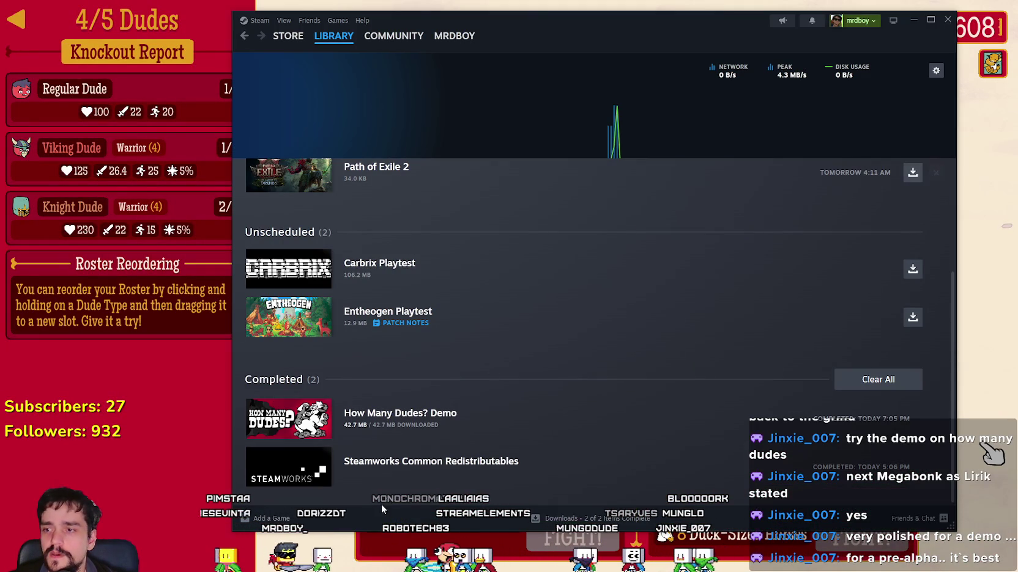
Open the demo's store page from the library and expand its full description
click(306, 426)
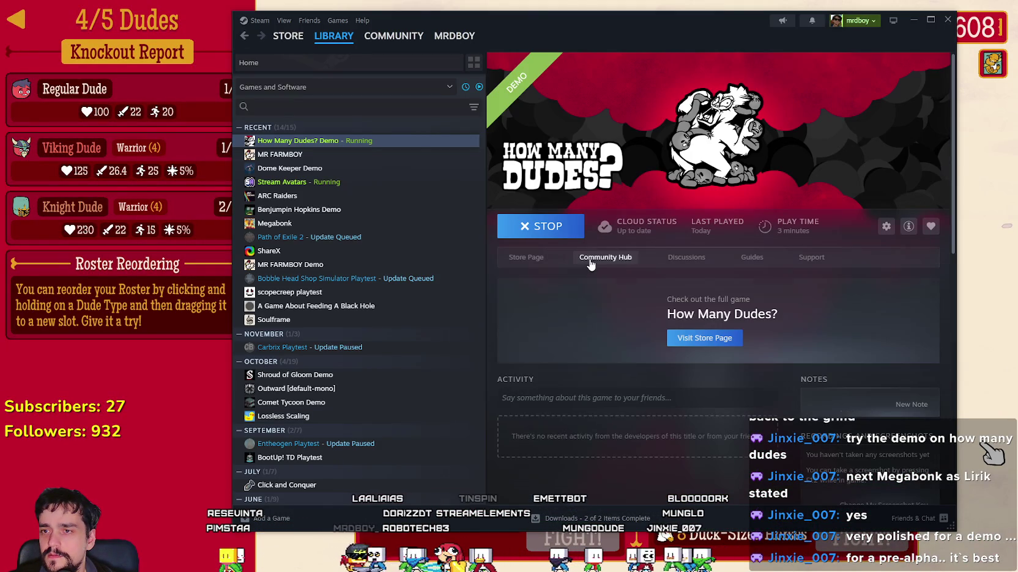
click(538, 267)
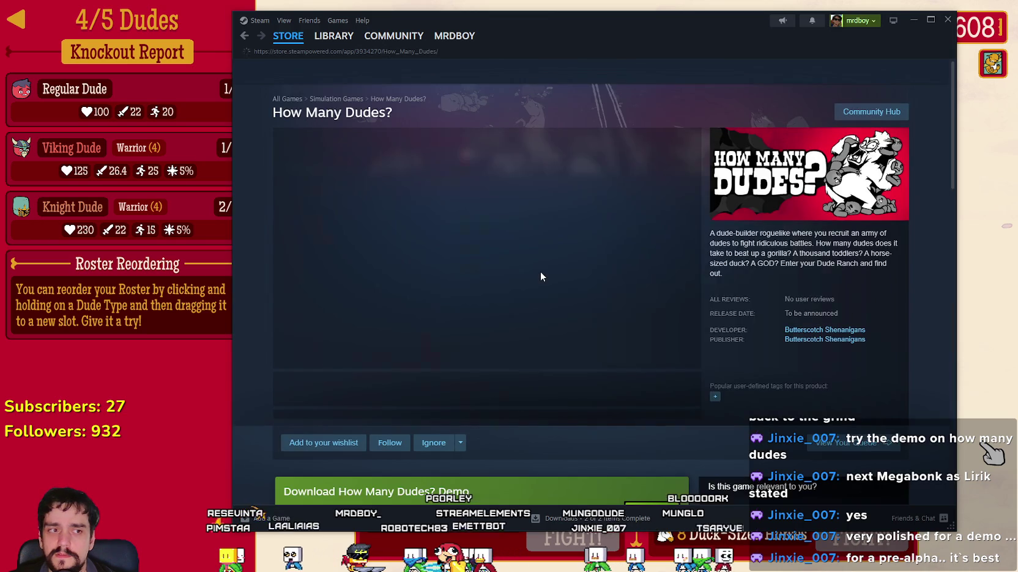
scroll(523, 350, down, 6)
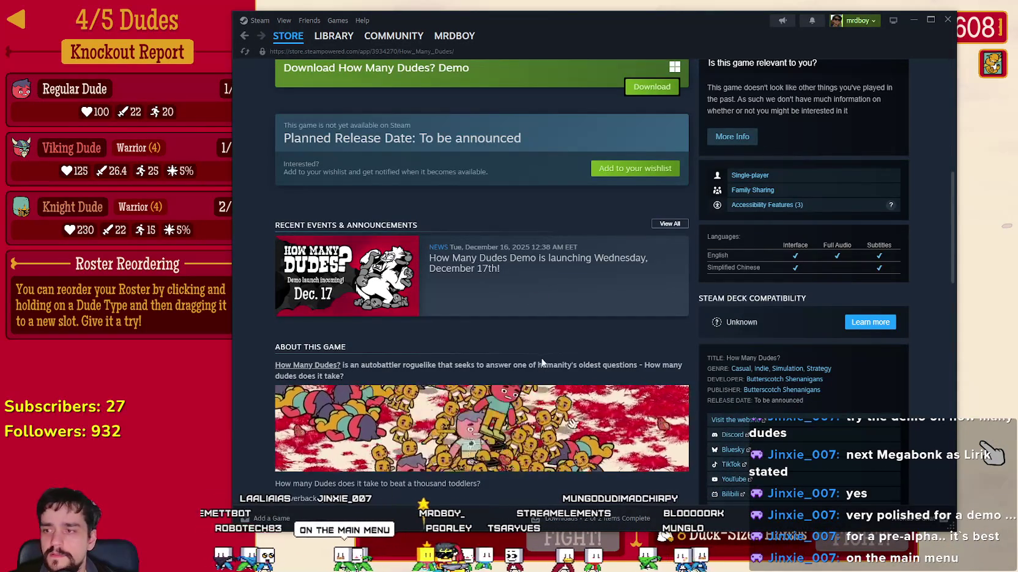
scroll(520, 353, down, 5)
scroll(498, 345, down, 5)
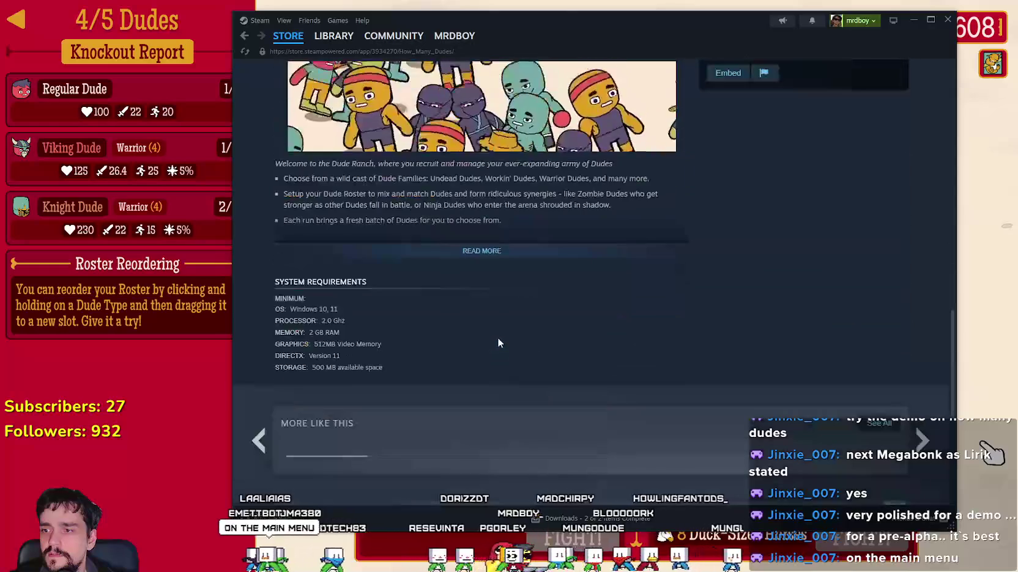
click(483, 249)
scroll(652, 421, down, 5)
scroll(651, 415, down, 4)
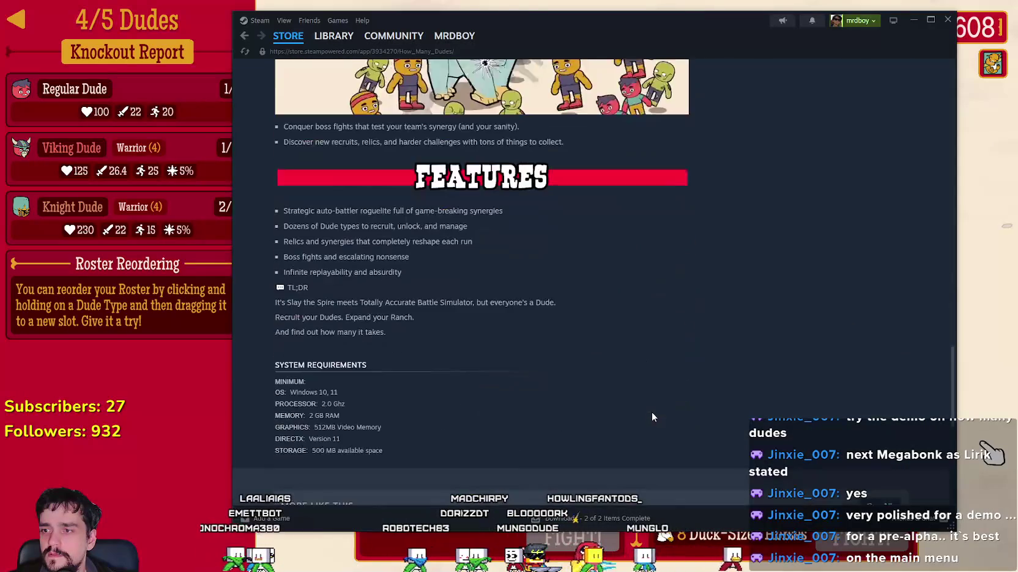
scroll(649, 413, up, 12)
scroll(648, 465, up, 10)
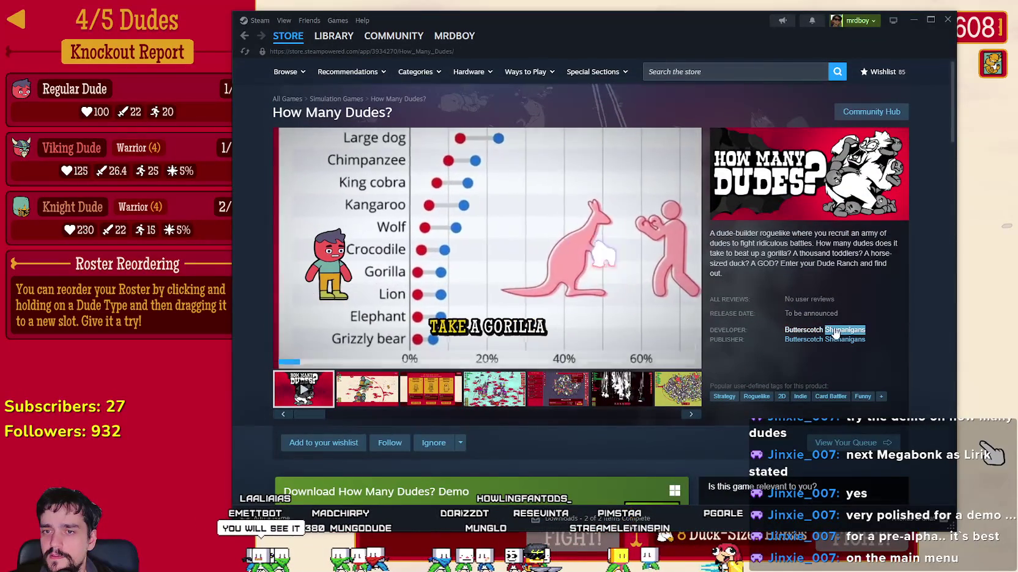
Look over the developer's store page, then return to How Many Dudes? and the merchant
click(823, 339)
scroll(659, 400, down, 4)
scroll(659, 404, down, 10)
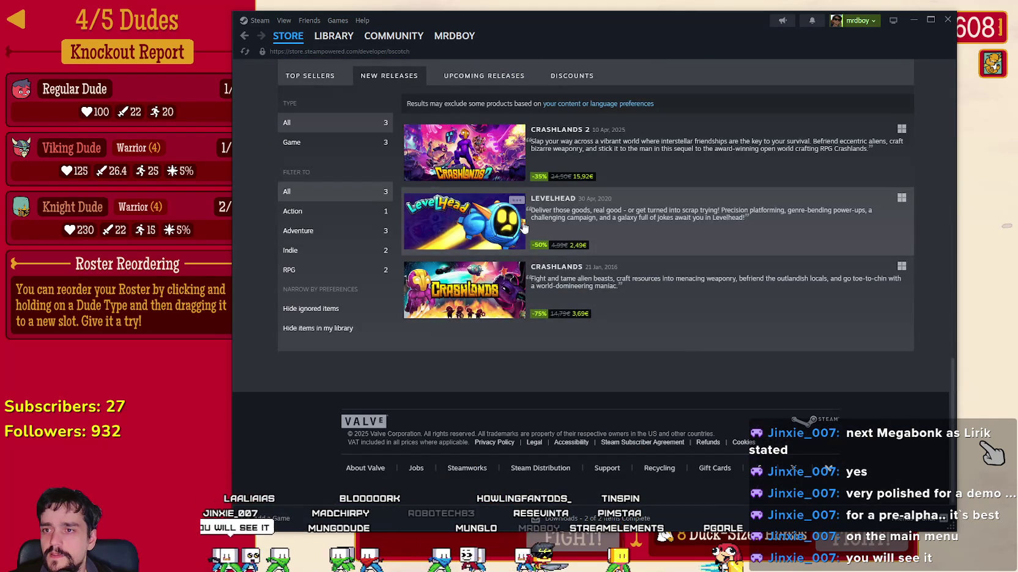
click(121, 372)
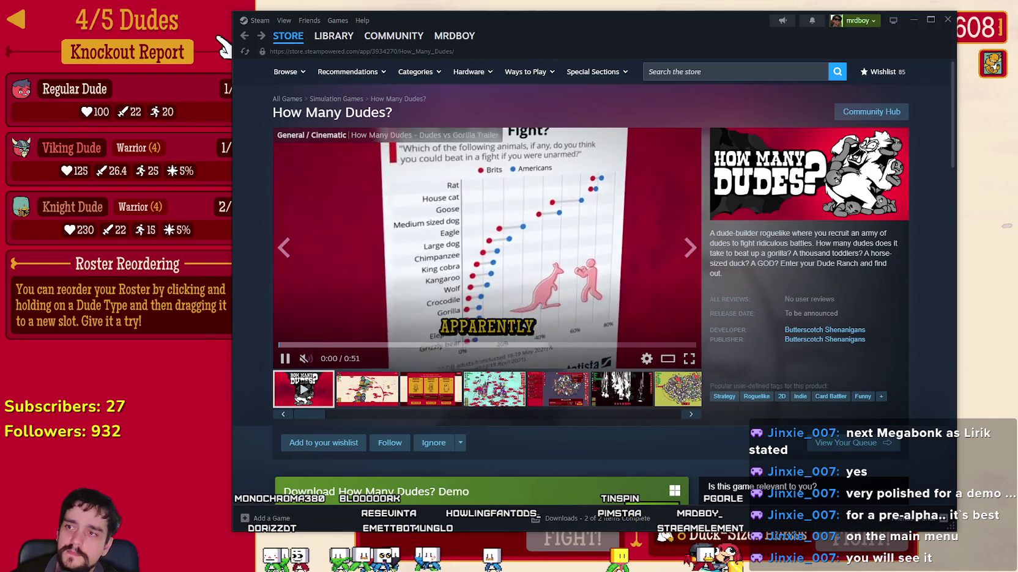
mouse_move(287, 36)
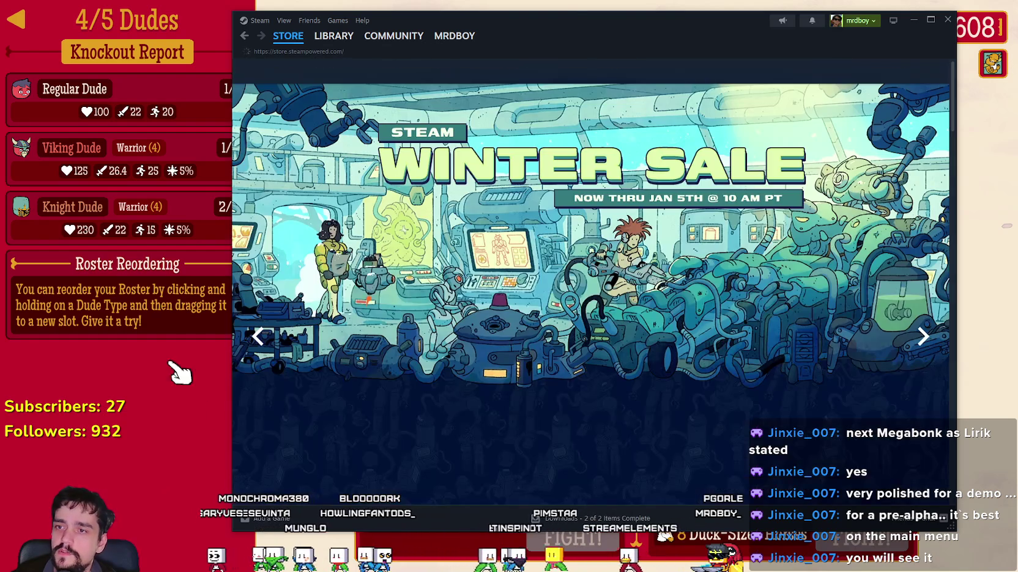
click(178, 370)
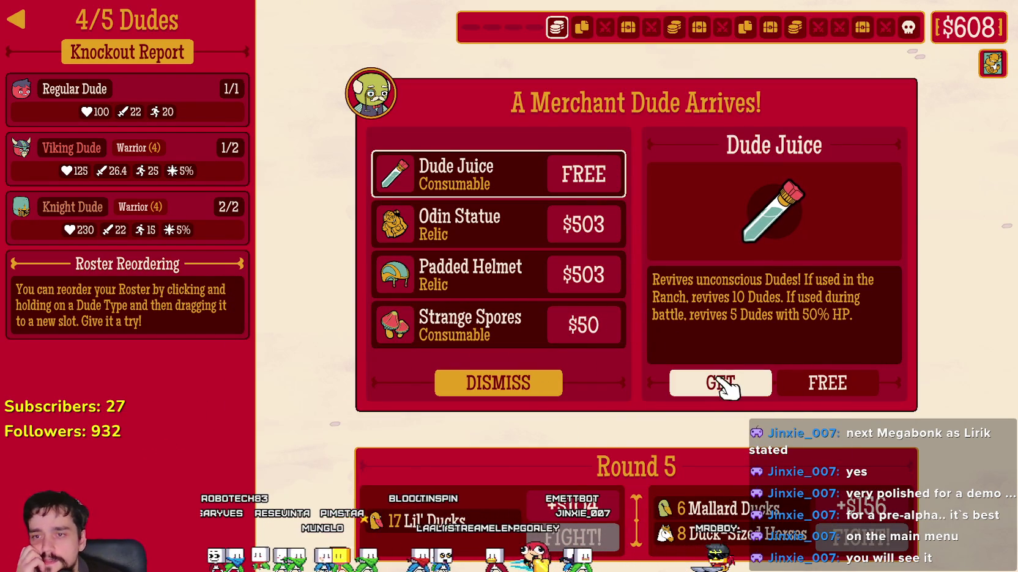
Get free Dude Juice, buy Odin Statue ($503) and Strange Spores ($50), then dismiss the merchant
click(772, 388)
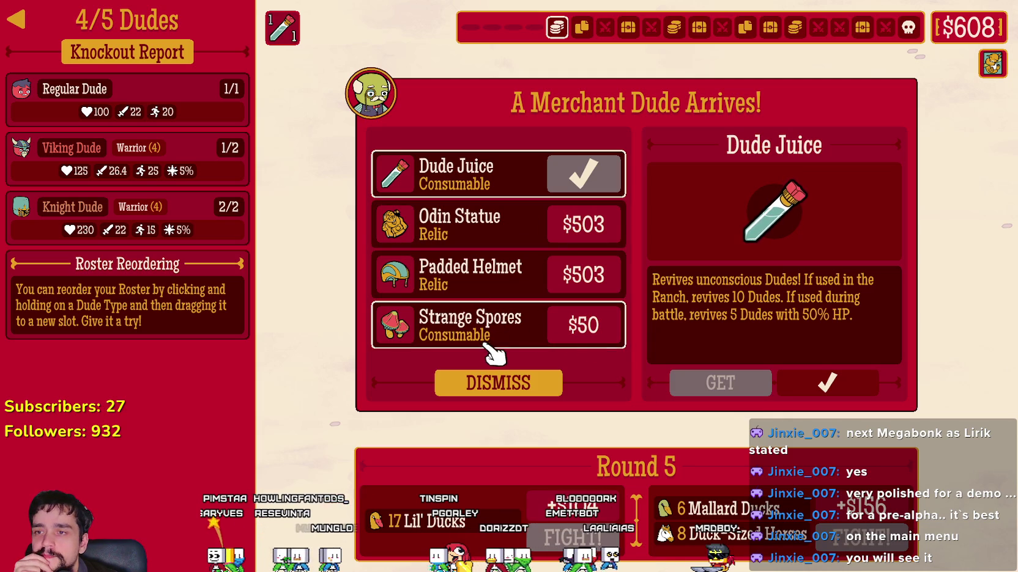
click(497, 231)
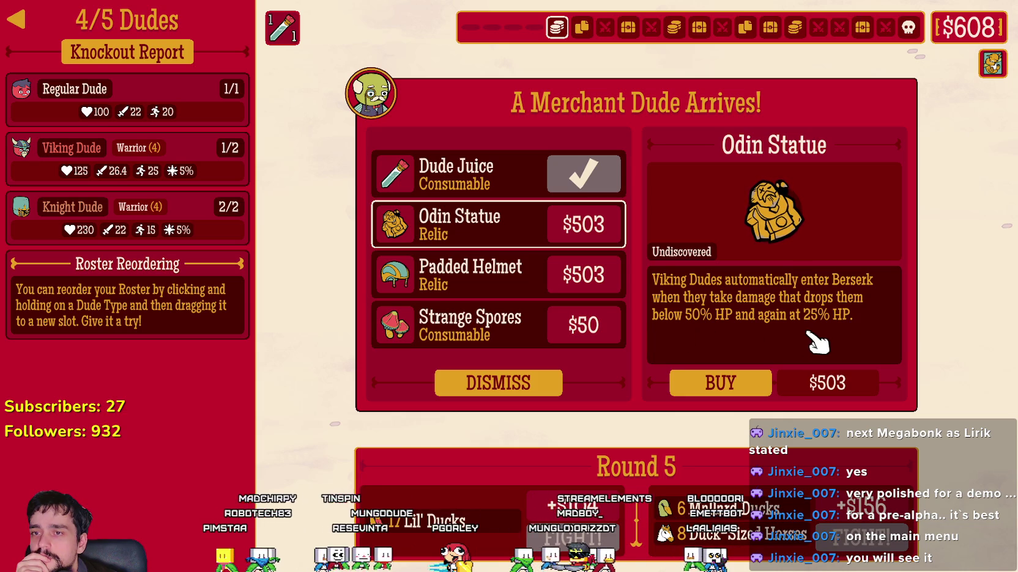
click(763, 384)
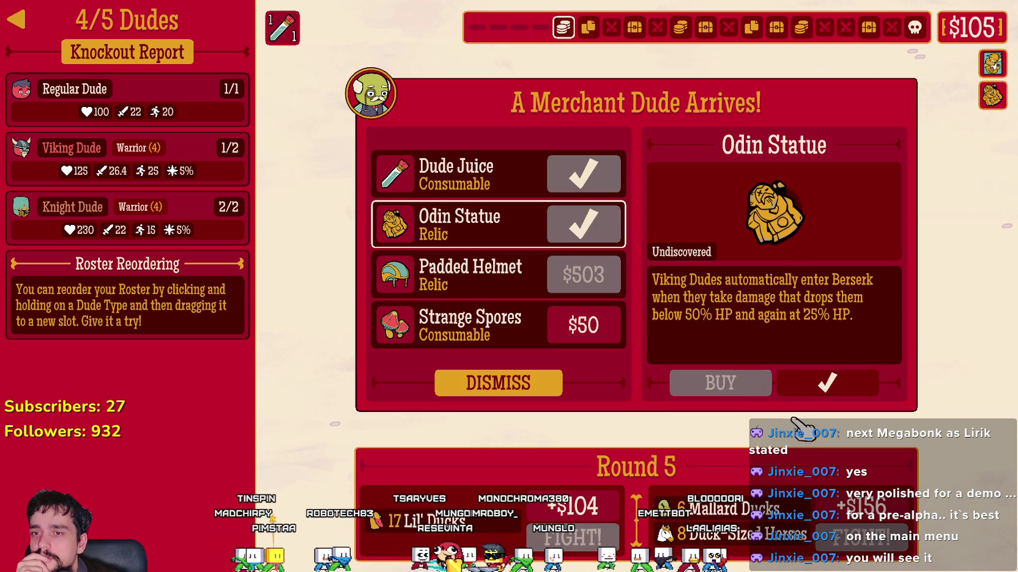
click(541, 325)
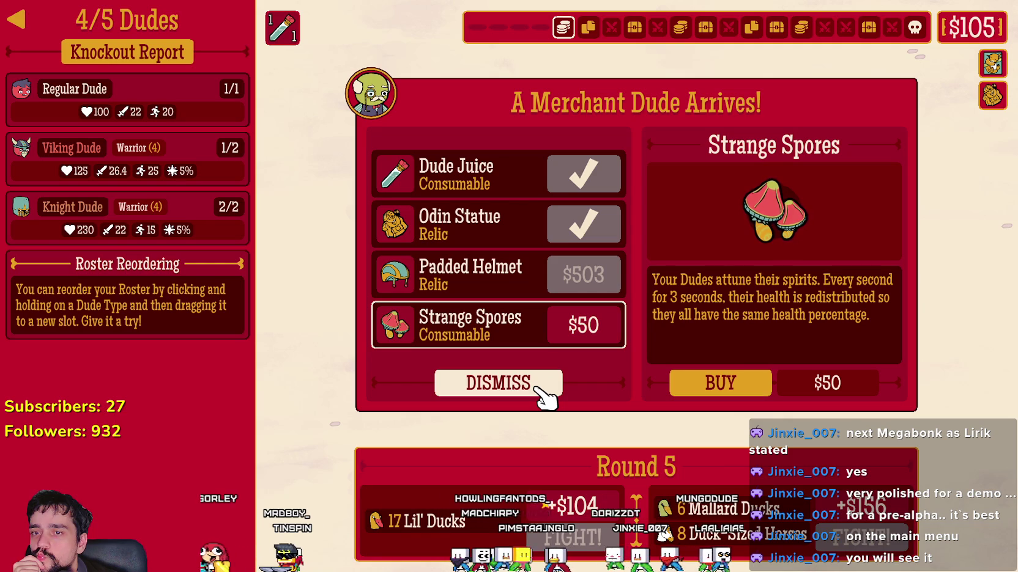
click(764, 386)
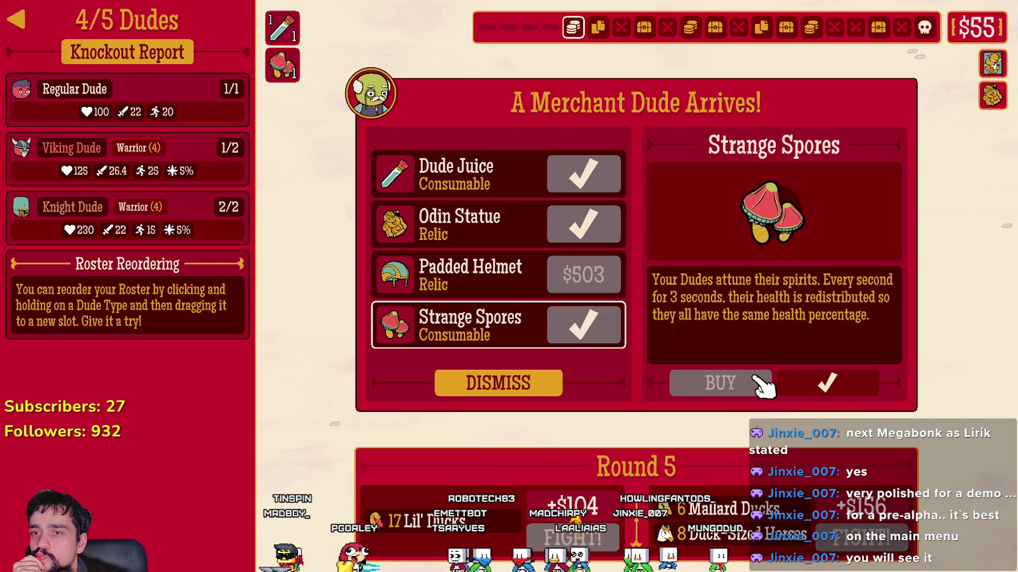
click(525, 384)
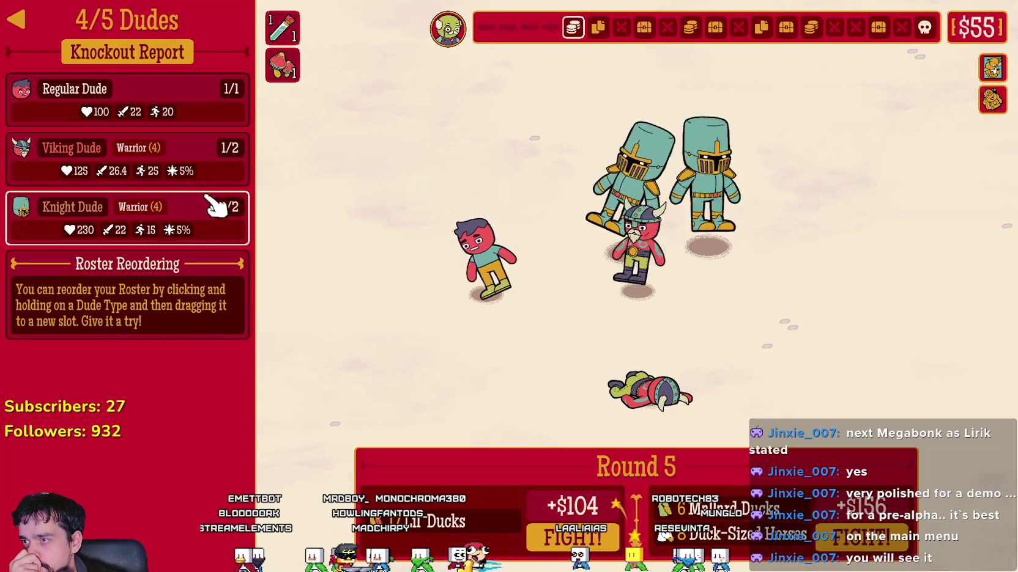
mouse_move(215, 178)
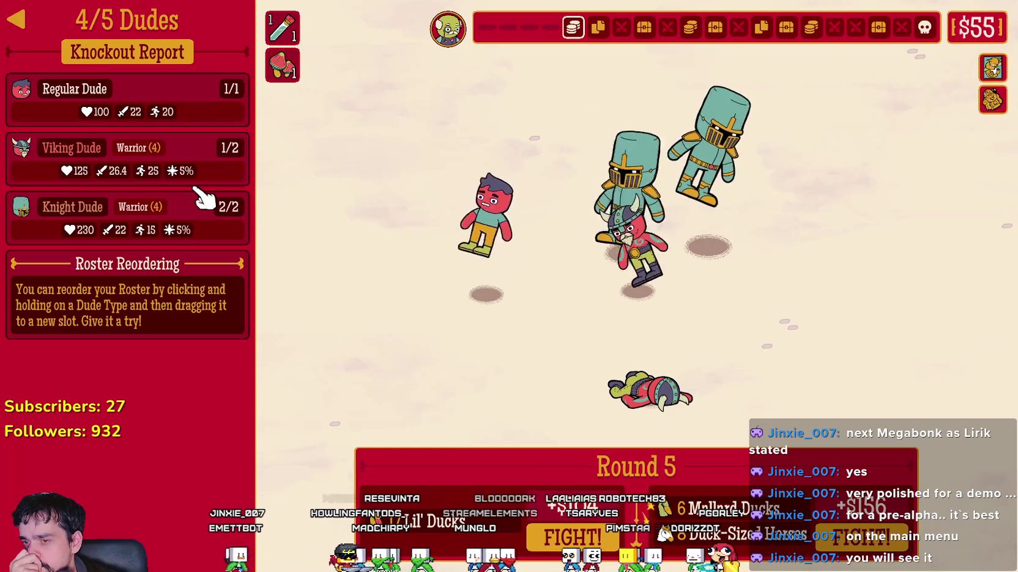
mouse_move(205, 148)
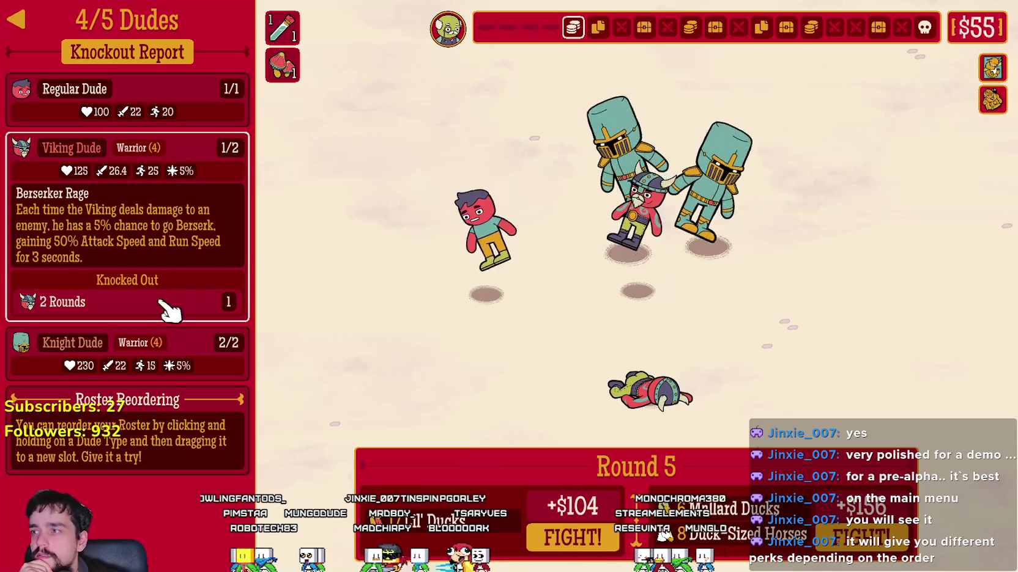
click(165, 339)
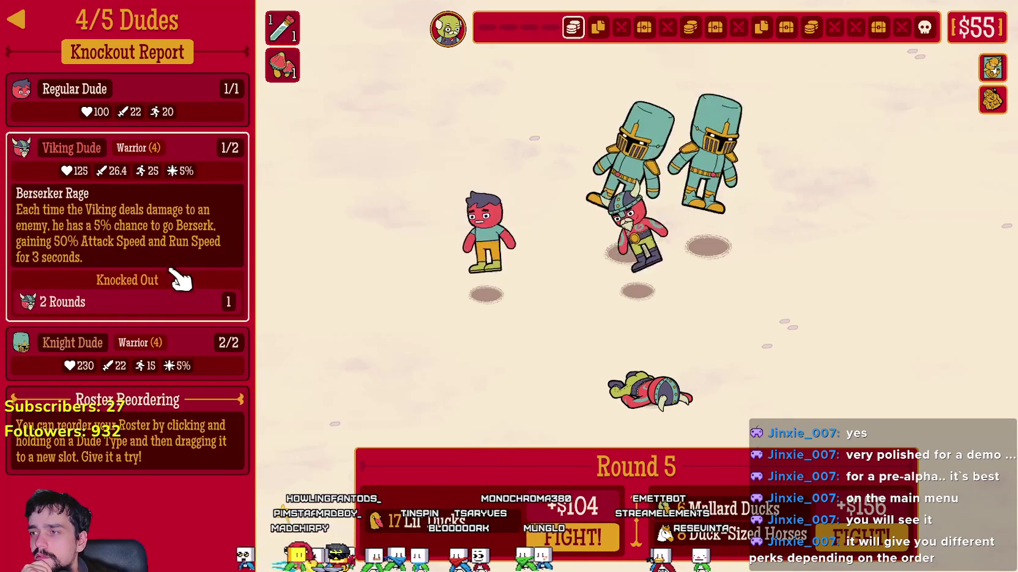
mouse_move(205, 99)
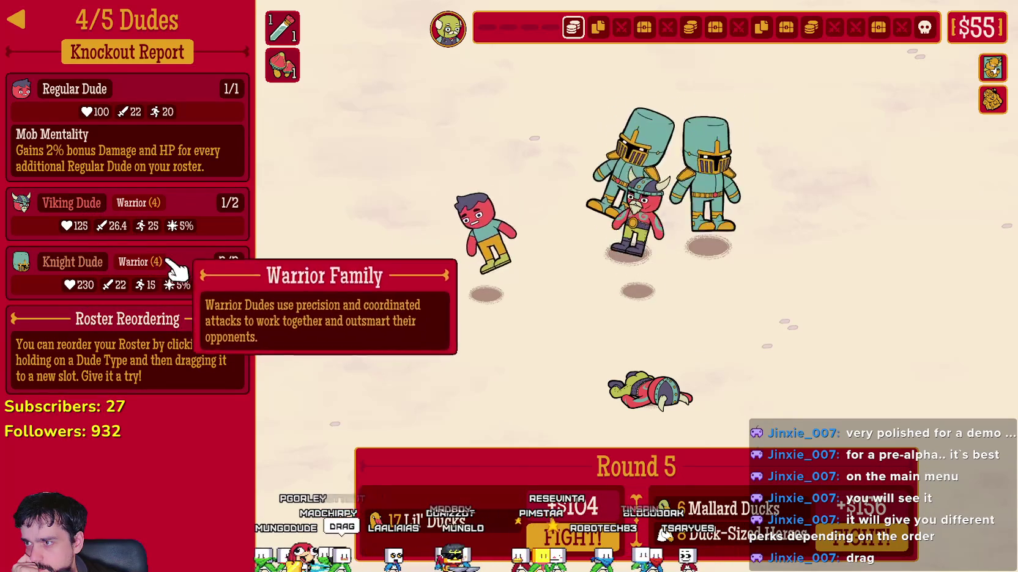
mouse_move(189, 293)
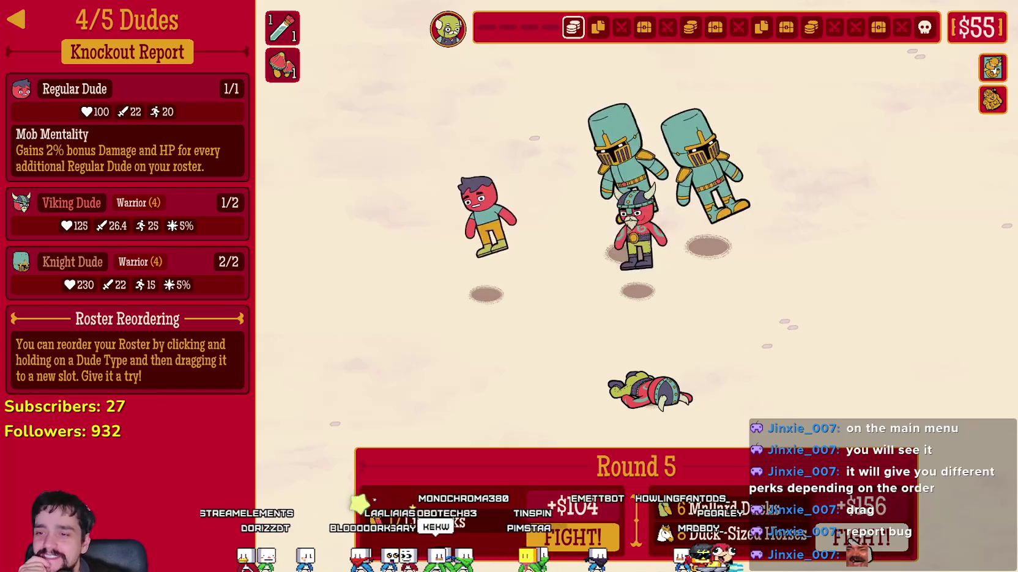
click(879, 550)
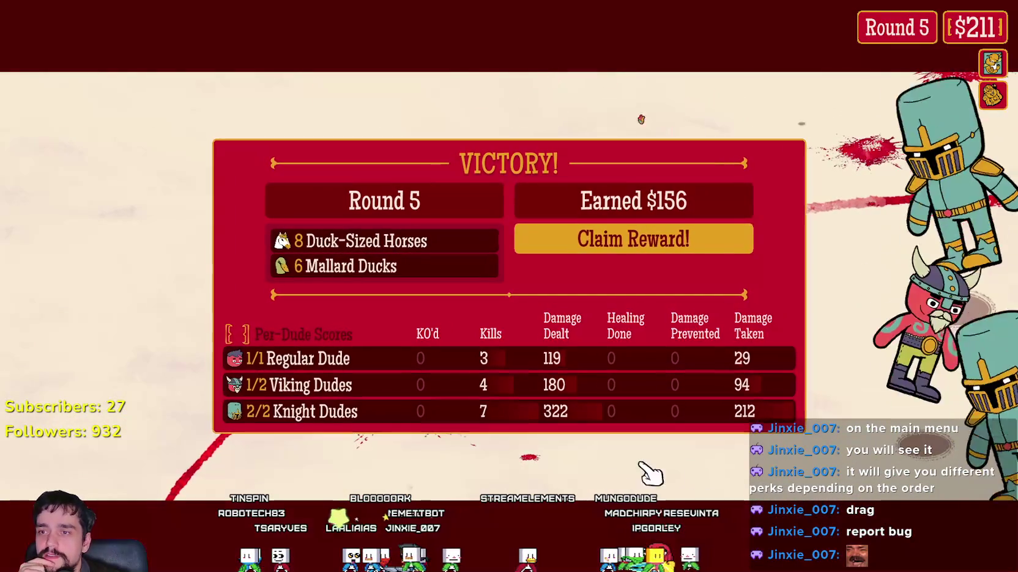
Claim the Round 5 reward, recruit a Knight Dude, and accept the Meteor and Pocket Dice
click(652, 248)
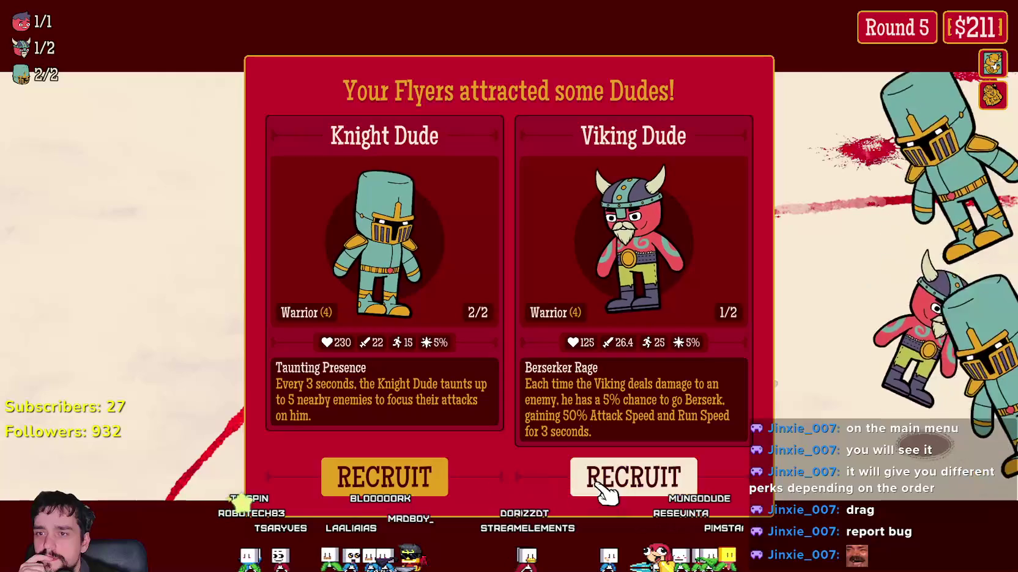
click(446, 478)
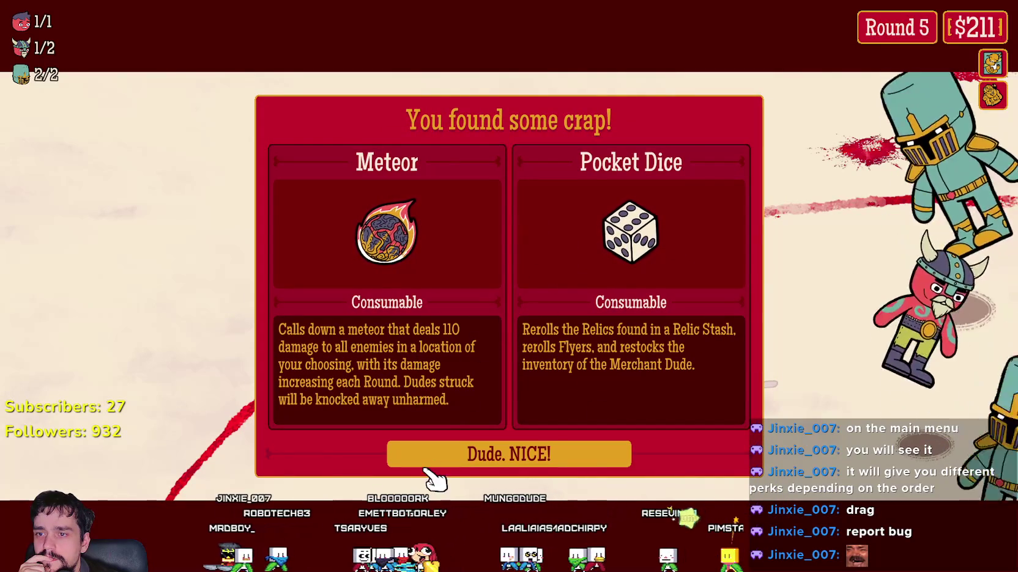
click(454, 460)
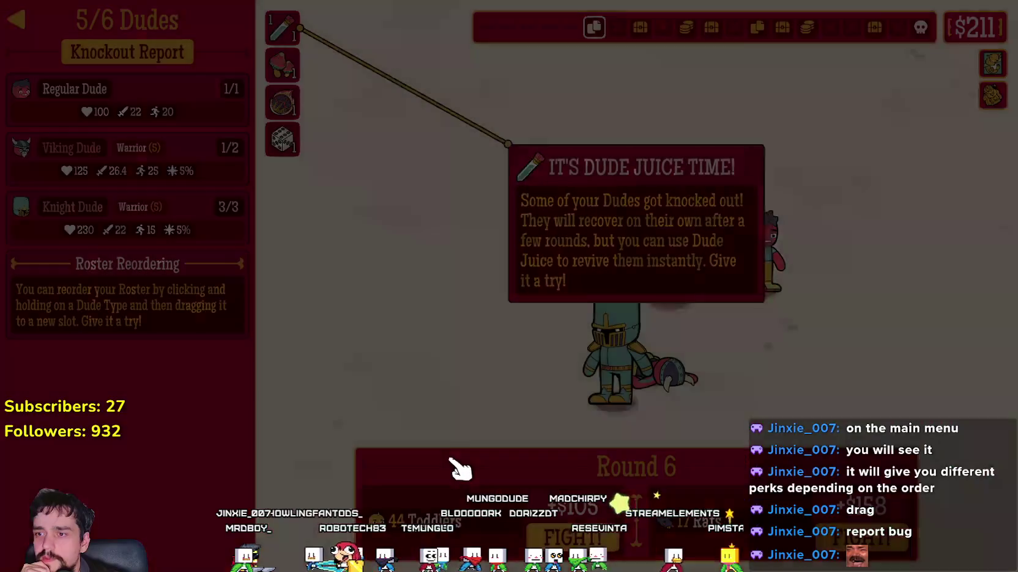
Revive the knocked-out Viking with Dude Juice and try using the Meteor
click(282, 28)
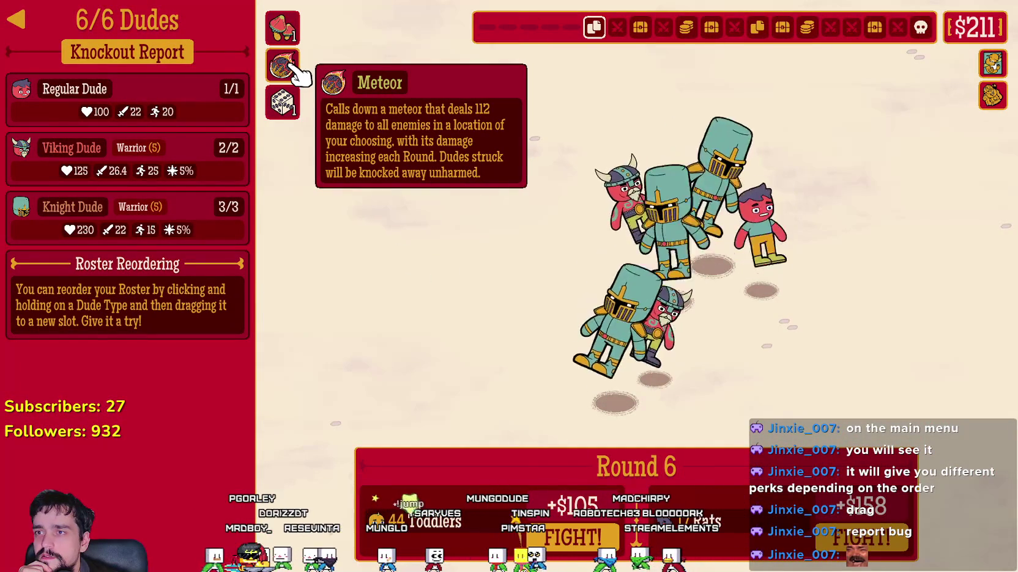
click(291, 66)
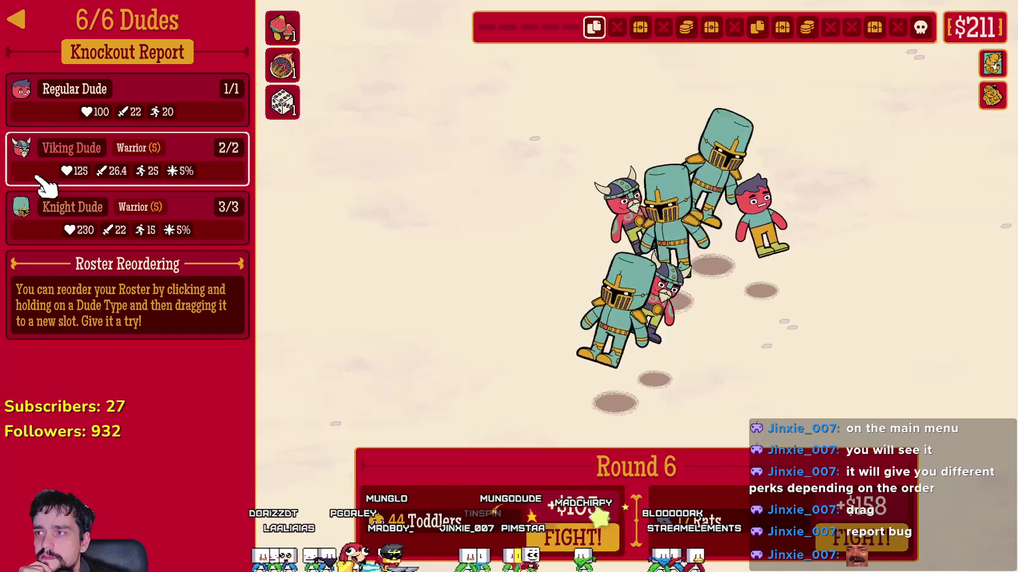
mouse_move(25, 96)
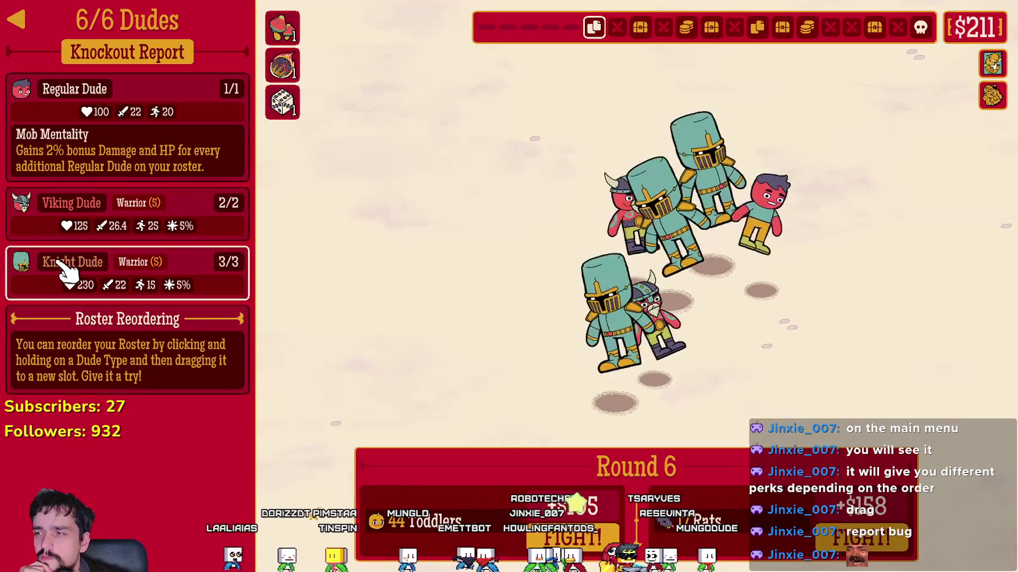
Reorder the roster to Regular Dude first, then Knight Dude, then Viking Dude
mouse_move(36, 269)
mouse_down()
mouse_move(50, 200)
mouse_move(34, 133)
mouse_move(45, 98)
mouse_up()
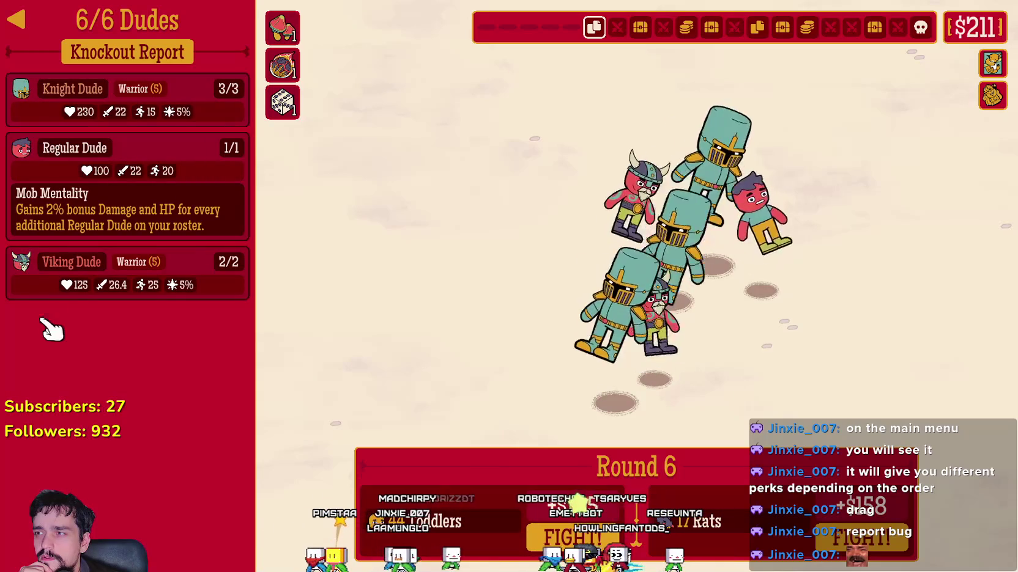
drag(27, 269, 50, 148)
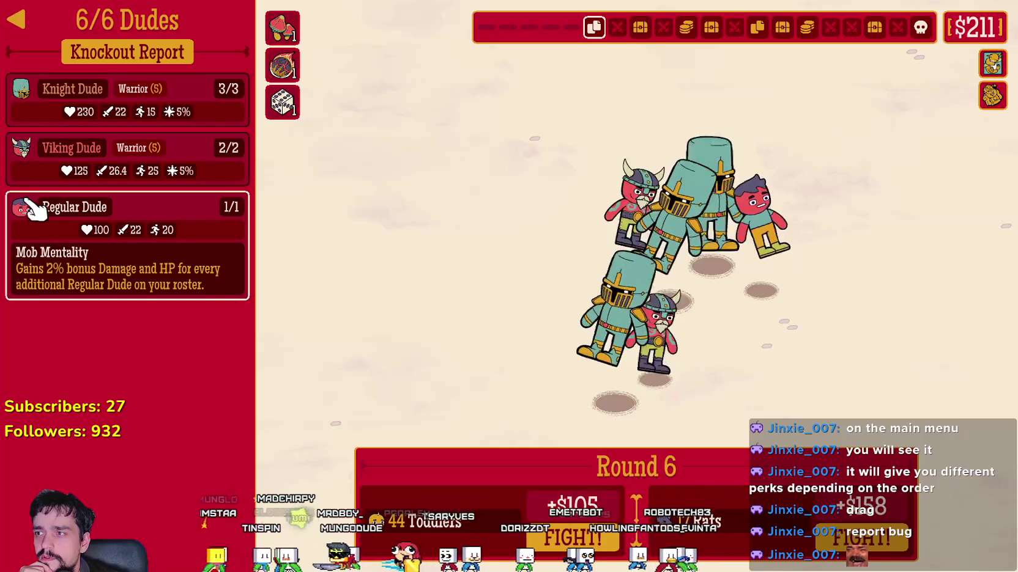
mouse_move(30, 207)
mouse_down()
mouse_move(40, 147)
mouse_move(39, 279)
mouse_move(24, 89)
mouse_up()
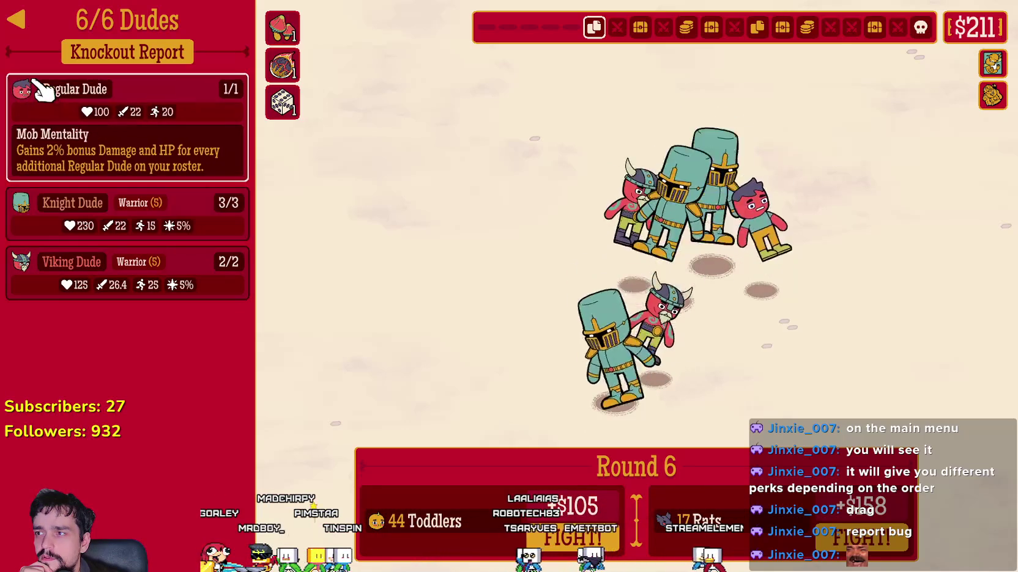
drag(39, 206, 39, 207)
drag(55, 95, 48, 98)
mouse_move(57, 267)
mouse_down()
mouse_move(54, 278)
mouse_move(55, 257)
mouse_move(54, 276)
mouse_up()
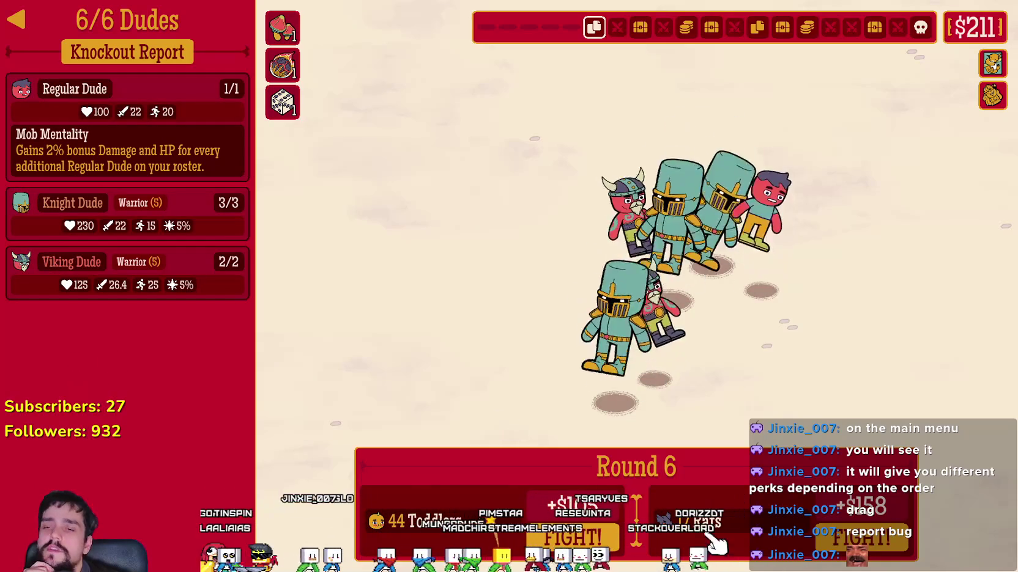
Win Round 6 with a Meteor strike on the rats and claim the $158 reward
click(884, 548)
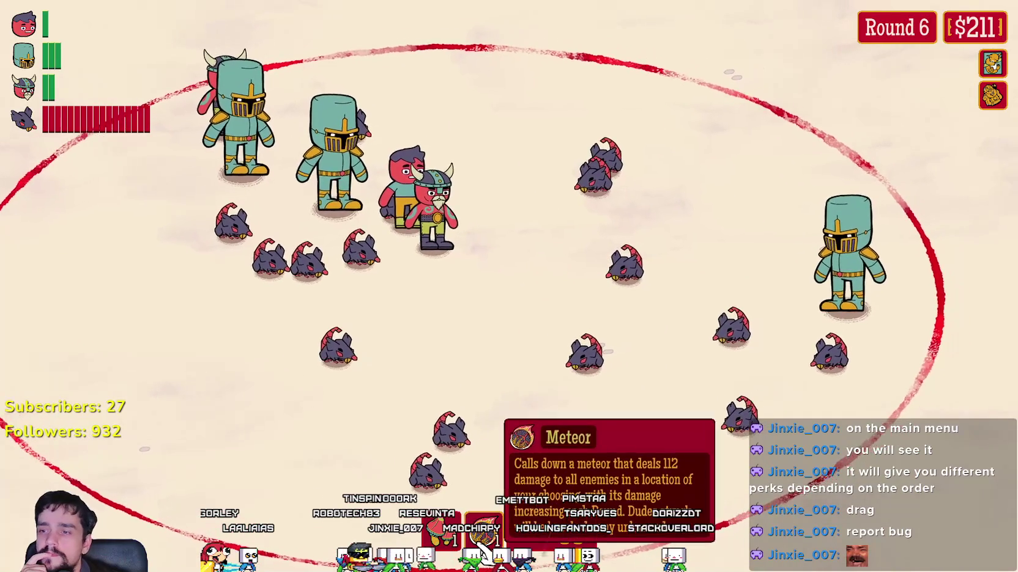
click(483, 537)
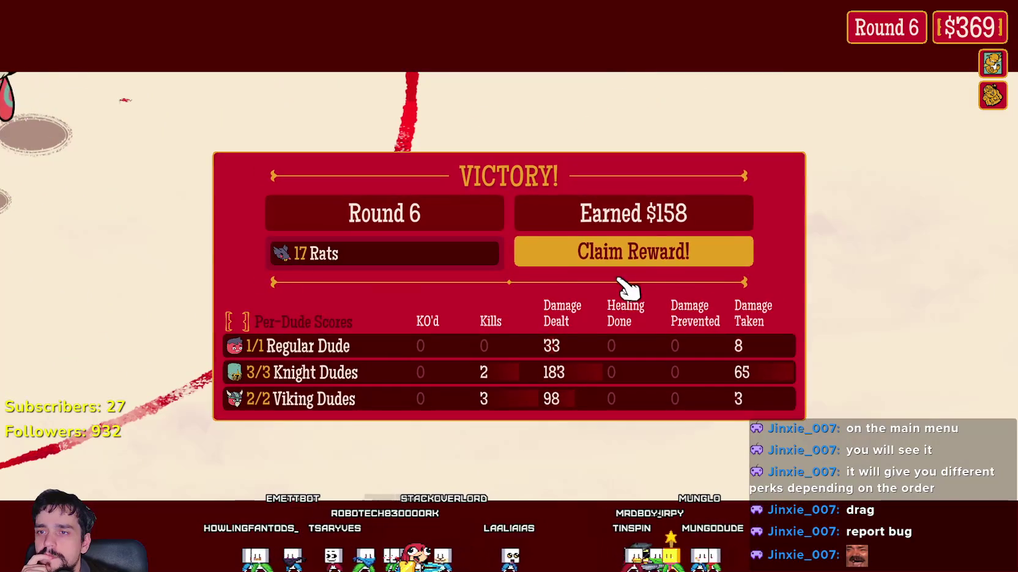
click(630, 257)
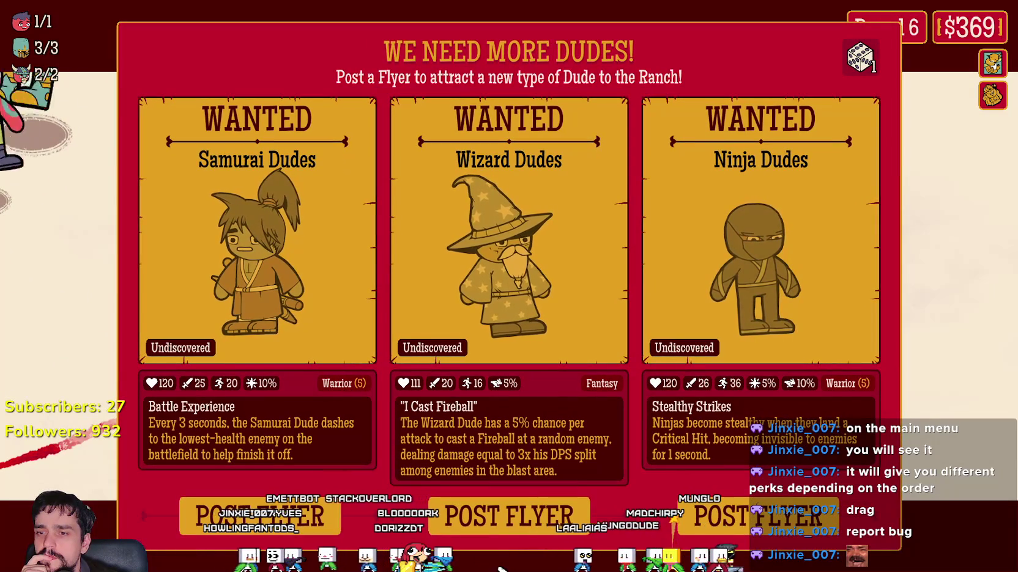
Post the Wizard Dudes flyer, recruit the Wizard Dude and dismiss the notice
click(507, 518)
click(513, 477)
click(520, 462)
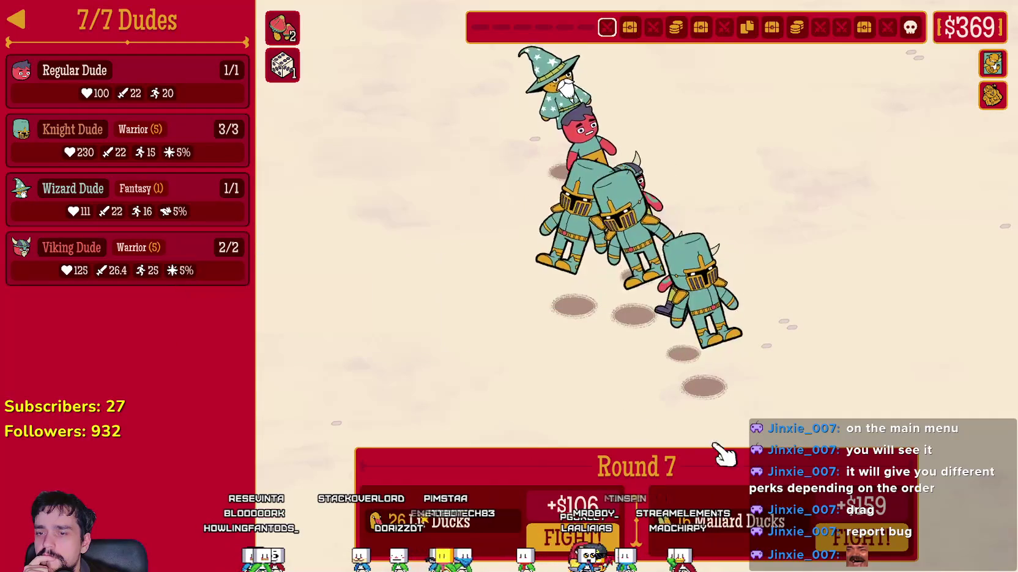
Win Round 7, recruit another Knight Dude, then win Round 8 and claim its $160
click(888, 548)
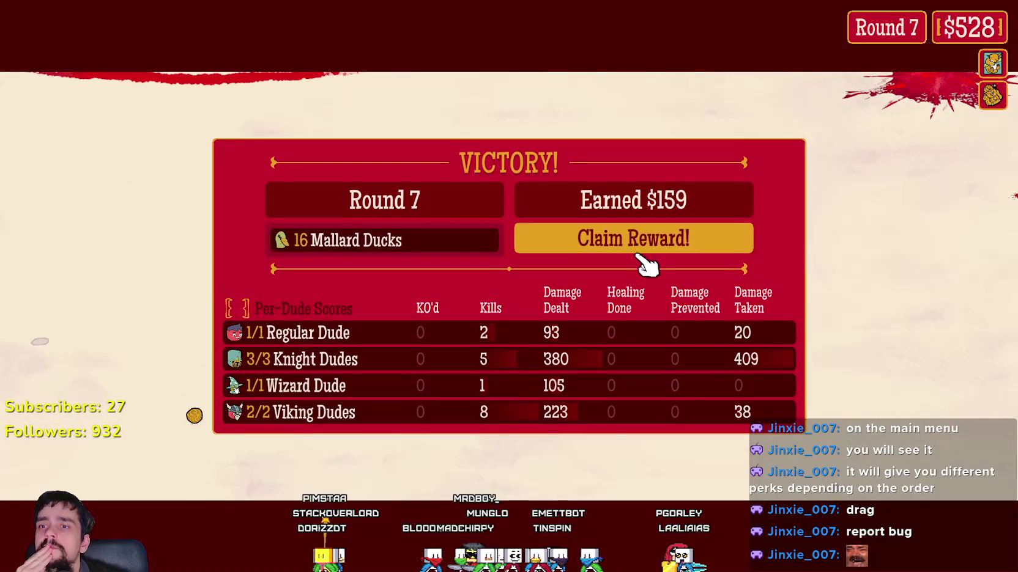
click(638, 252)
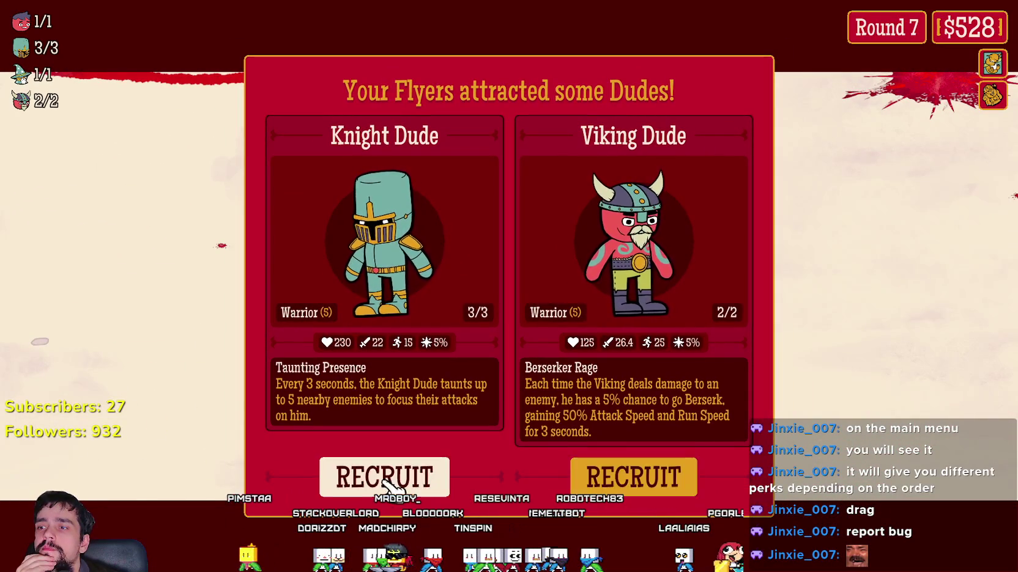
click(385, 480)
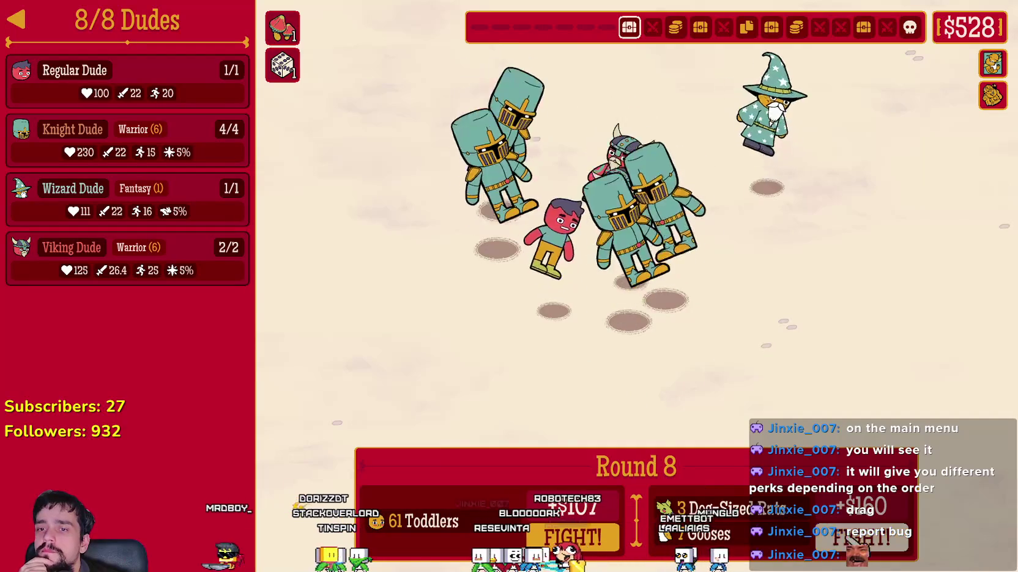
click(573, 537)
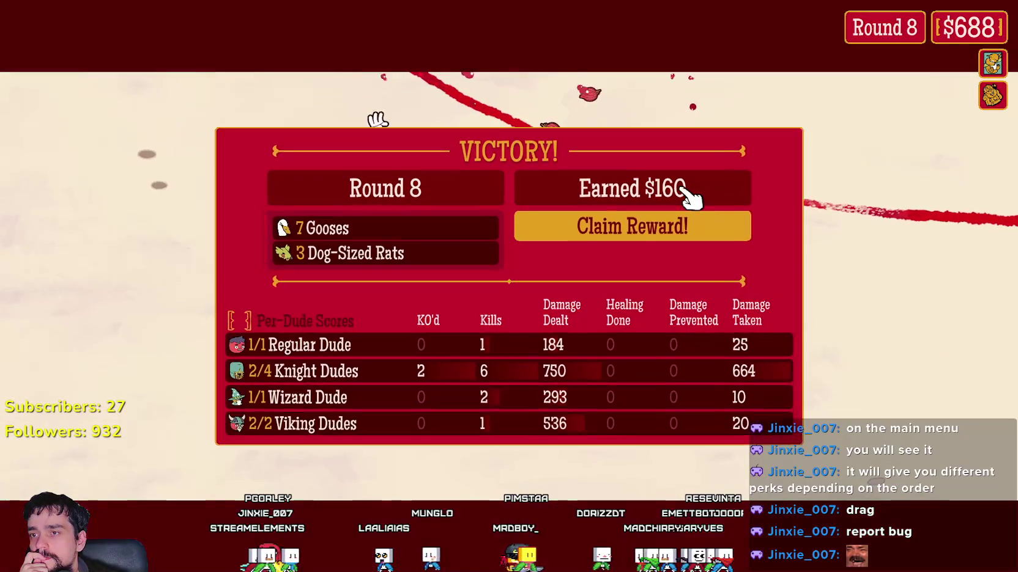
click(680, 227)
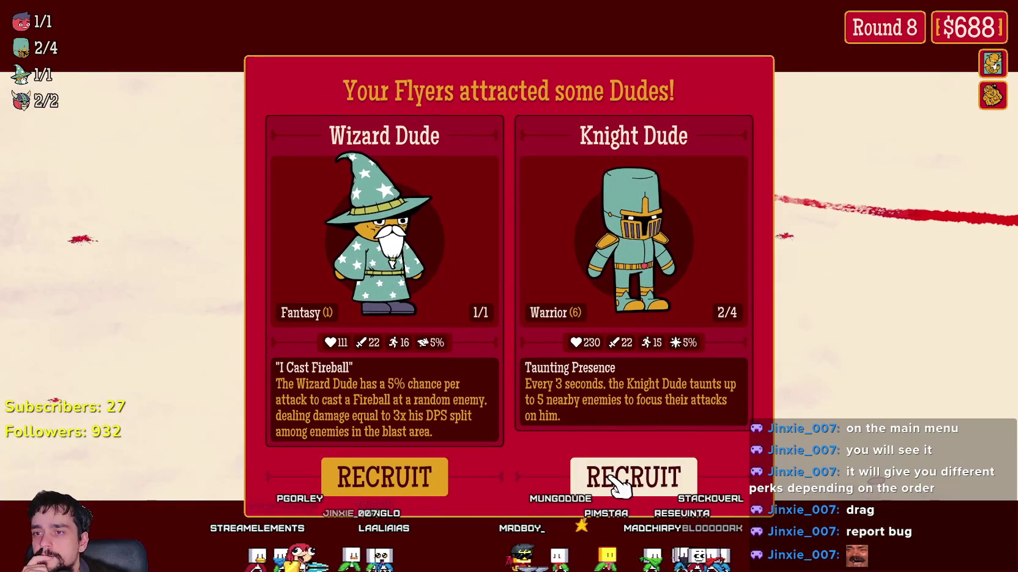
Recruit a second Wizard Dude, take the Dog Tag relic, and claim the Round 9 reward
click(345, 487)
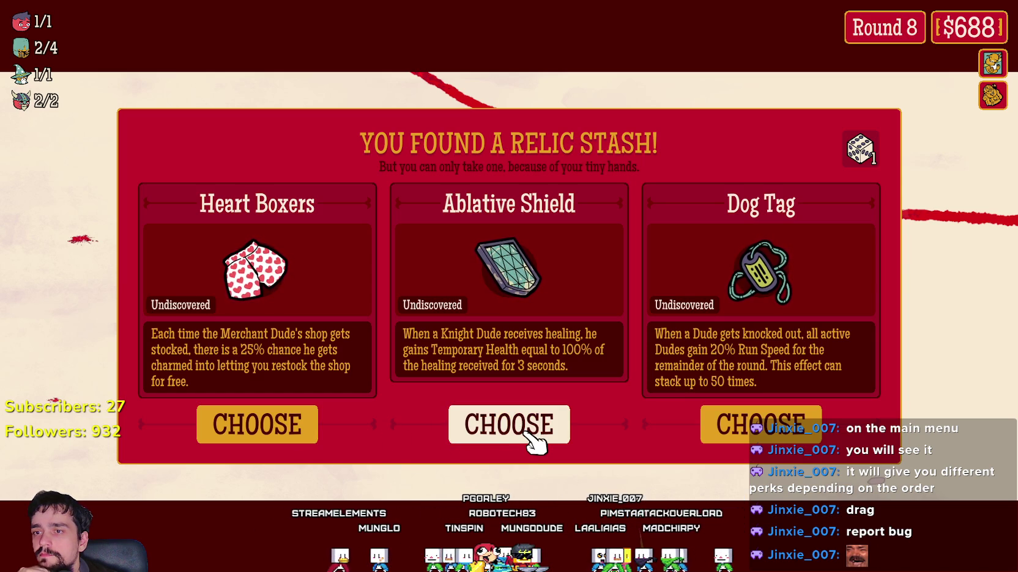
click(760, 428)
mouse_move(292, 52)
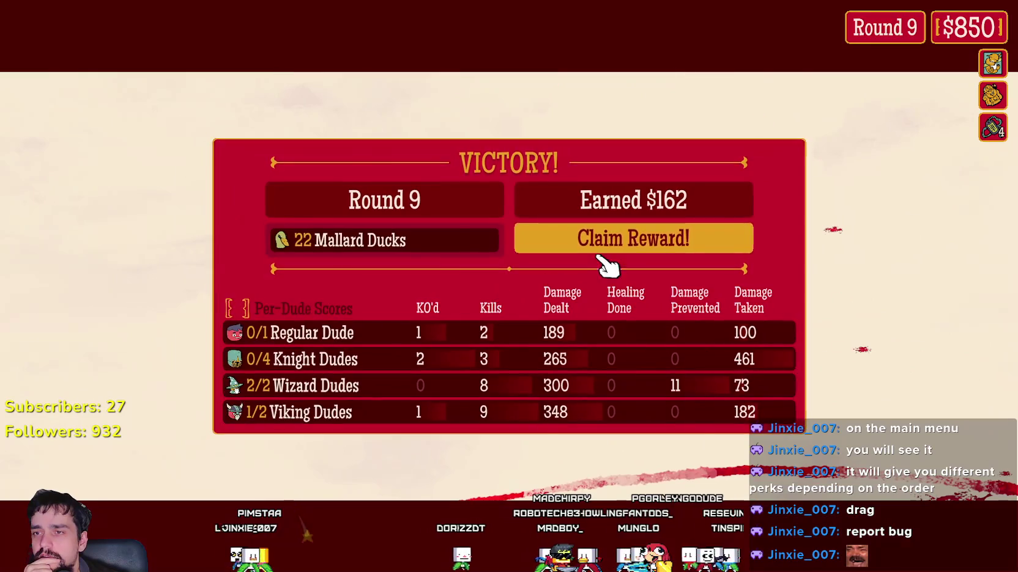
click(603, 249)
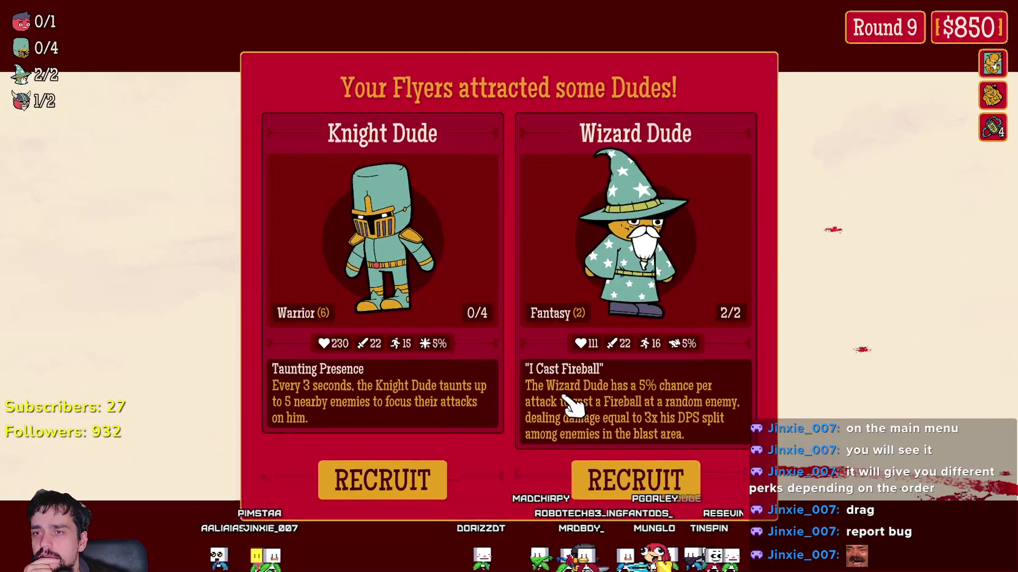
Recruit a third Wizard Dude, then buy Dude Juice ($100) and the Living Will relic ($515)
click(648, 483)
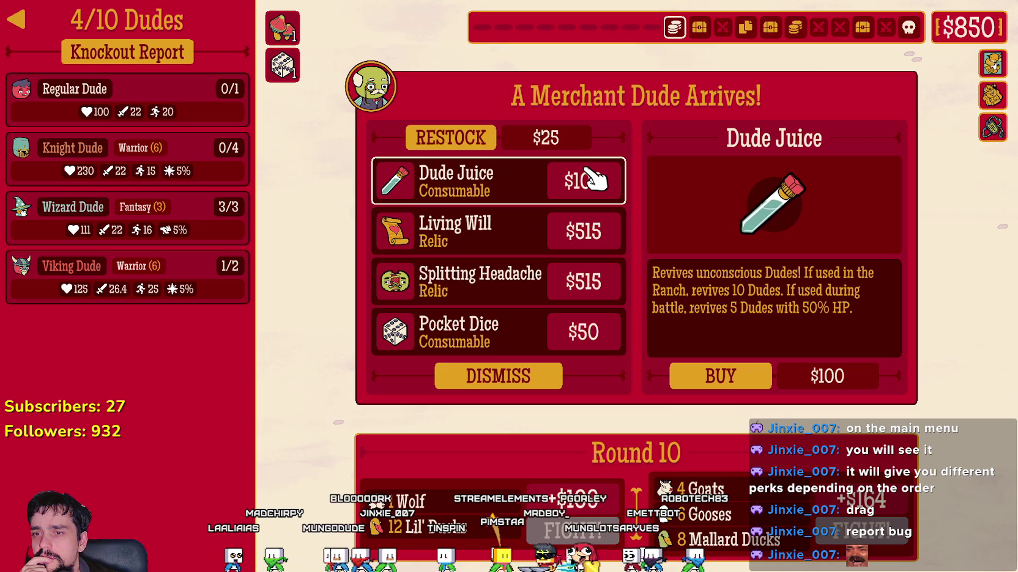
click(758, 392)
click(506, 230)
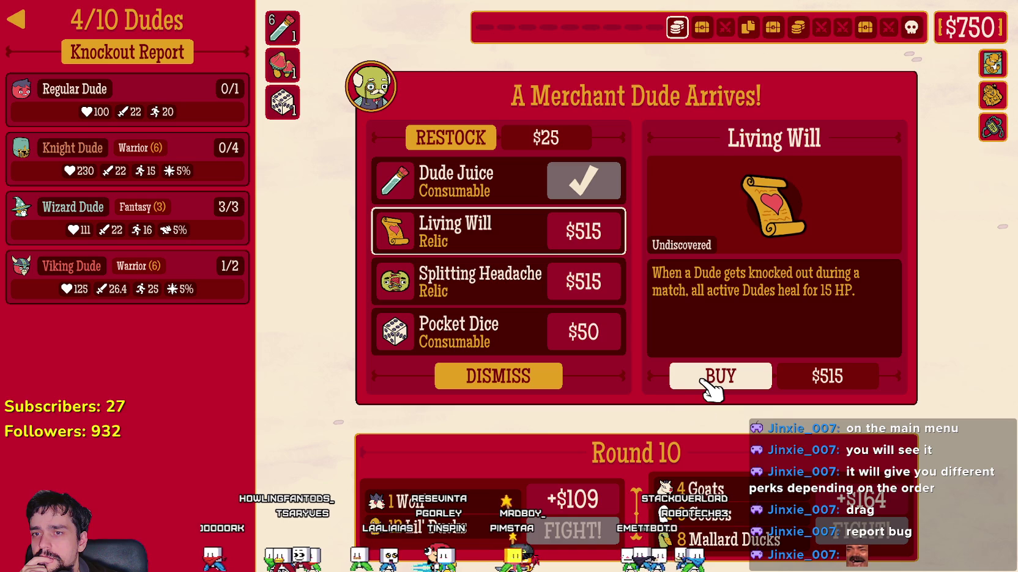
click(528, 287)
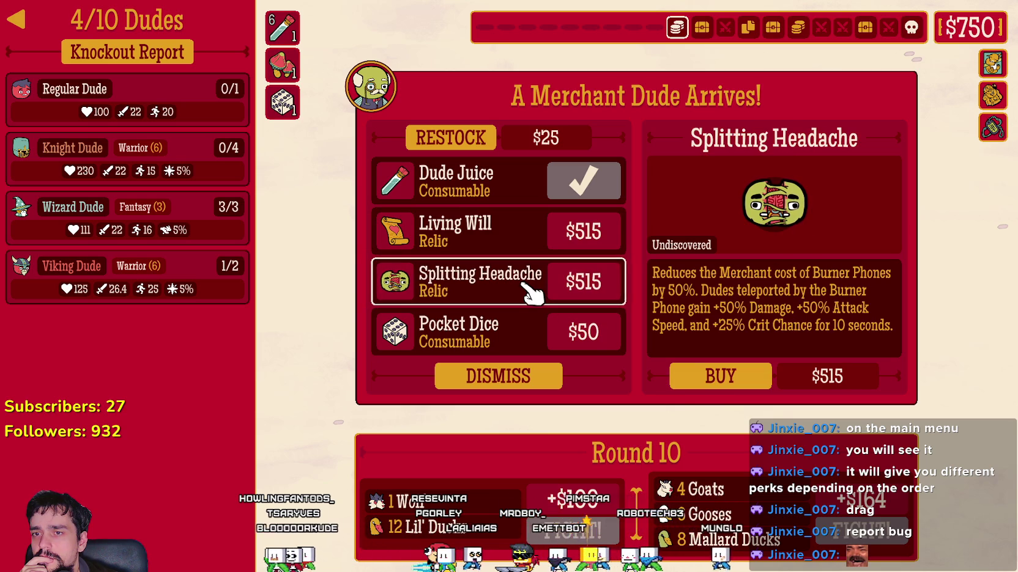
click(505, 237)
click(699, 381)
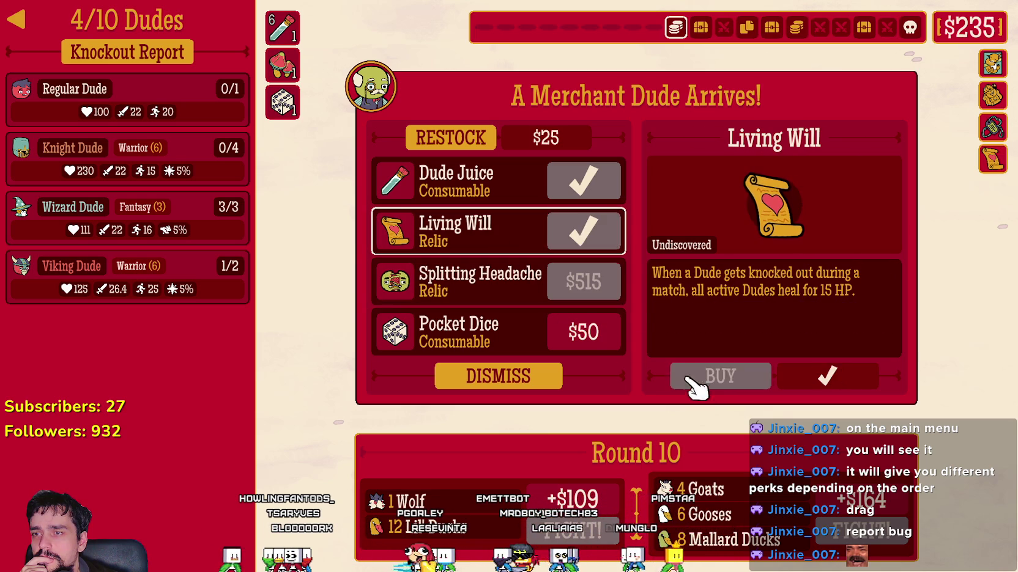
Restock the merchant for $25, buy another Dude Juice and a $50 Health Potion, then revive the roster
click(504, 337)
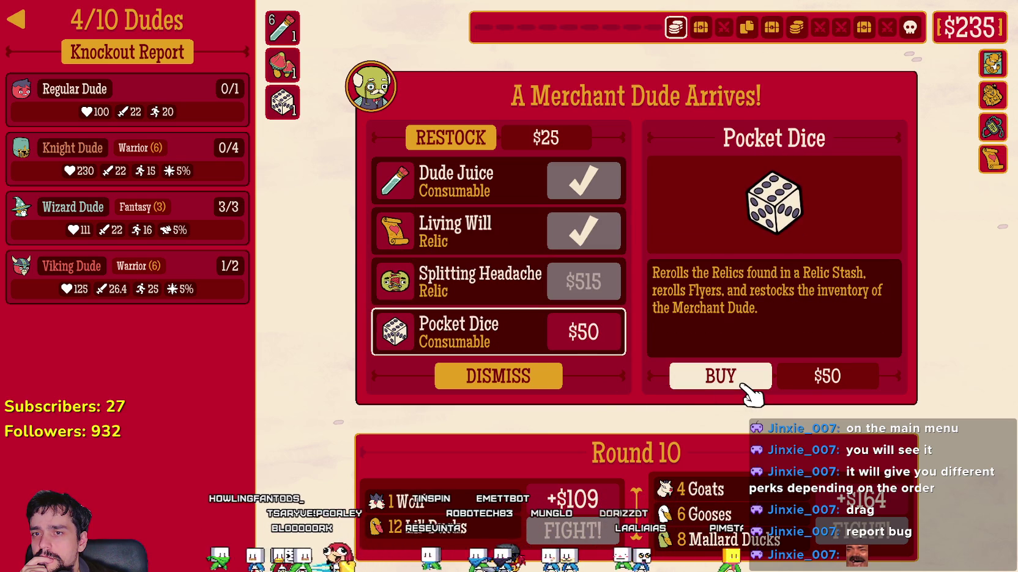
click(508, 282)
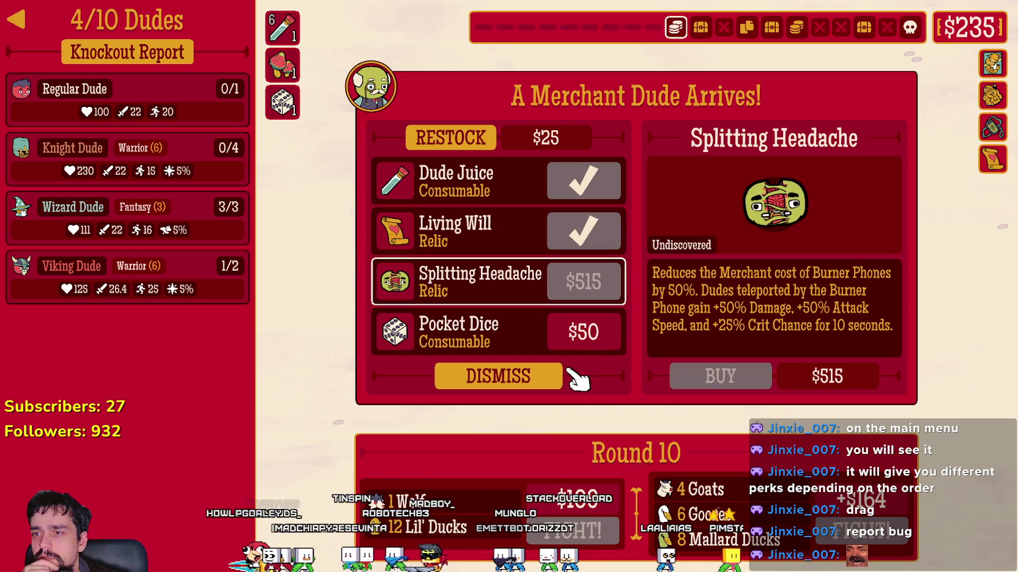
click(472, 138)
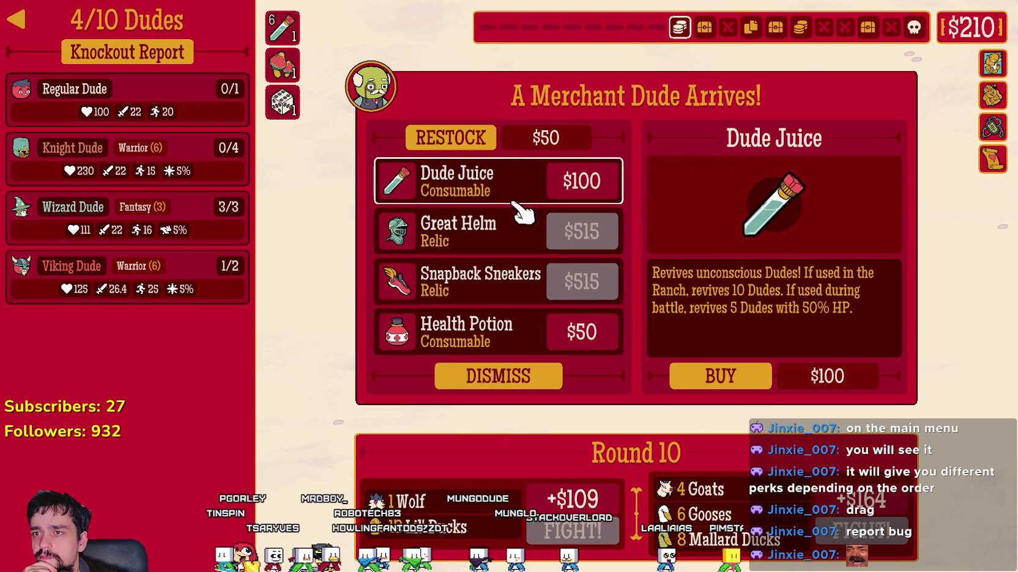
click(718, 385)
click(532, 341)
click(688, 377)
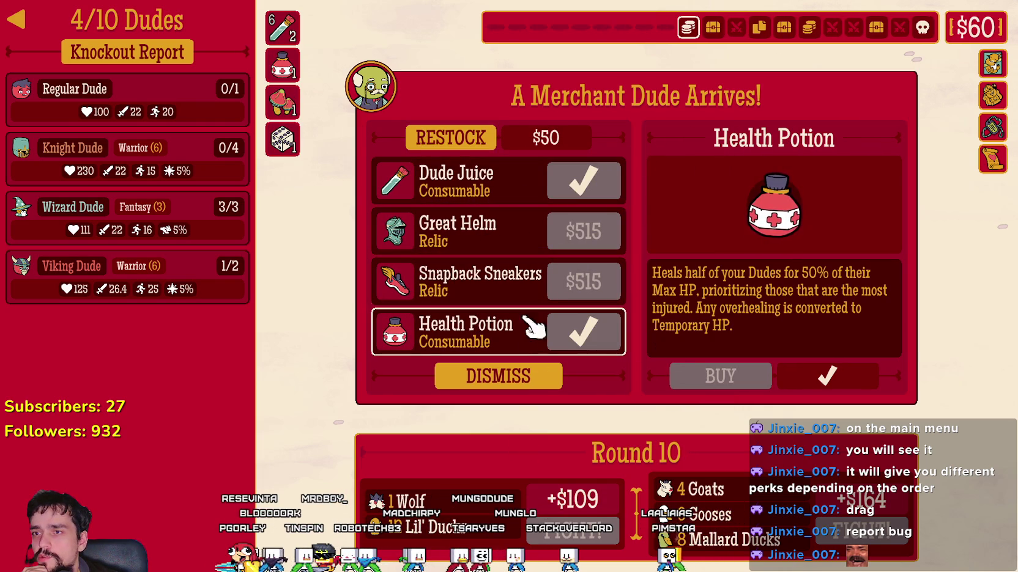
click(501, 379)
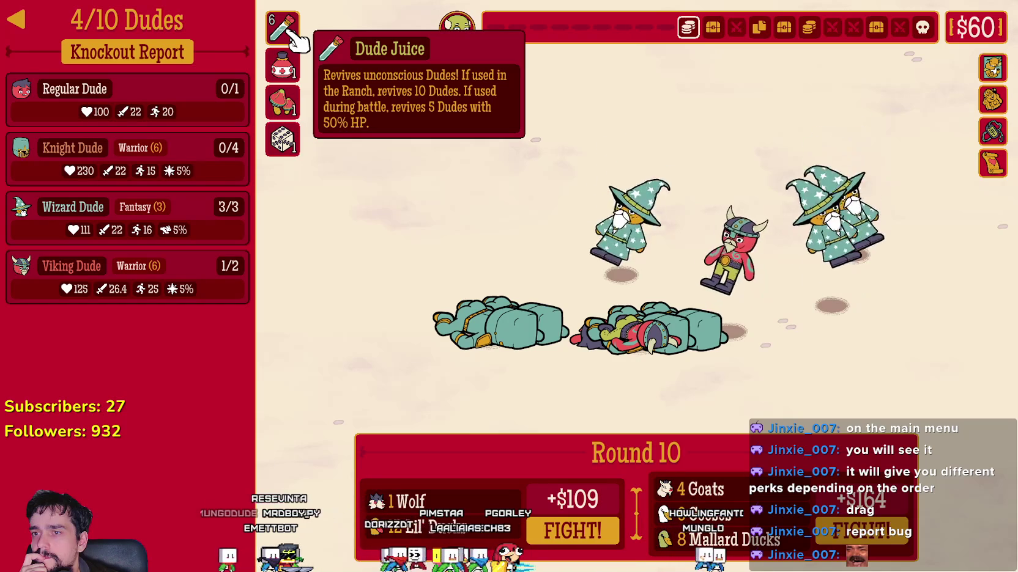
click(292, 38)
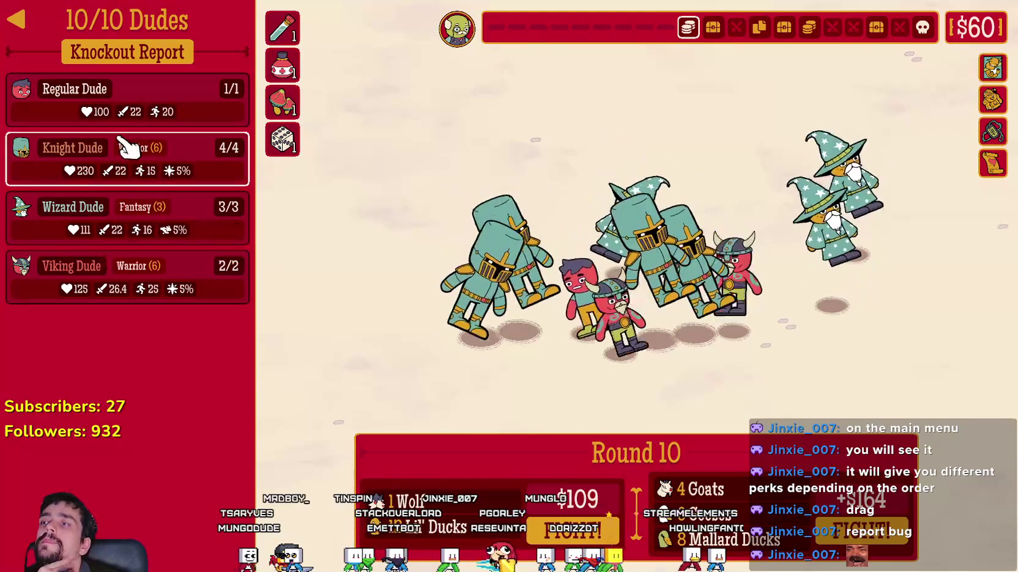
Win Round 10 against the goats and mallard ducks, then recruit a fourth Wizard Dude
mouse_move(144, 158)
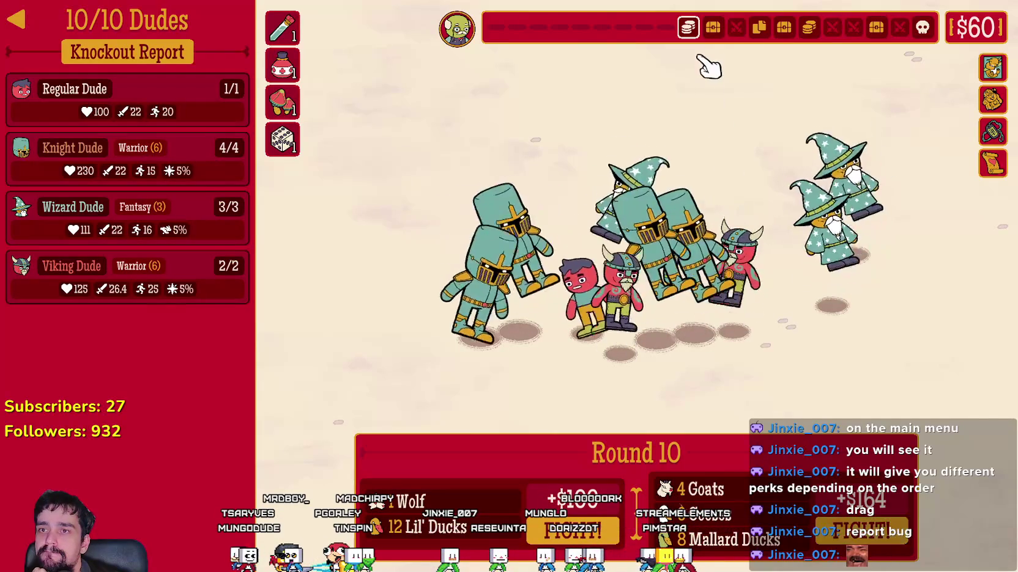
mouse_move(716, 33)
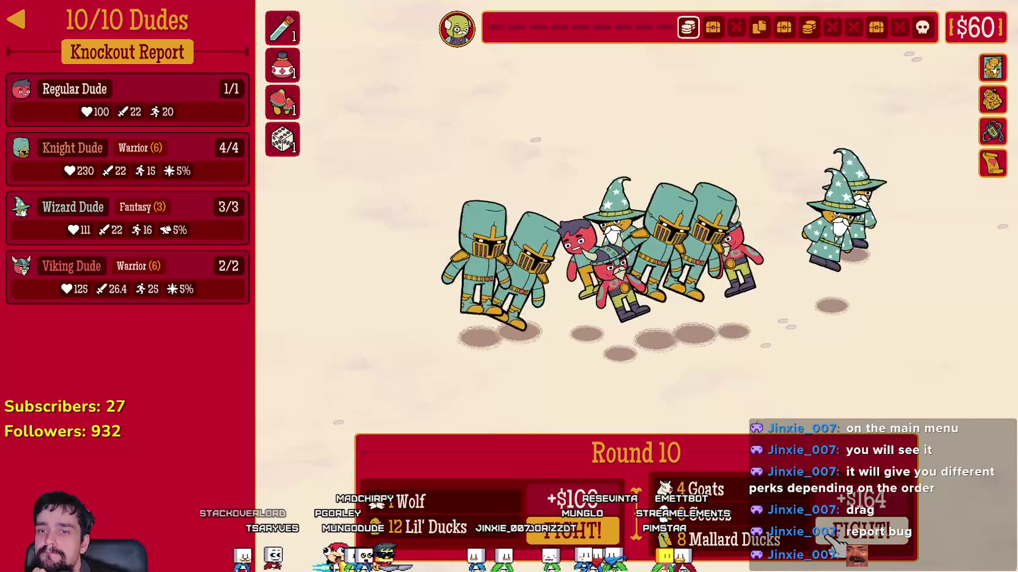
click(835, 537)
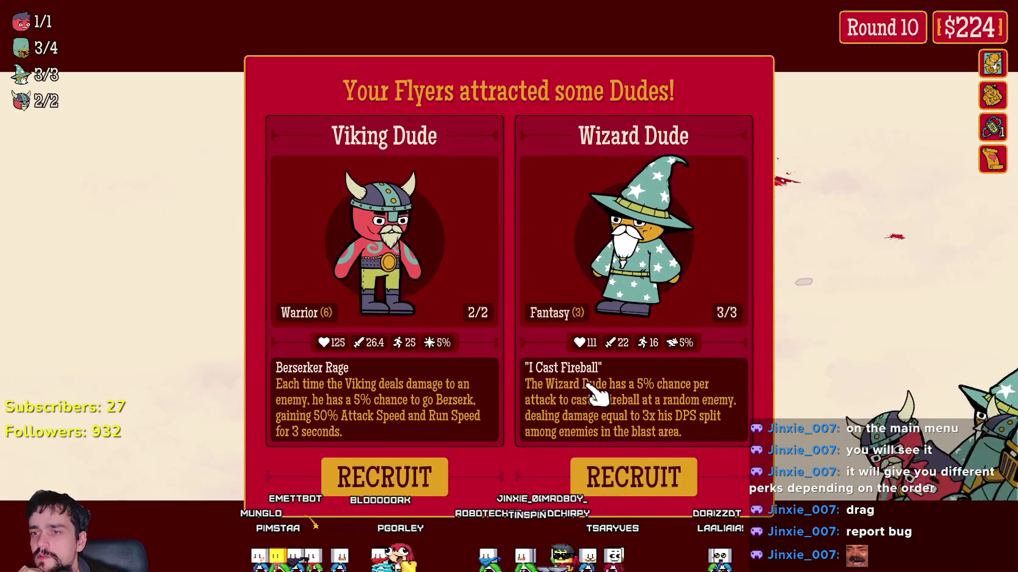
click(647, 480)
Accept the free Regular Dude and read each roster Dude's ability card
click(567, 379)
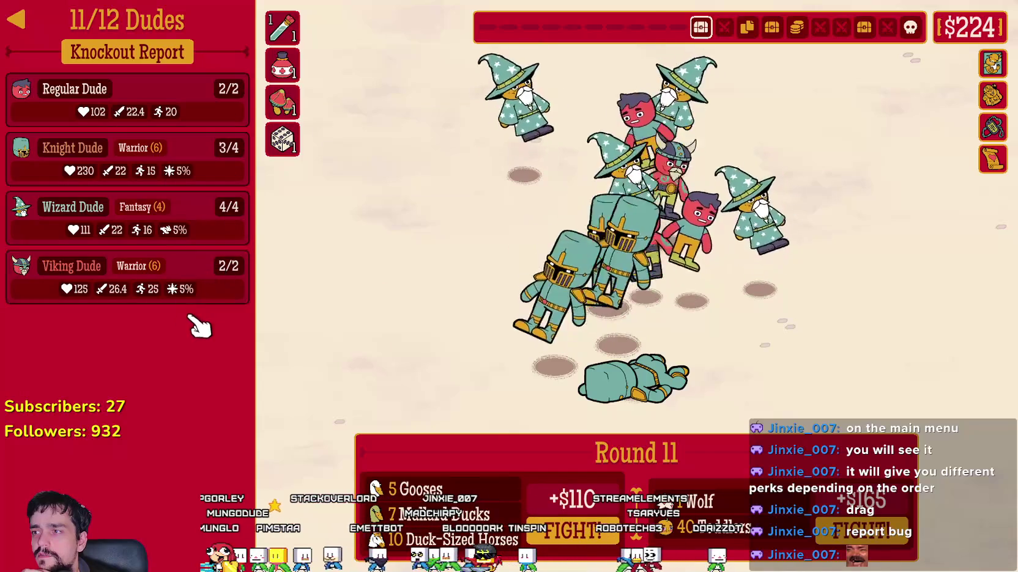
click(223, 223)
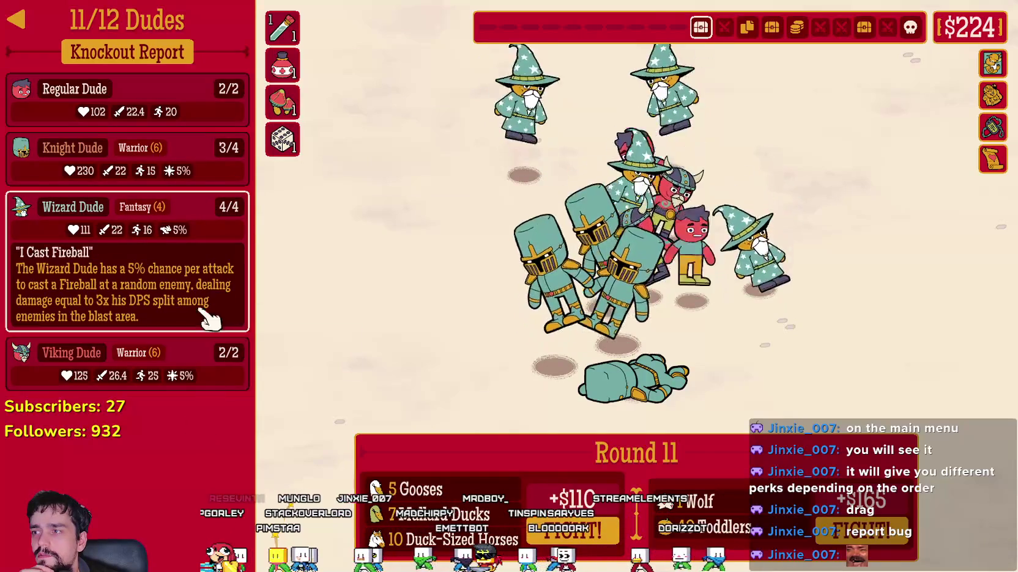
click(202, 362)
click(204, 223)
click(205, 169)
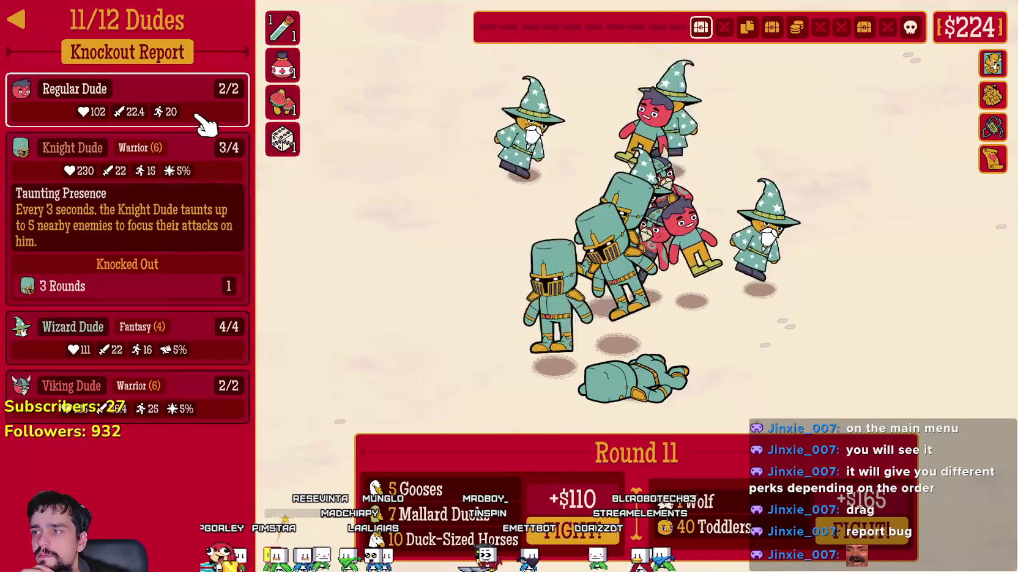
click(203, 107)
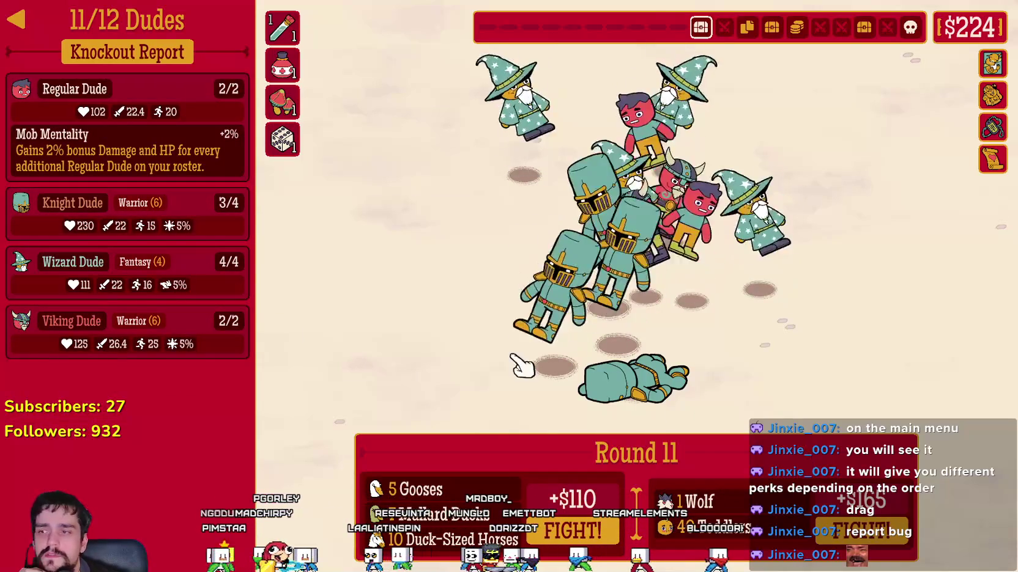
click(203, 264)
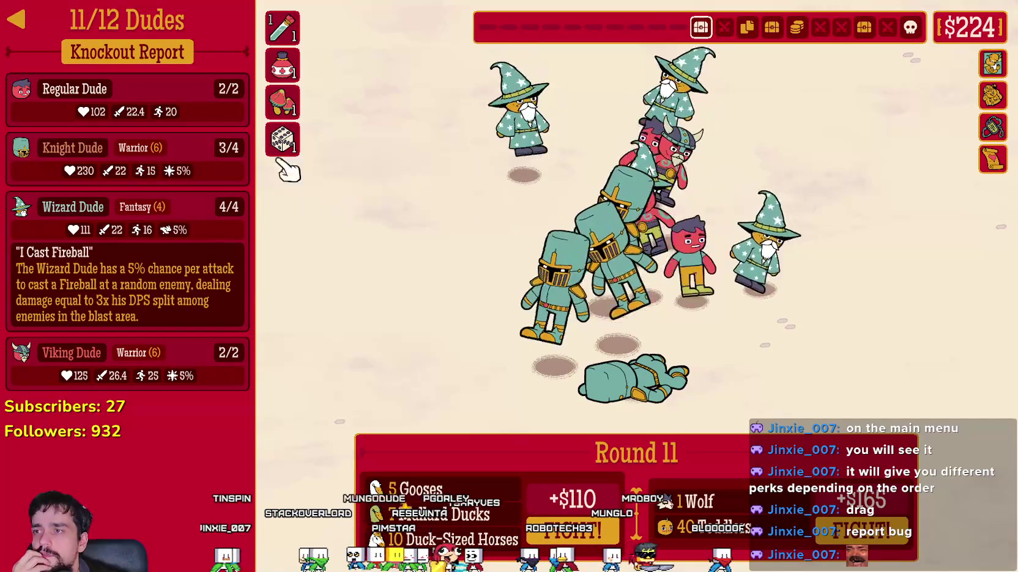
Win Round 11, raising funds to $334
mouse_move(295, 108)
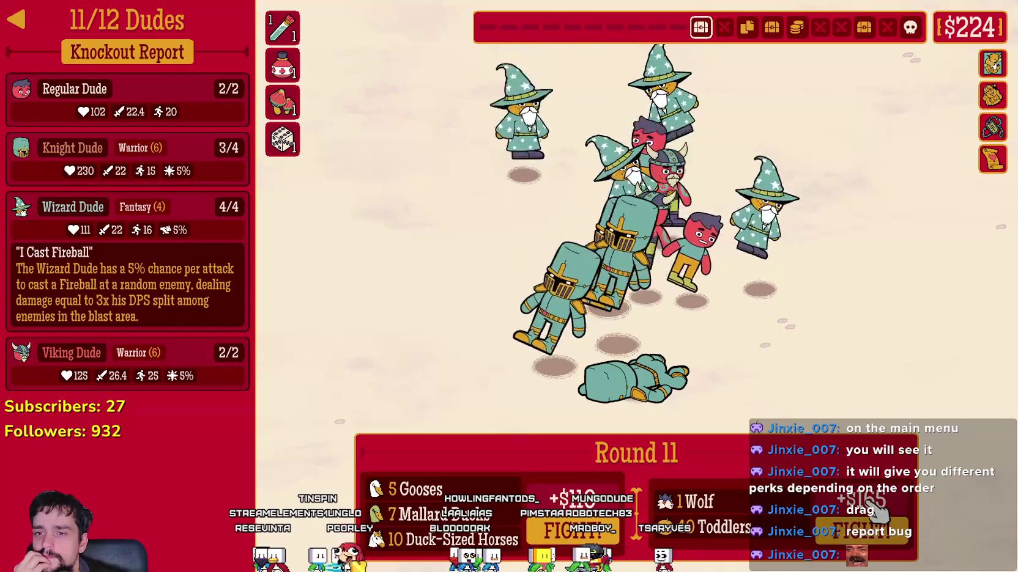
click(575, 534)
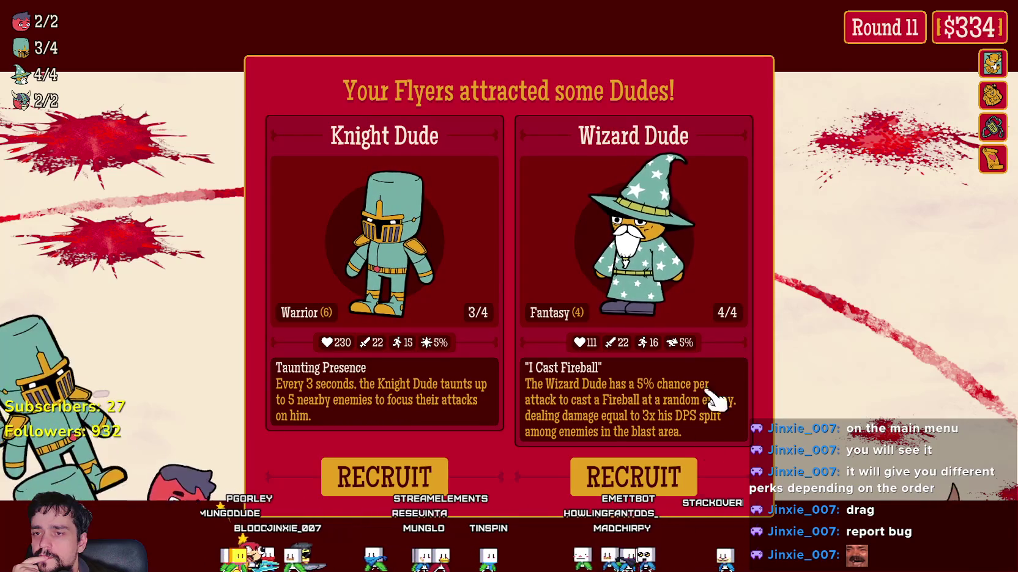
mouse_move(570, 312)
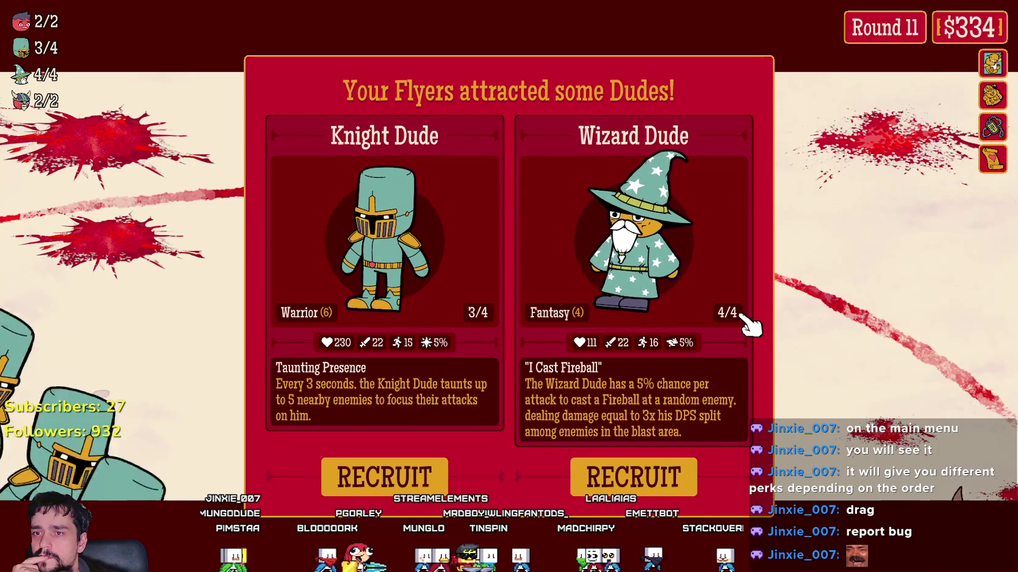
Recruit another Wizard Dude, take the Runic Tattoo relic, and beat 27 rats in Round 12
click(605, 479)
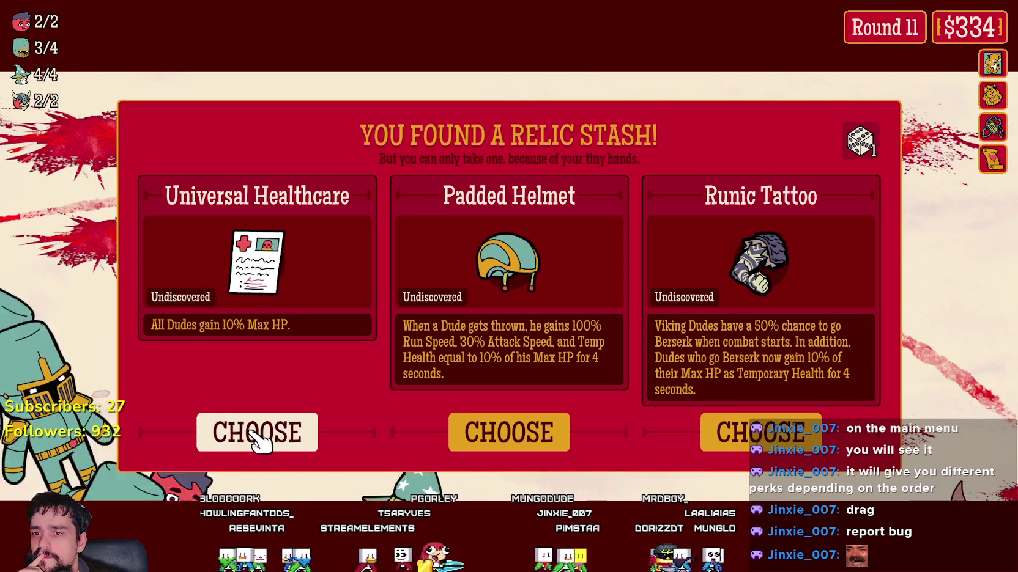
click(777, 435)
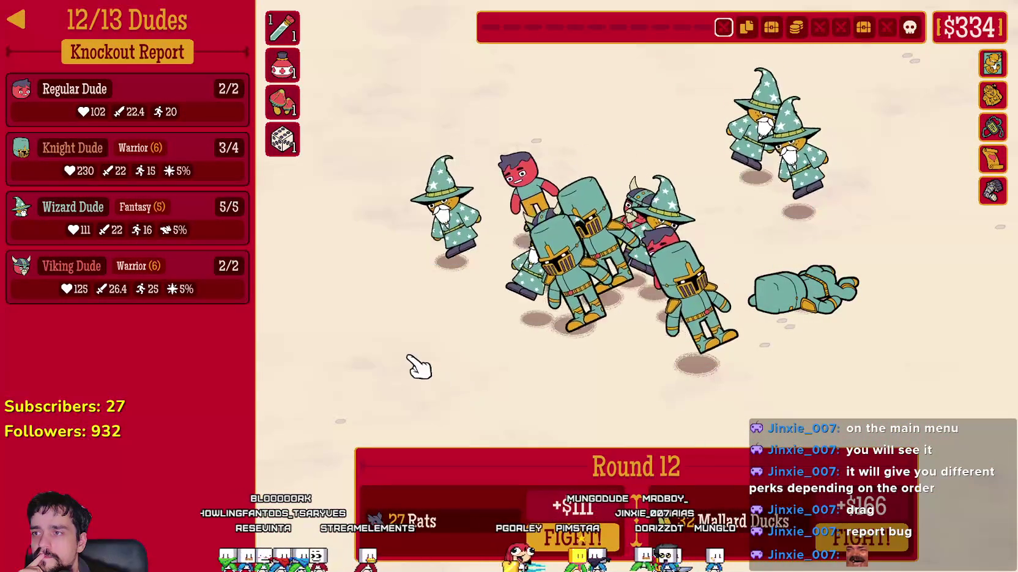
mouse_move(995, 205)
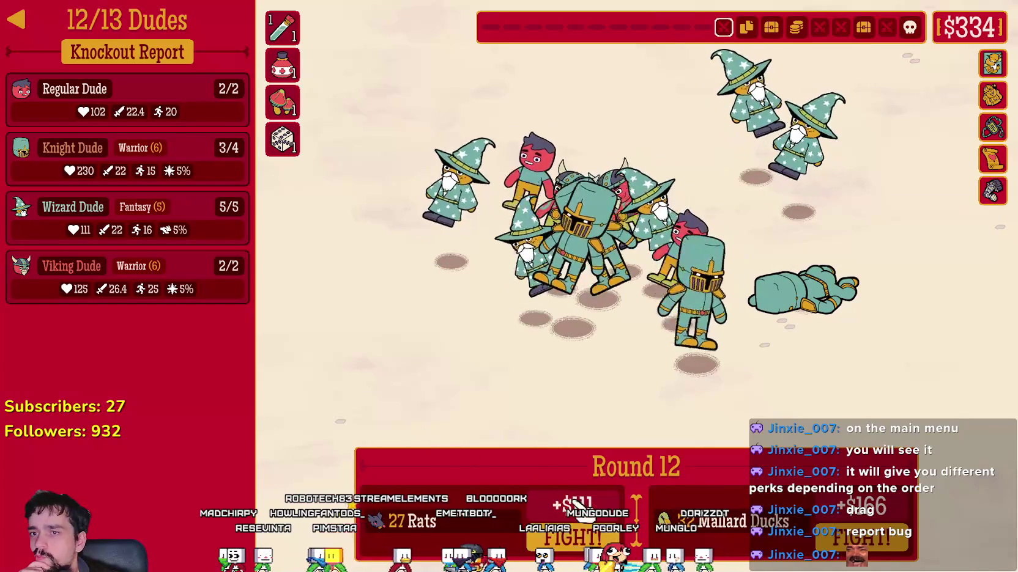
click(554, 539)
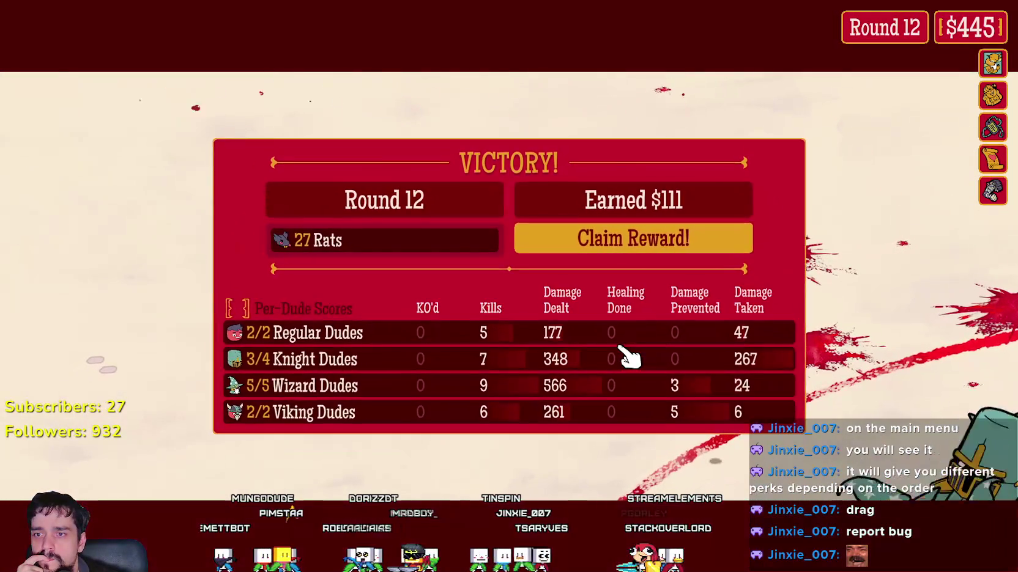
click(653, 300)
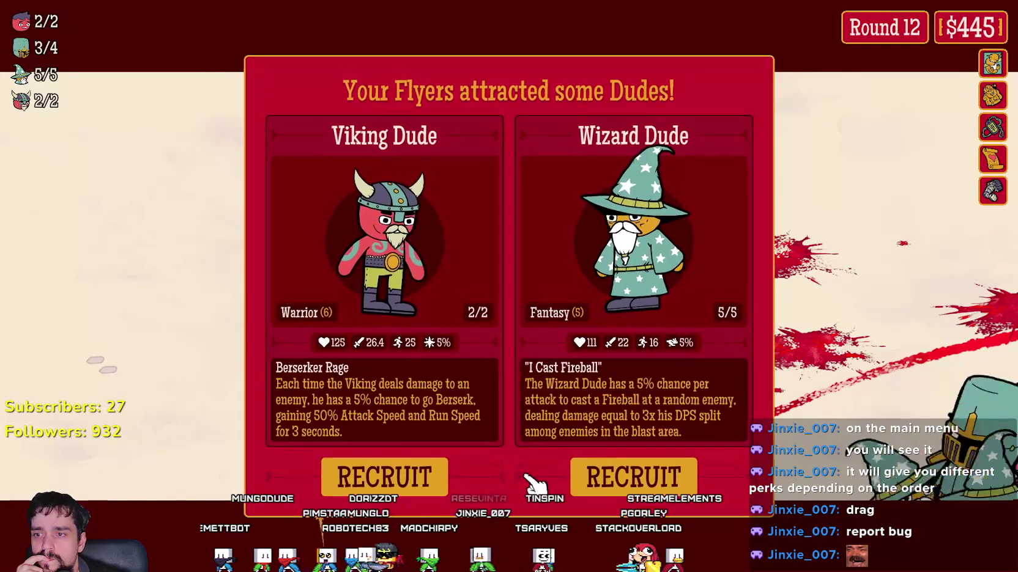
Recruit a sixth Wizard, test its roster position, return it to third, then fight Round 13
click(633, 477)
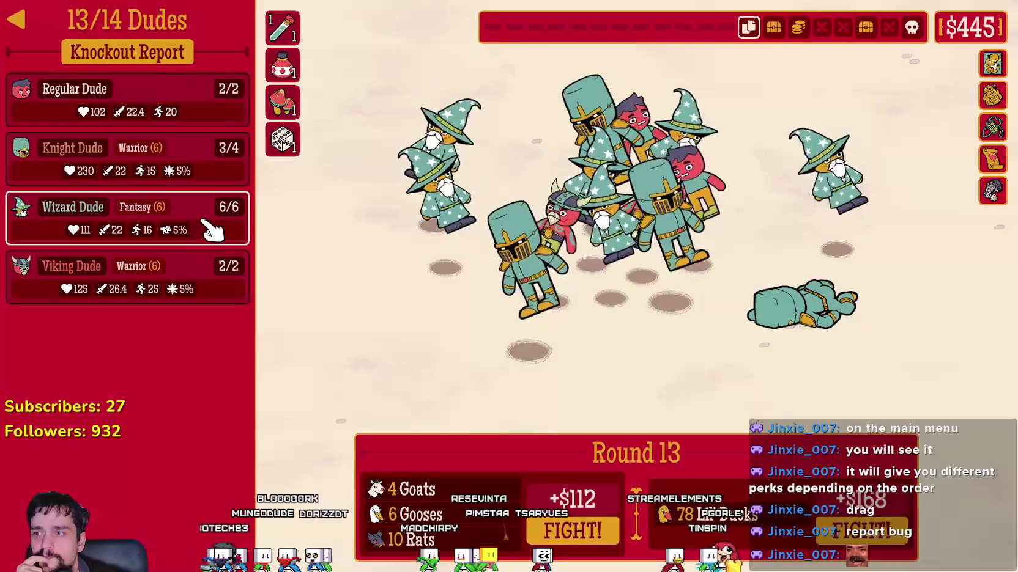
drag(89, 217, 110, 95)
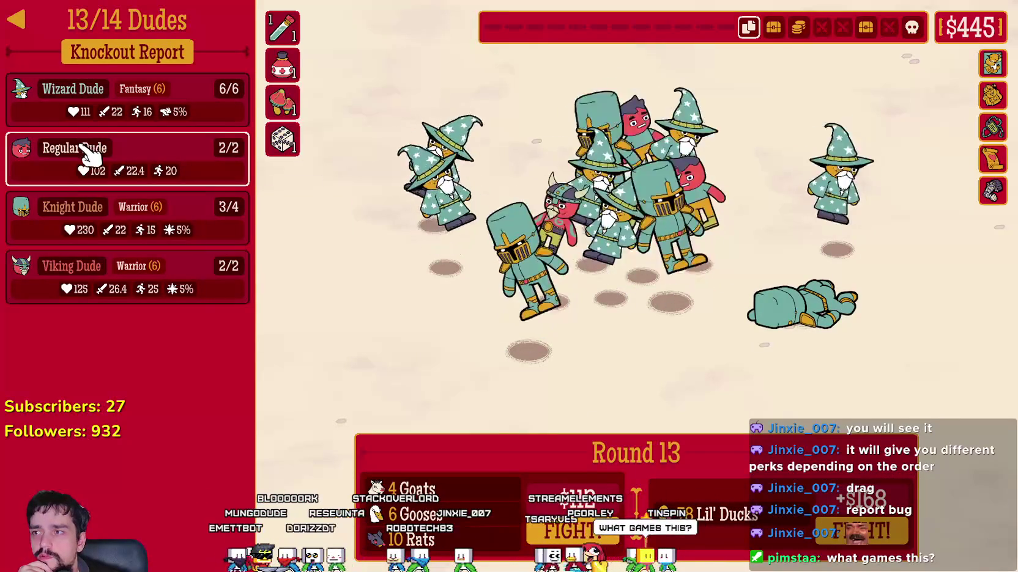
mouse_move(64, 119)
mouse_down()
mouse_move(68, 112)
mouse_move(79, 165)
mouse_up()
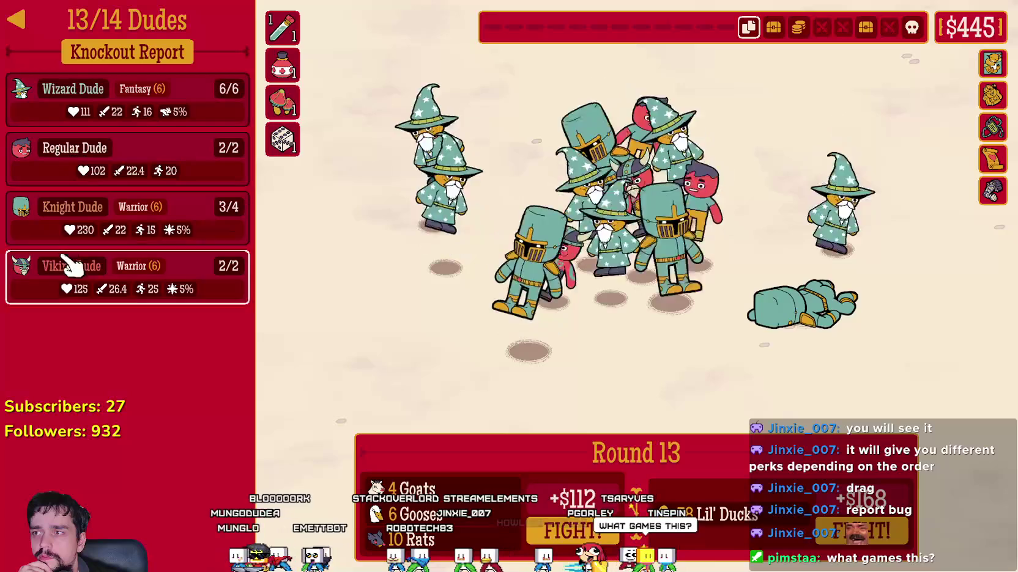
mouse_move(61, 112)
mouse_down()
mouse_move(76, 209)
mouse_move(102, 273)
mouse_move(99, 325)
mouse_move(97, 293)
mouse_up()
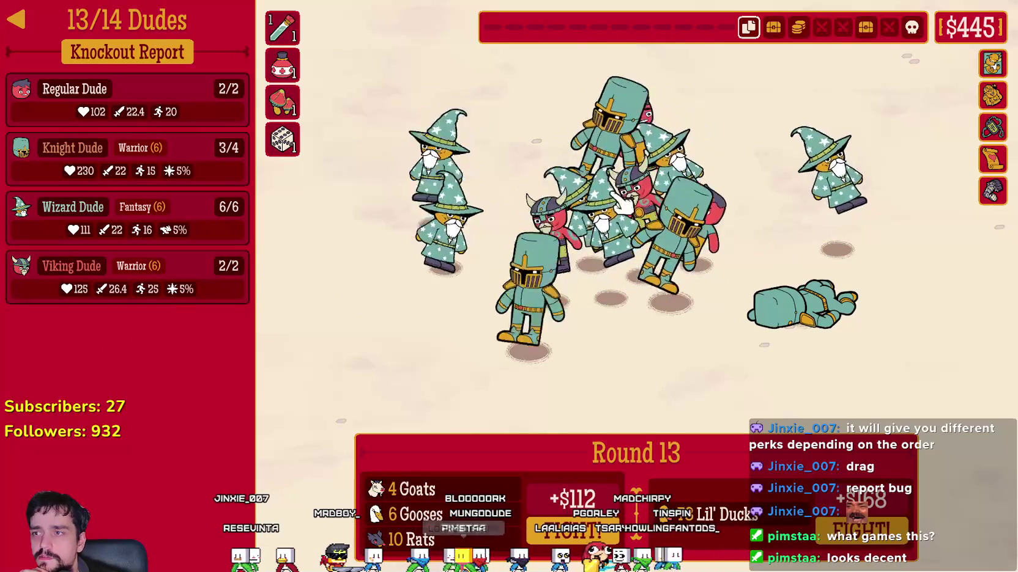
click(572, 534)
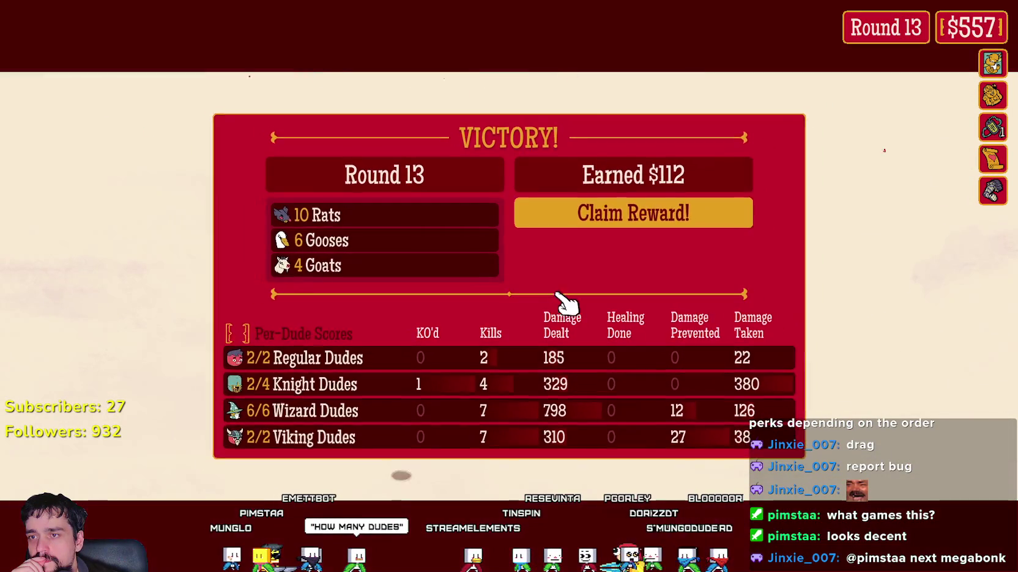
Recruit a Paladin Dude by flyer and a free Regular Dude, then start round 14
click(596, 224)
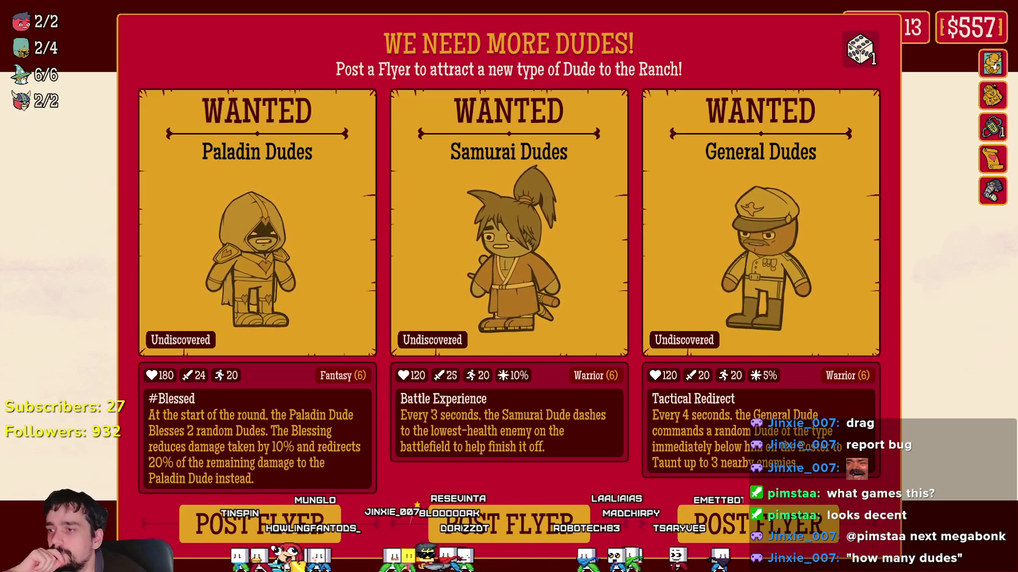
click(260, 524)
click(511, 483)
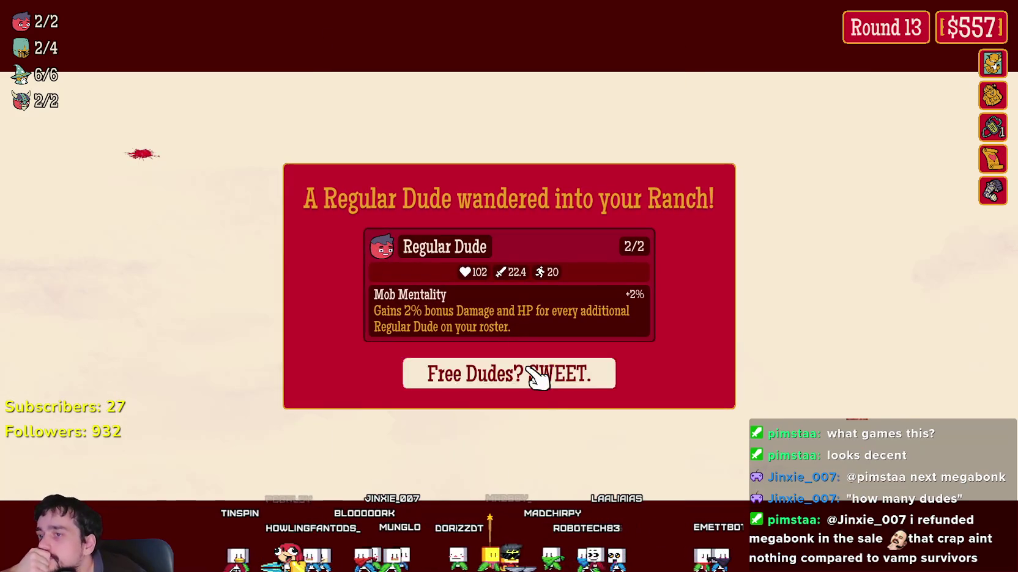
click(532, 374)
click(533, 458)
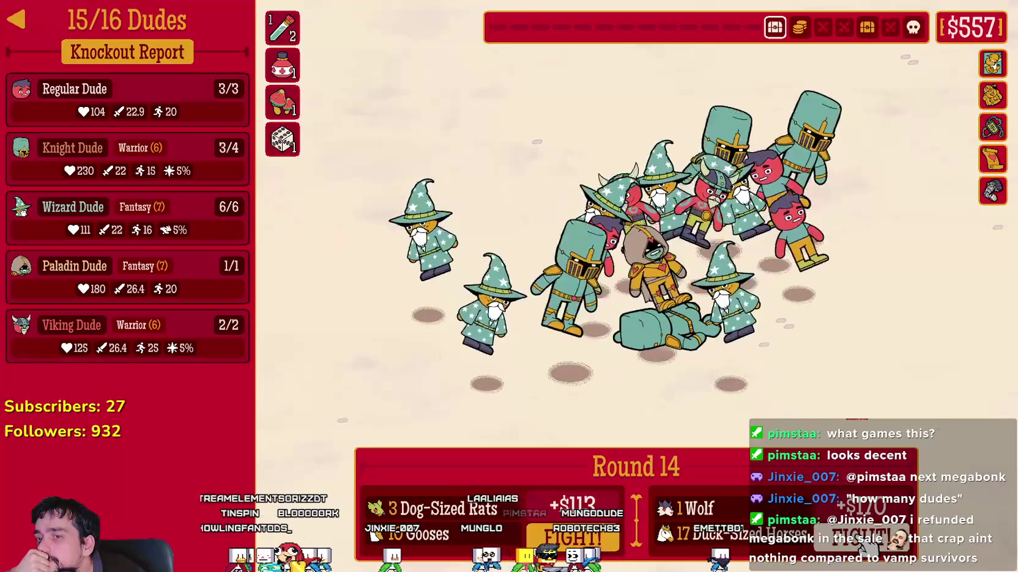
key(space)
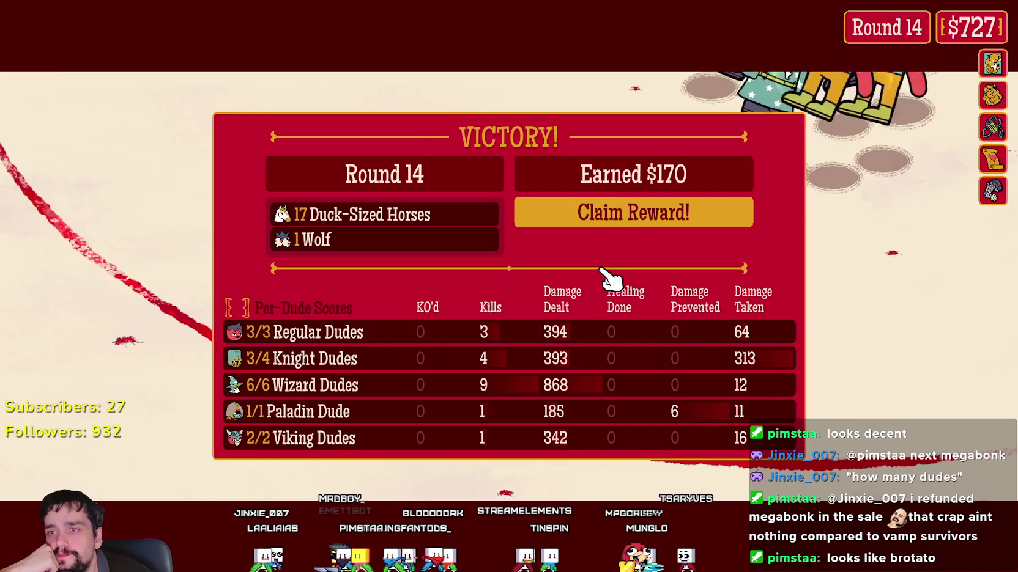
Claim the round 14 reward, recruit a Wizard Dude, take Battle Standard, and buy Dude Juice
click(611, 217)
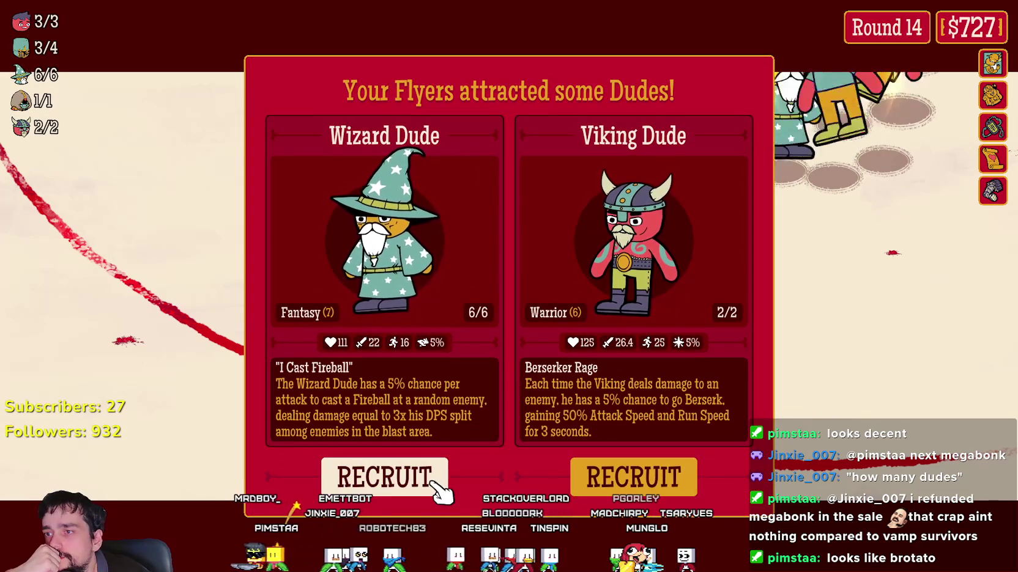
click(434, 483)
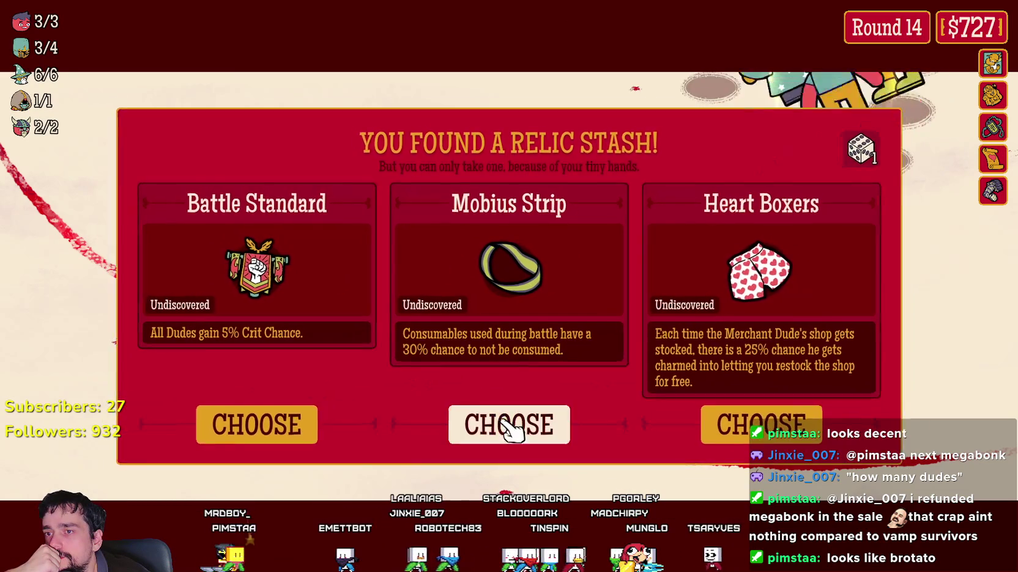
click(290, 440)
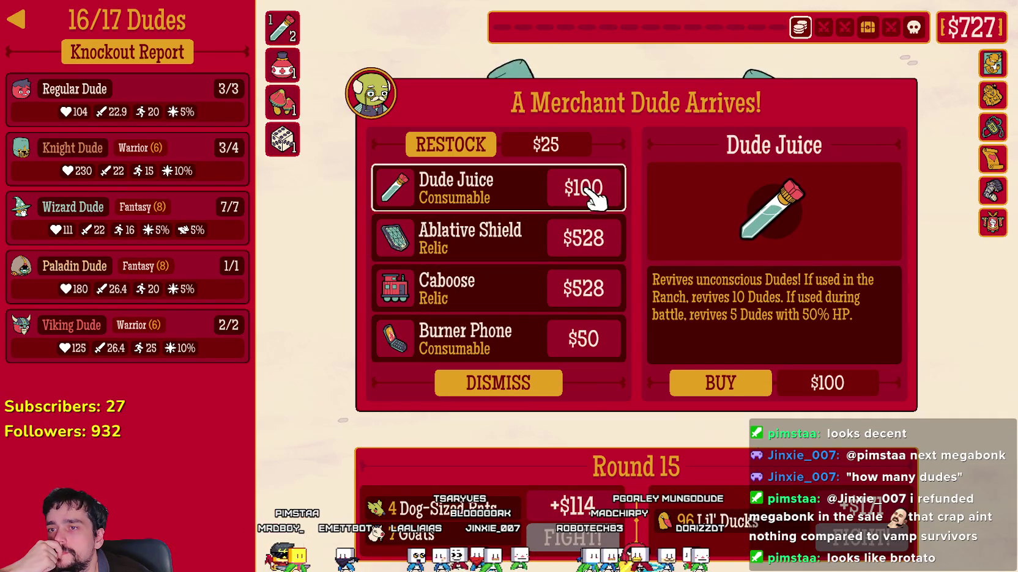
click(725, 384)
Compare the Ablative Shield, Caboose and Burner Phone relics, then buy Caboose
click(533, 237)
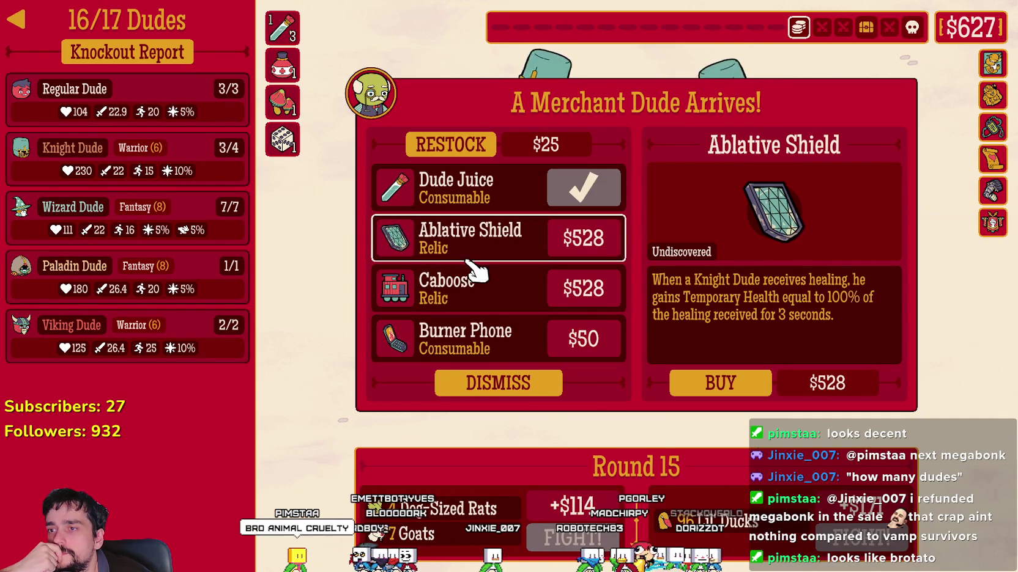
click(493, 299)
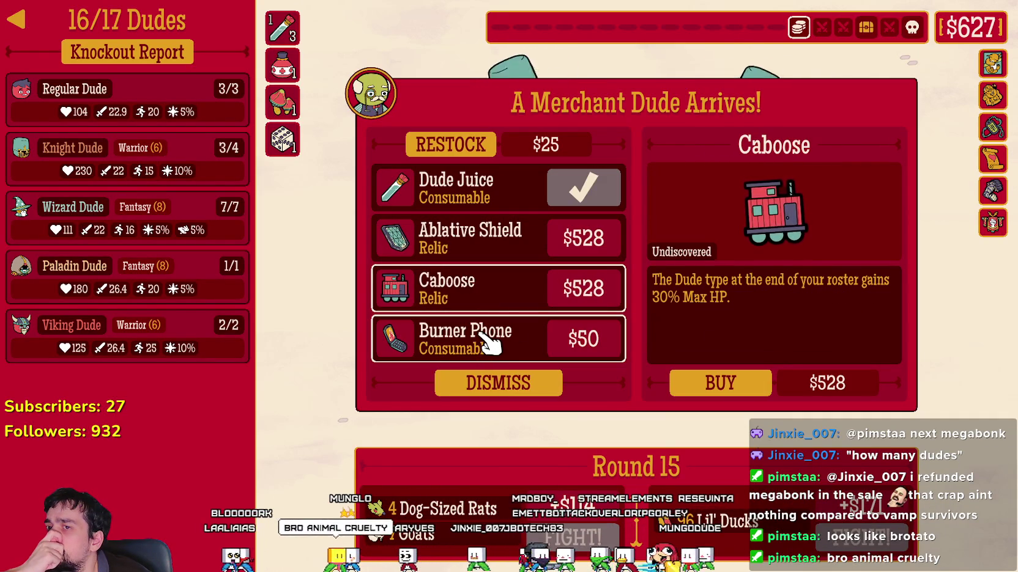
click(488, 348)
click(504, 305)
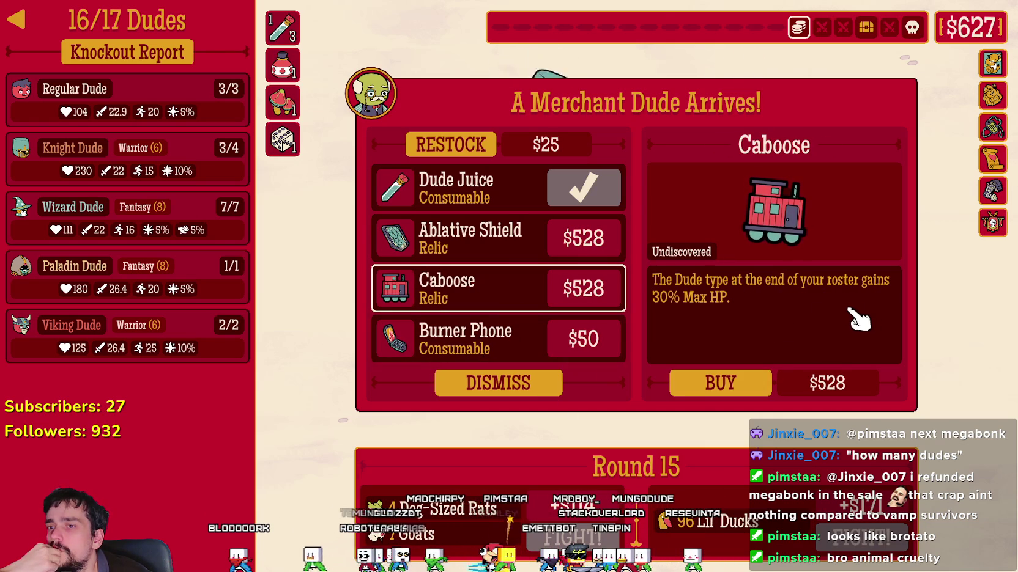
click(747, 385)
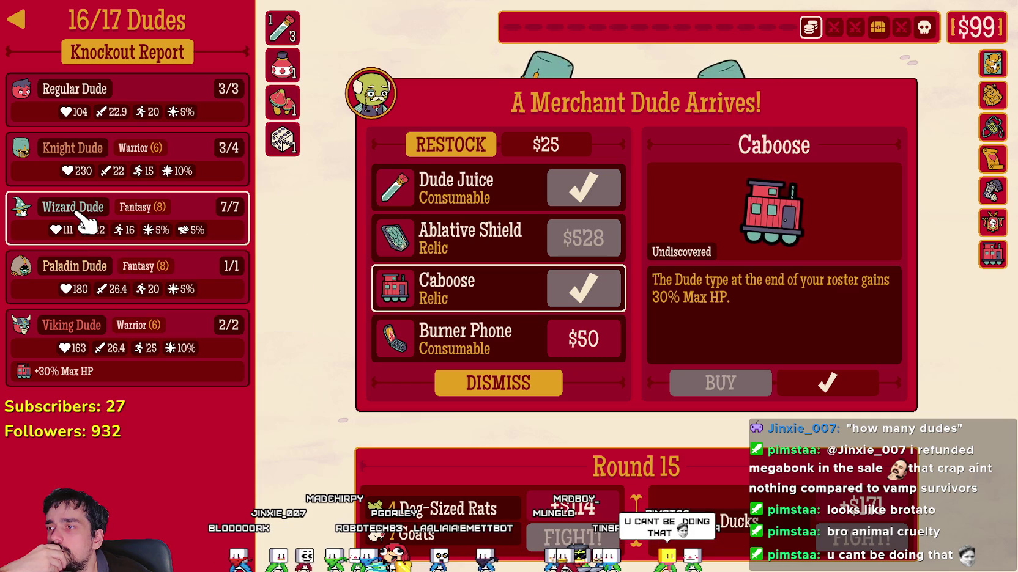
Move the Wizard Dudes to the end of the roster, restock the merchant, and leave
mouse_move(58, 218)
mouse_down()
mouse_move(43, 228)
mouse_move(50, 368)
mouse_move(63, 390)
mouse_up()
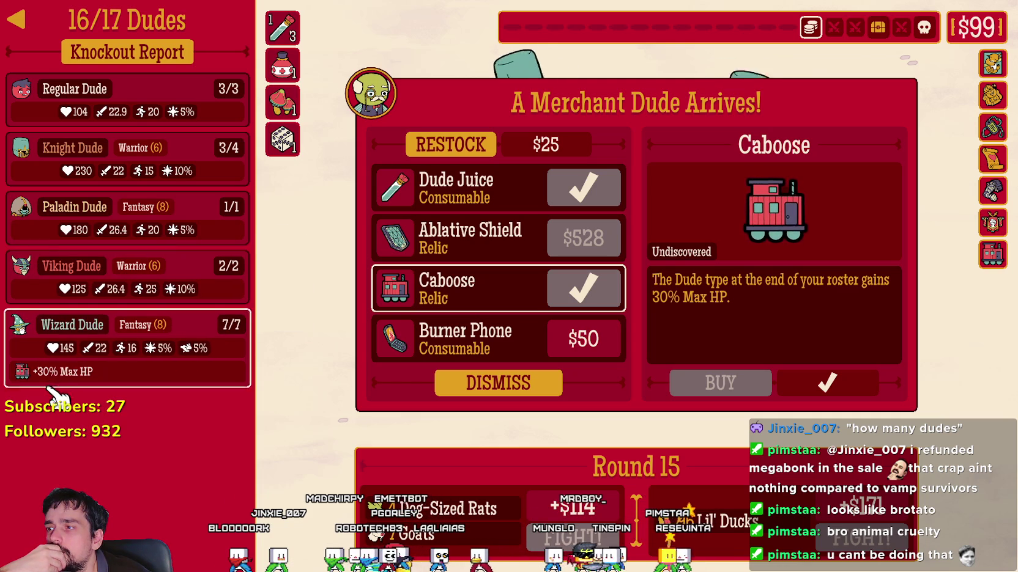
click(510, 357)
click(483, 190)
click(493, 282)
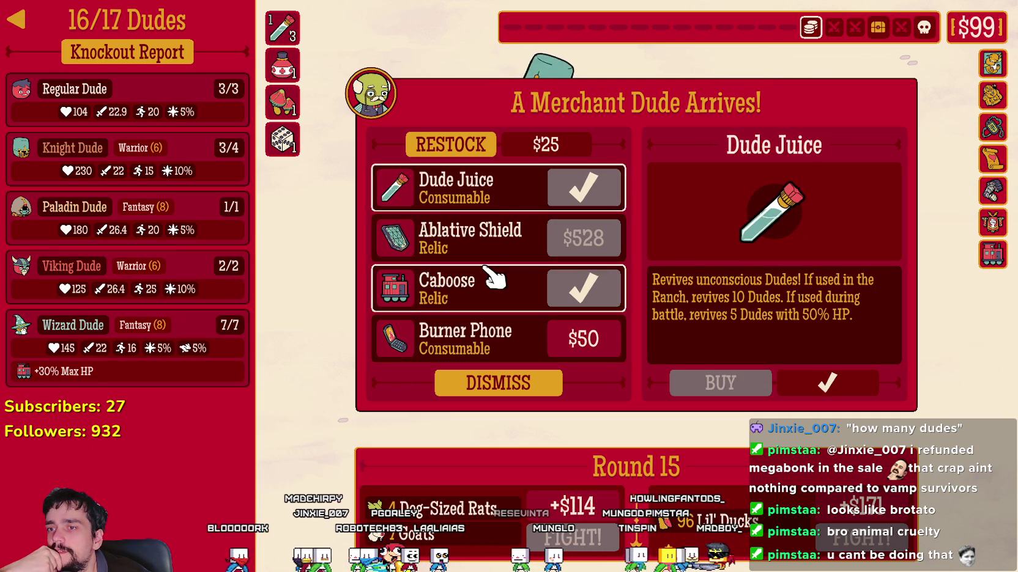
click(509, 146)
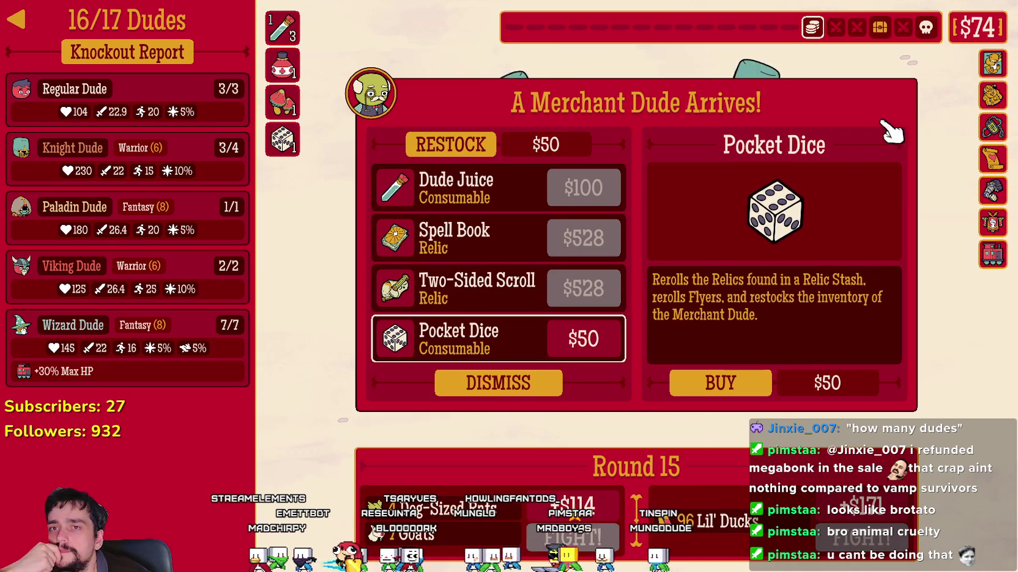
click(513, 388)
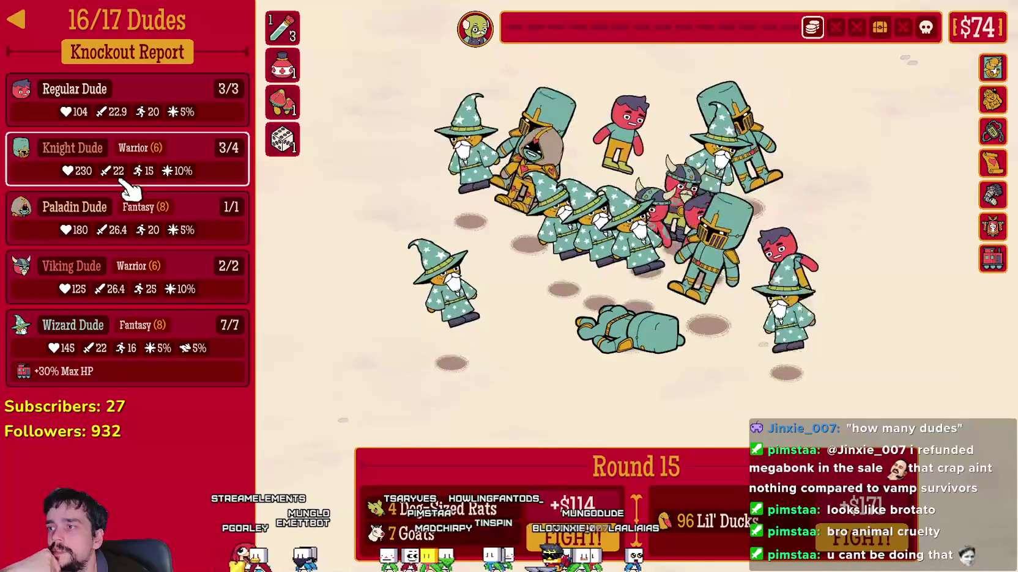
Read the relic tooltips in the right-hand panel while round 15 plays out
mouse_move(990, 263)
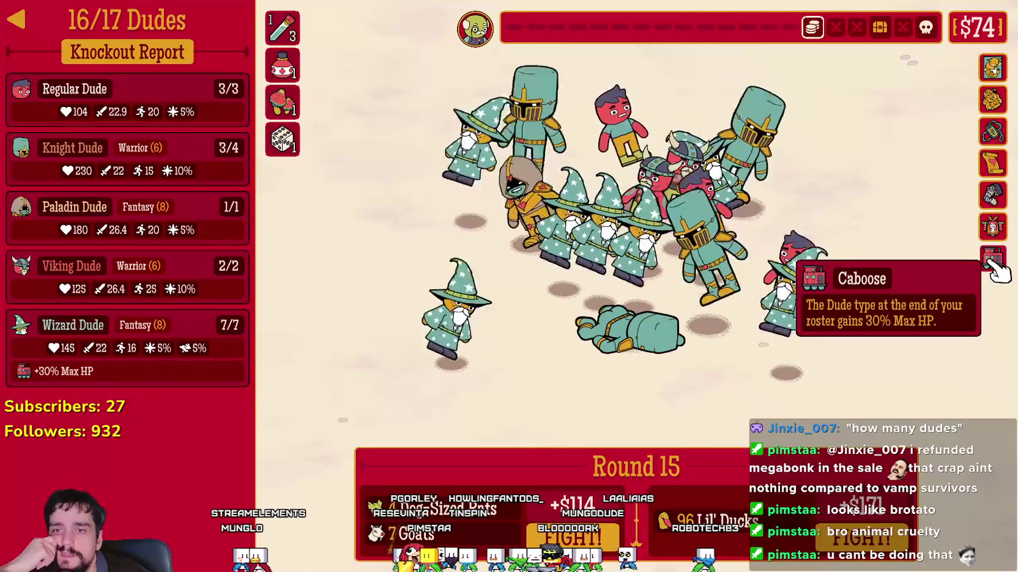
mouse_move(994, 196)
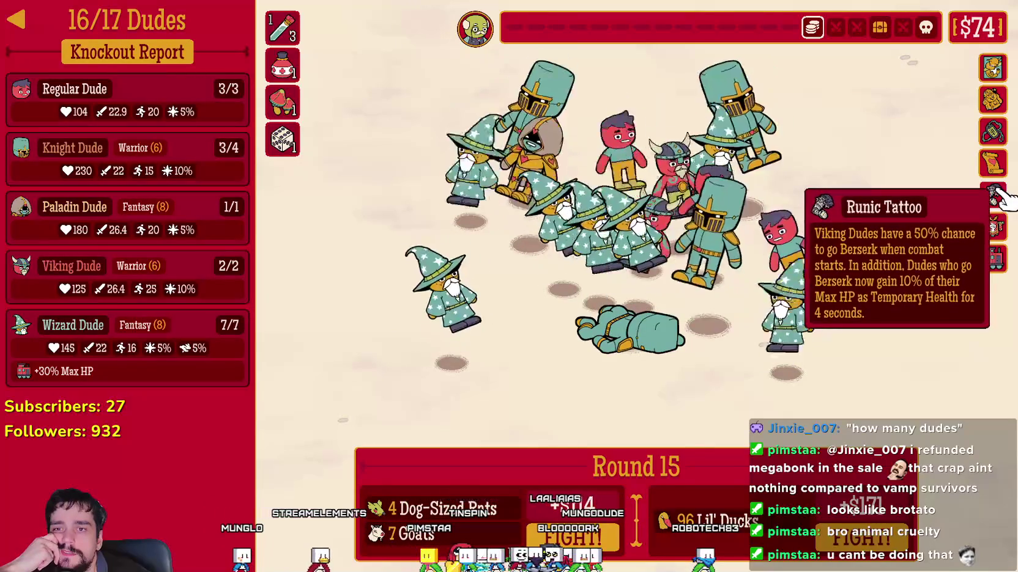
mouse_move(993, 164)
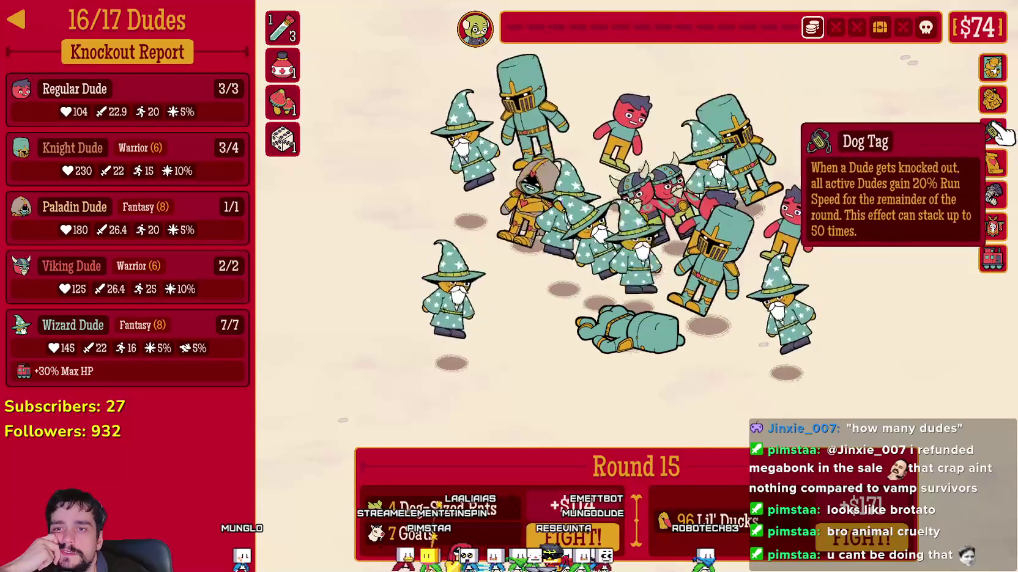
mouse_move(997, 98)
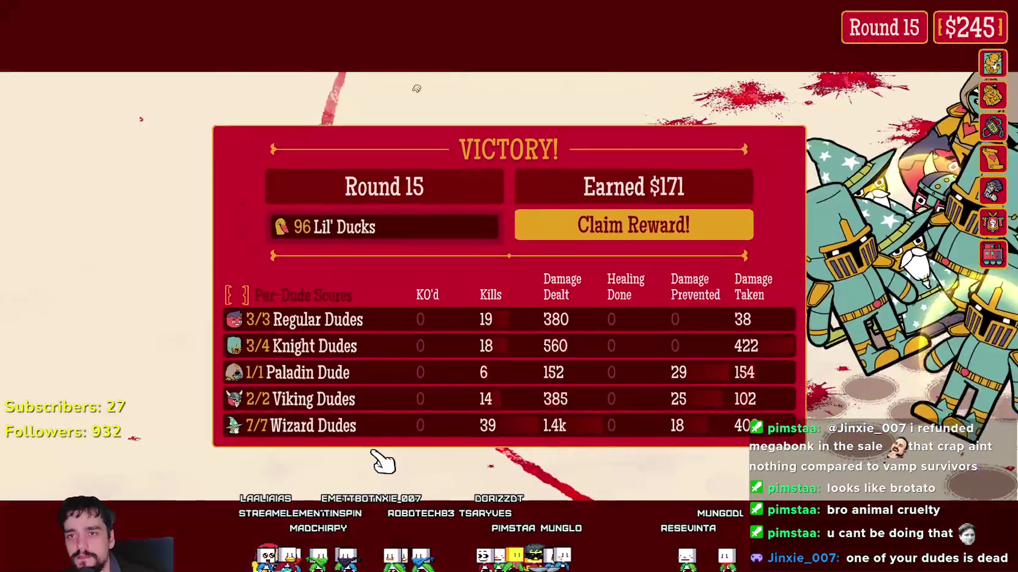
Recruit a Wizard Dude, revive the Knight Dude with Dude Juice, and start round 16
click(614, 234)
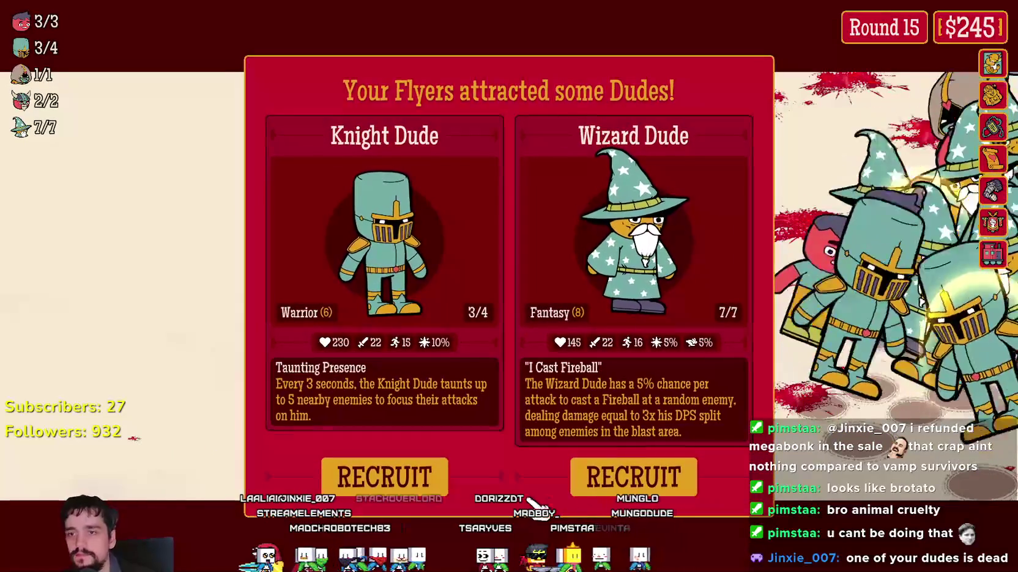
click(622, 480)
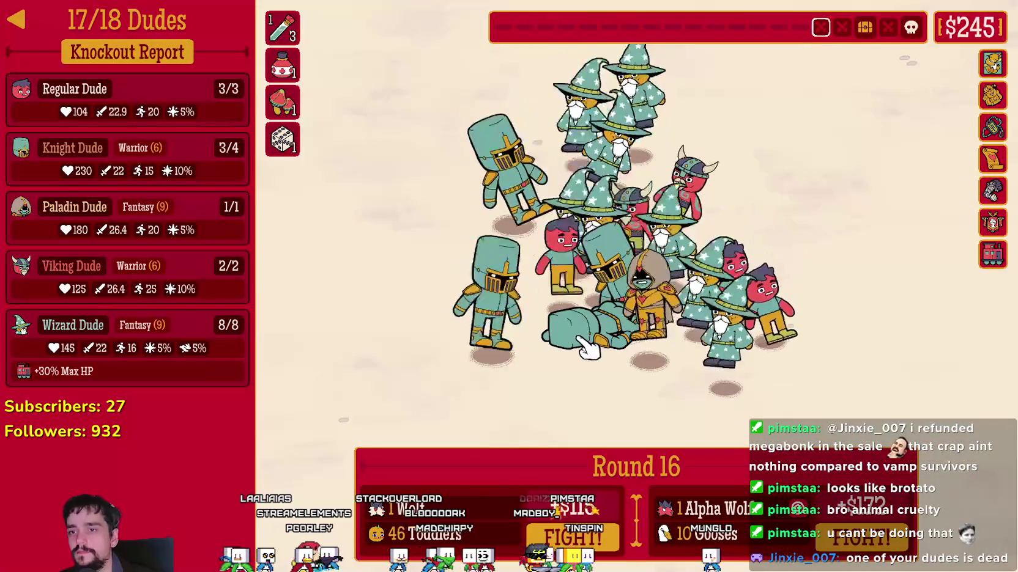
click(128, 174)
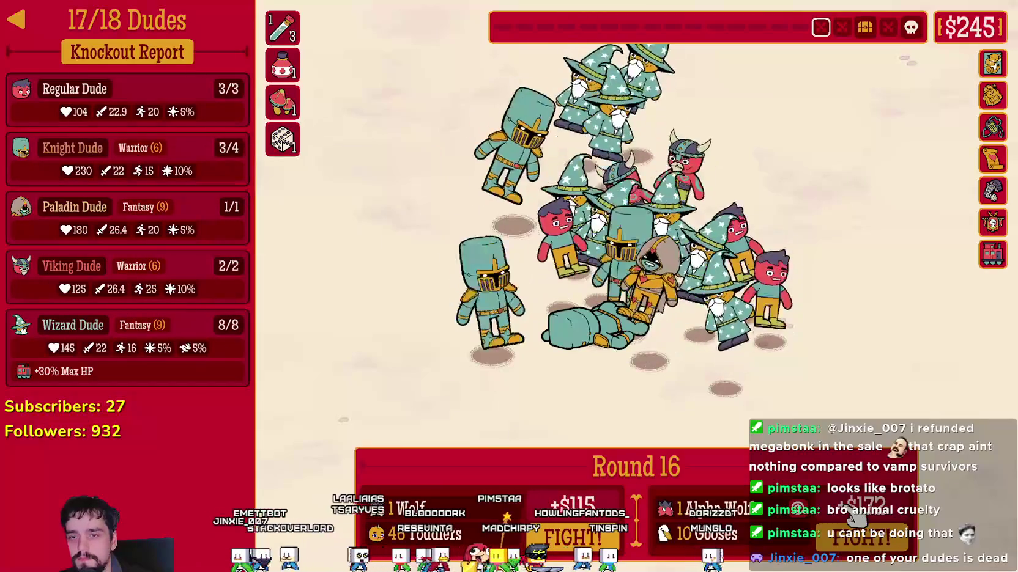
click(282, 28)
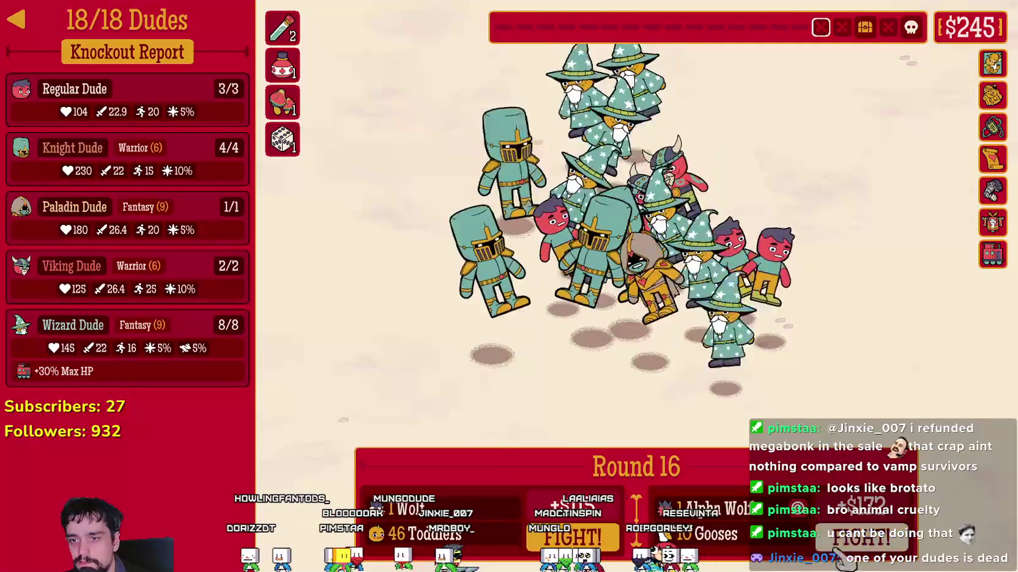
mouse_move(800, 510)
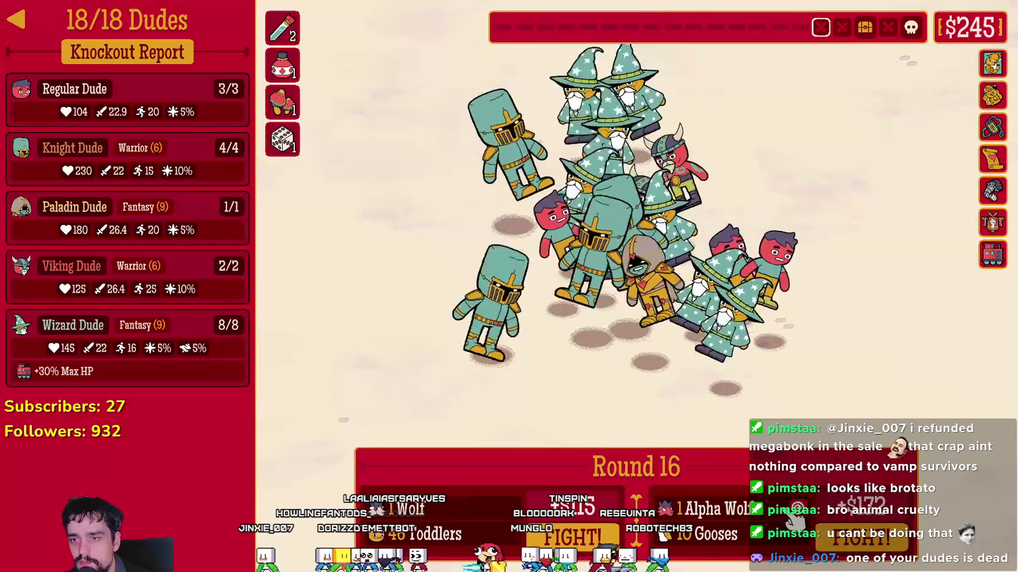
click(863, 543)
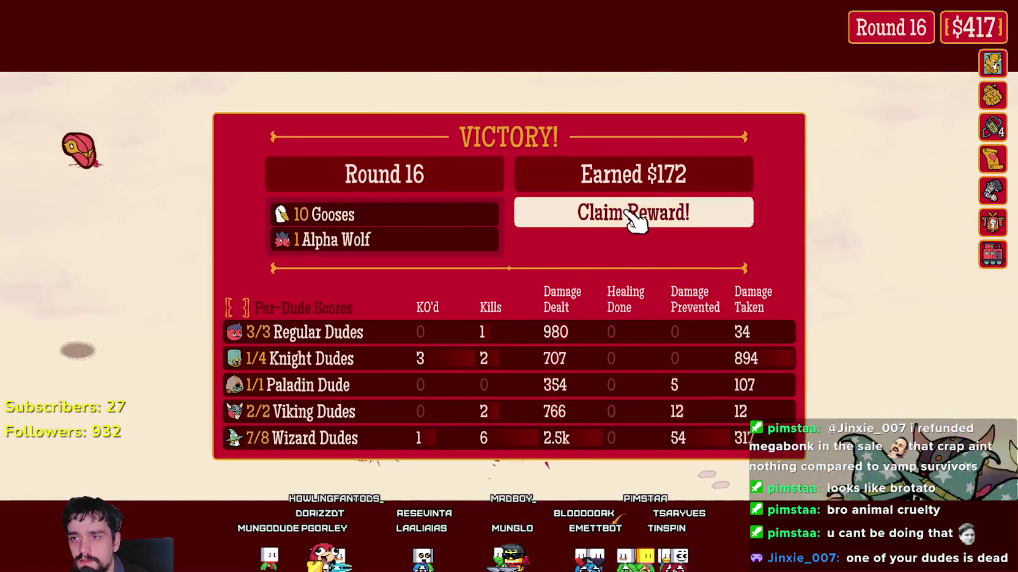
Add a Paladin and free Regular Dude, revive everyone with Dude Juice, and move Paladins below Vikings
click(630, 217)
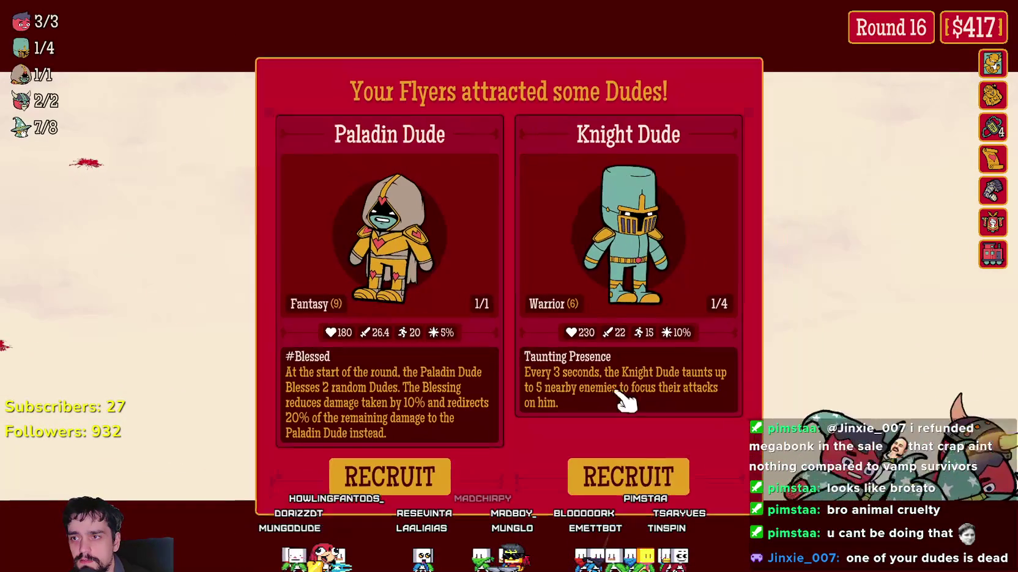
click(369, 486)
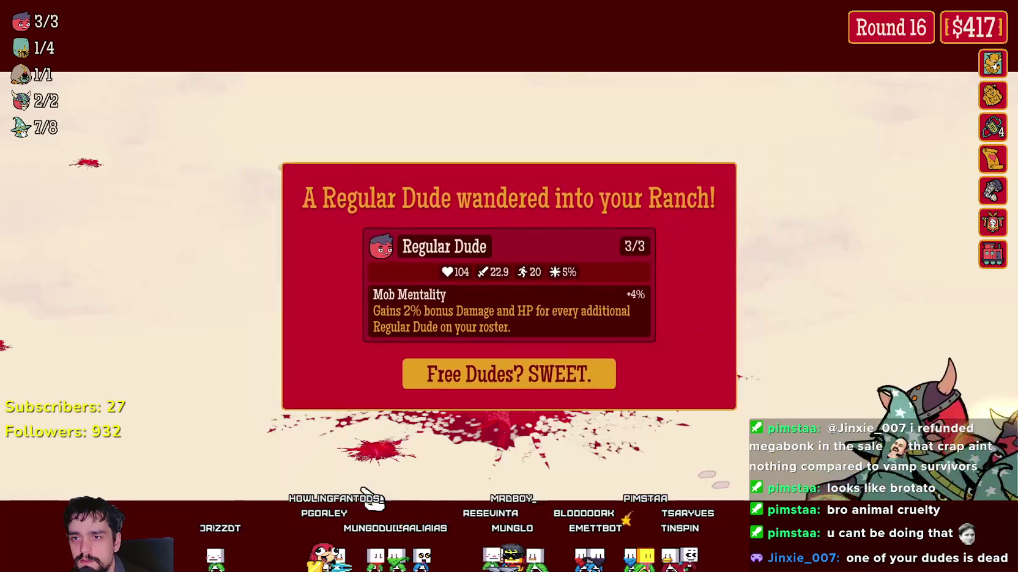
click(472, 376)
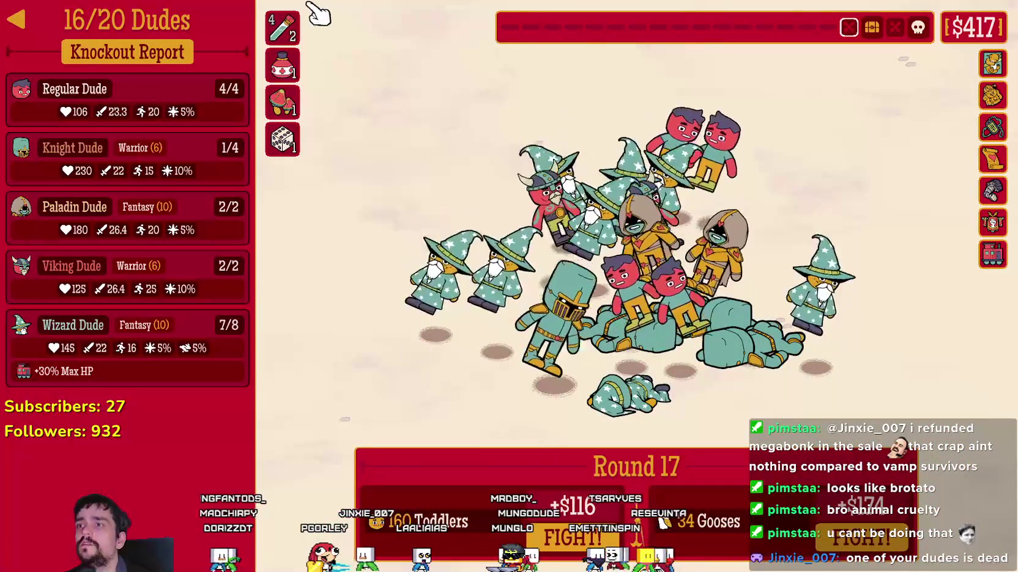
click(282, 27)
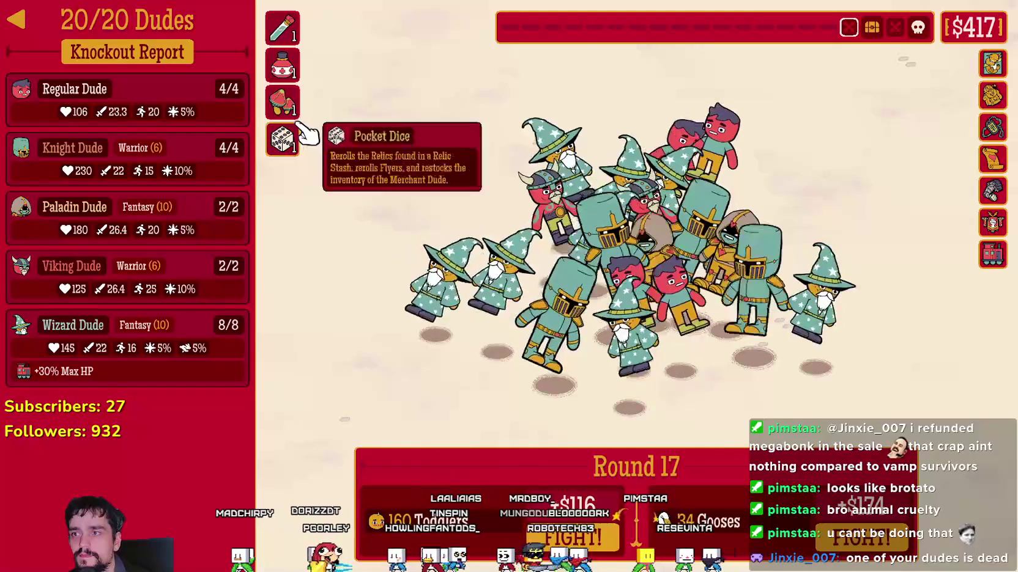
mouse_move(295, 110)
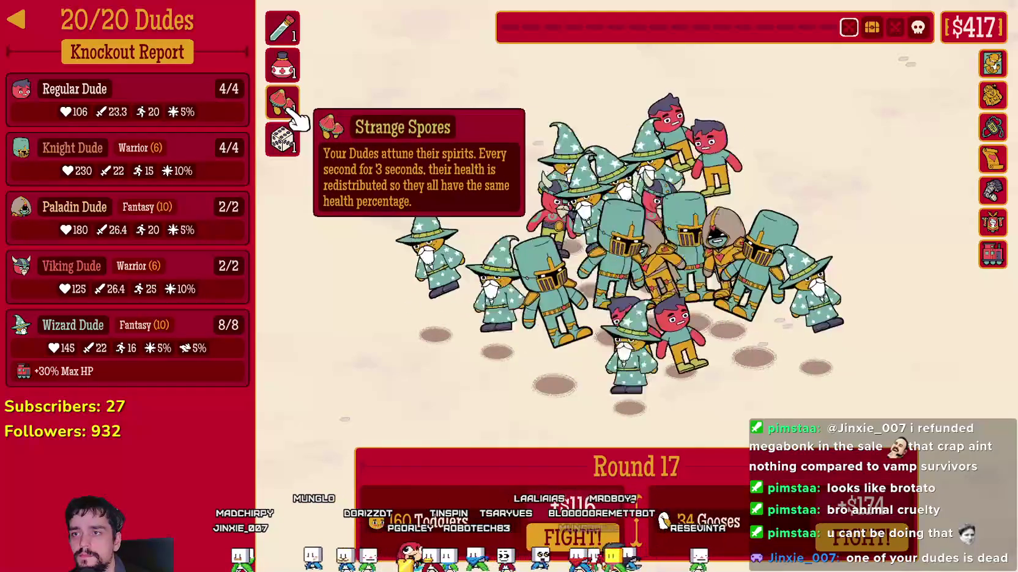
mouse_move(296, 78)
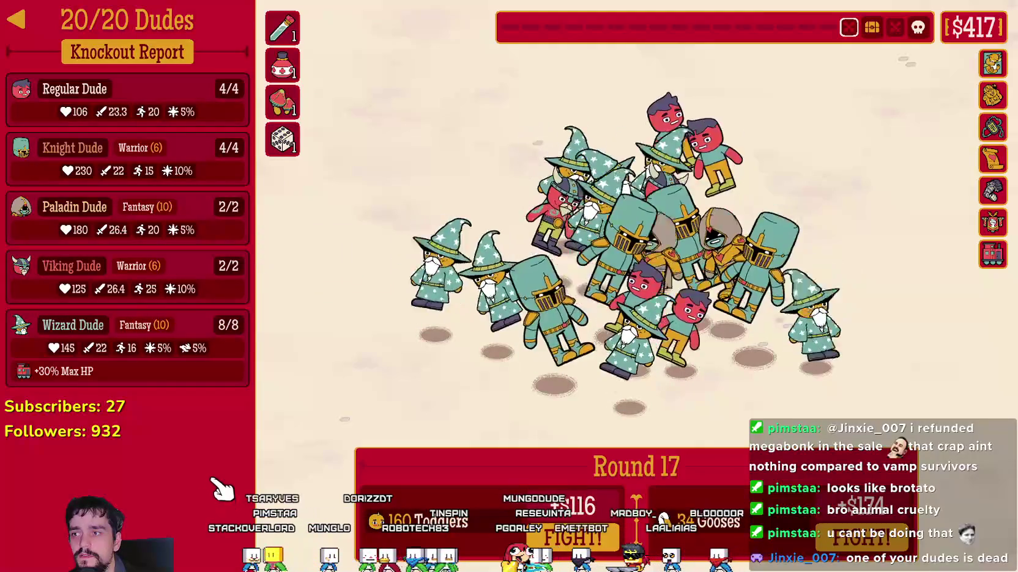
mouse_move(46, 226)
mouse_down()
mouse_move(110, 239)
mouse_move(67, 276)
mouse_up()
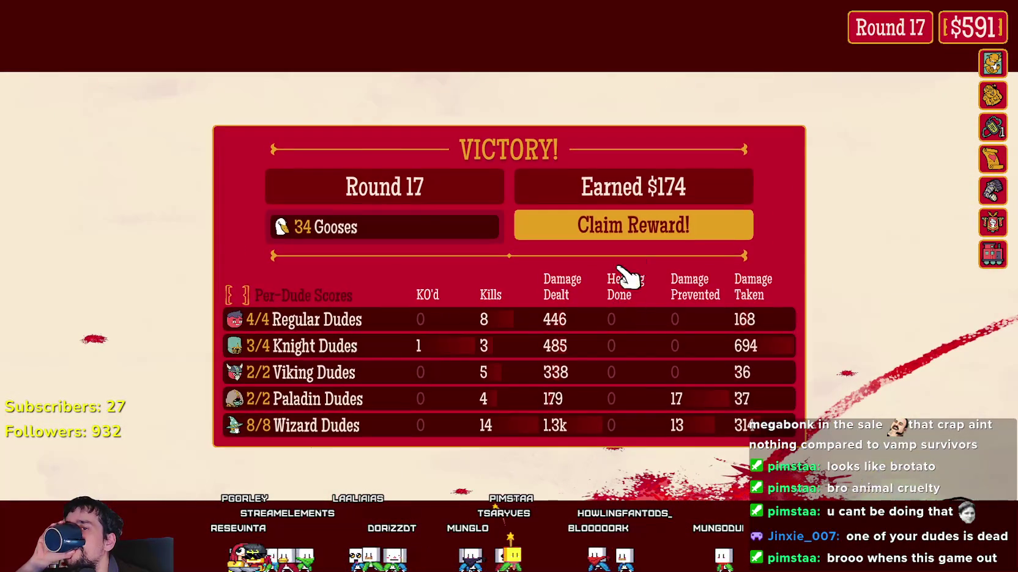
Recruit a ninth Wizard Dude, accept the Pocket Dice, and start round 18
click(619, 227)
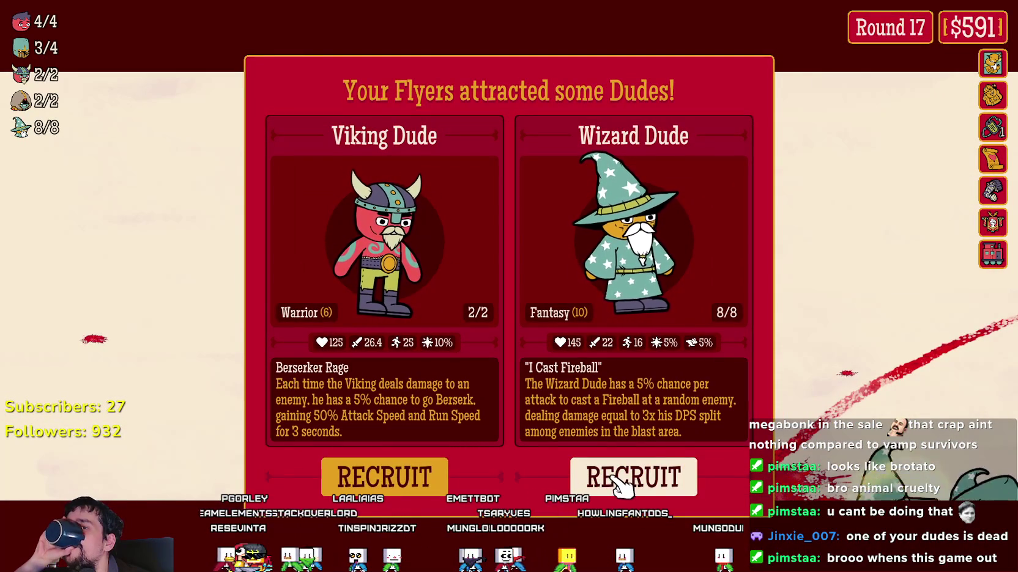
click(618, 480)
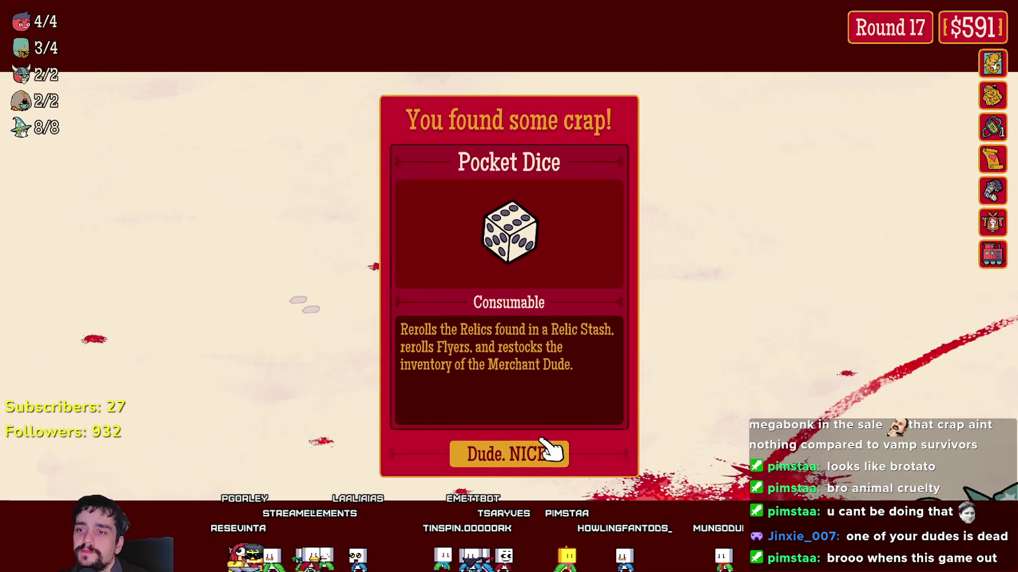
click(545, 452)
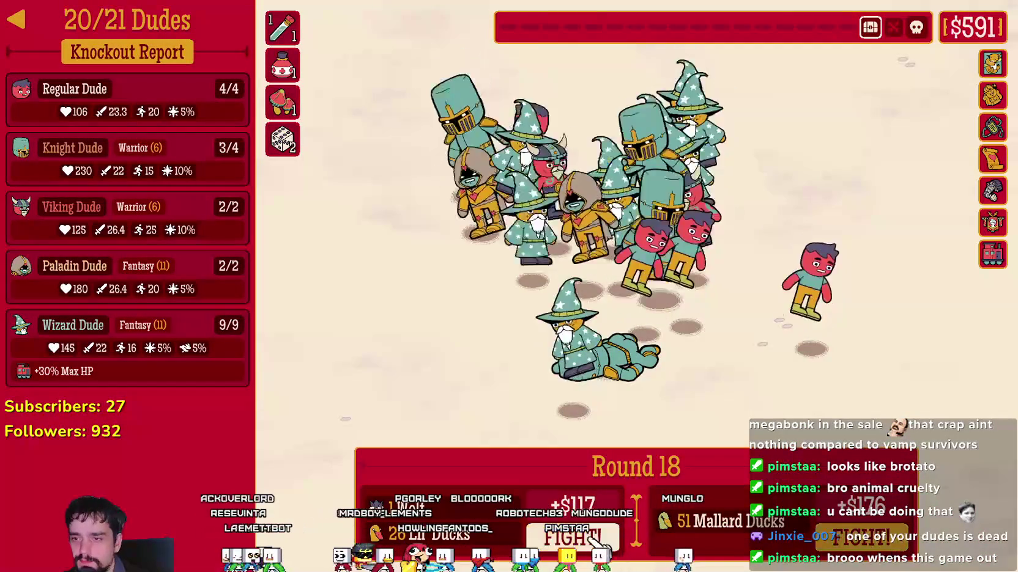
click(875, 541)
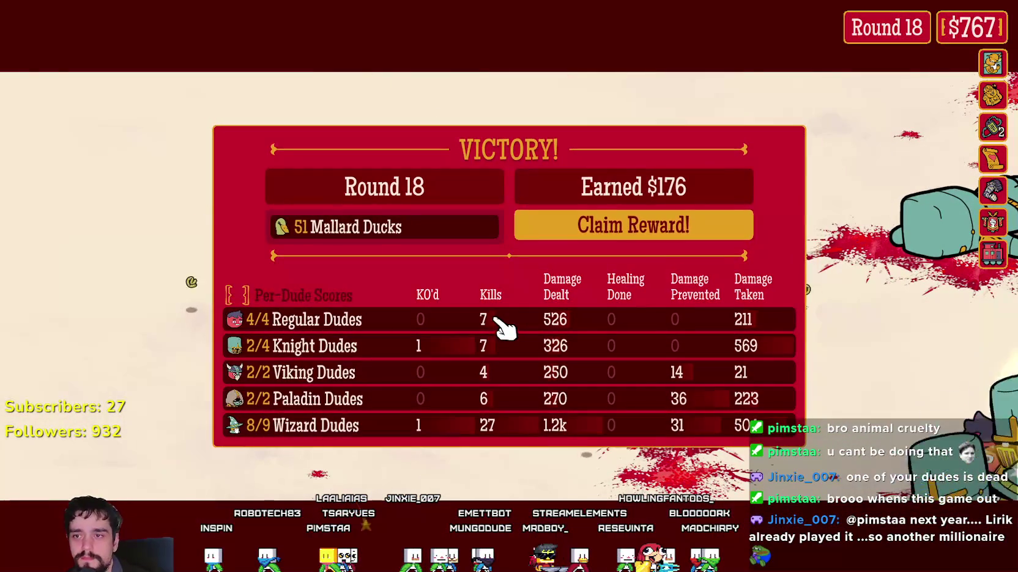
Recruit a Paladin, take the Two-Sided Scroll relic, revive the fallen with Dude Juice, and start round 19
click(621, 232)
click(633, 477)
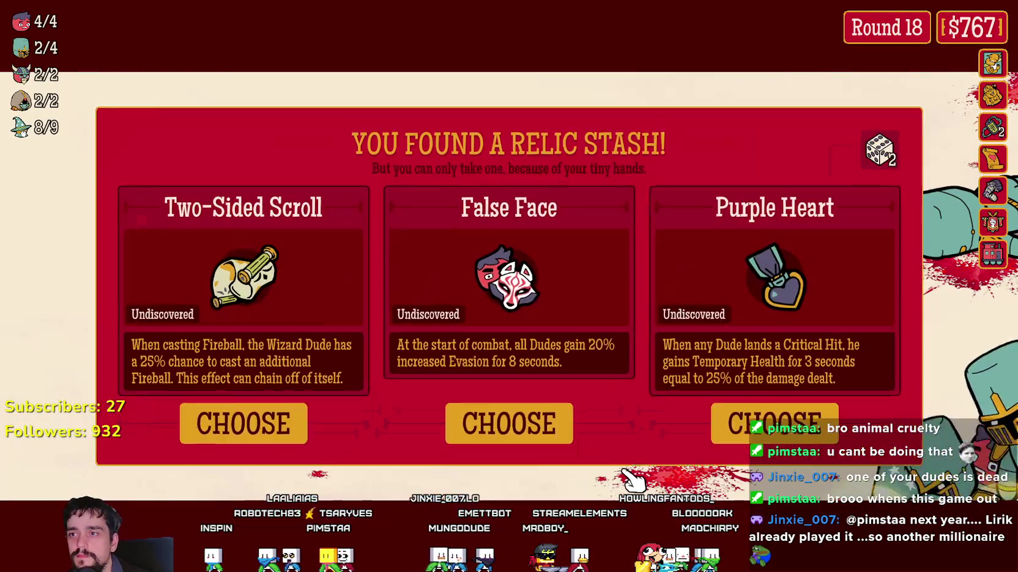
click(293, 430)
mouse_move(994, 288)
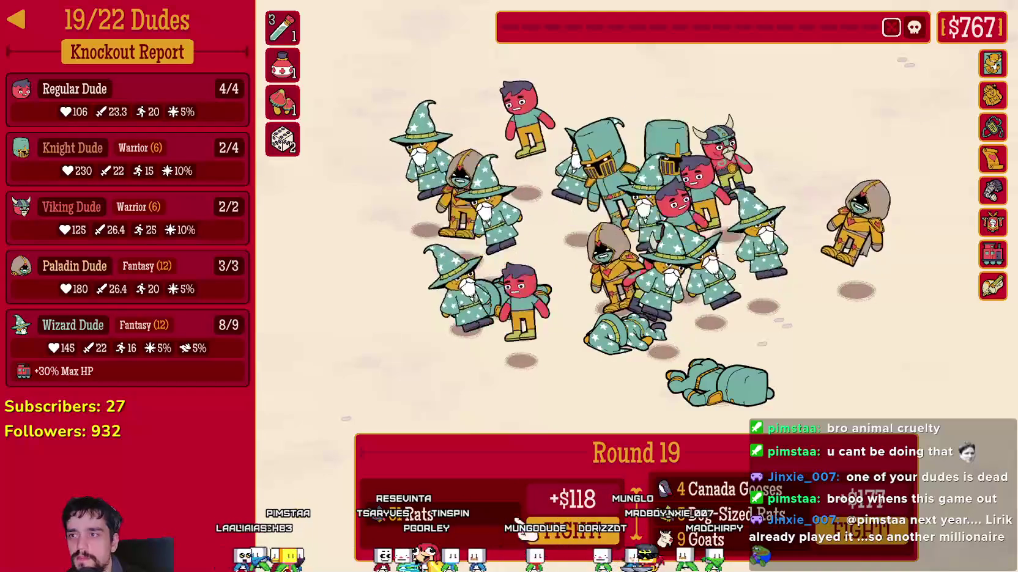
click(276, 50)
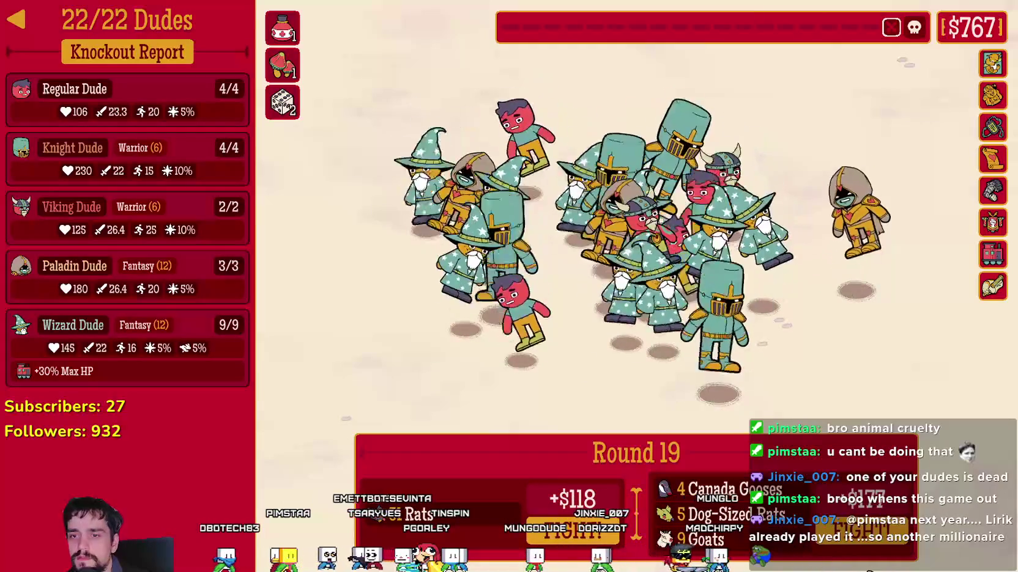
click(607, 538)
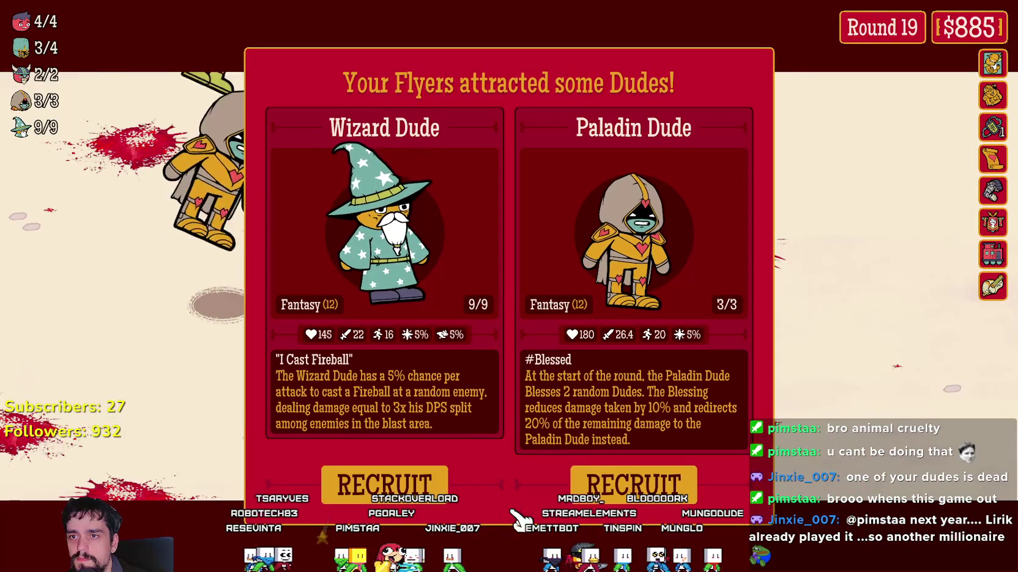
Recruit the Paladin Dude, then buy Dude Juice and the Spell Book relic
click(636, 486)
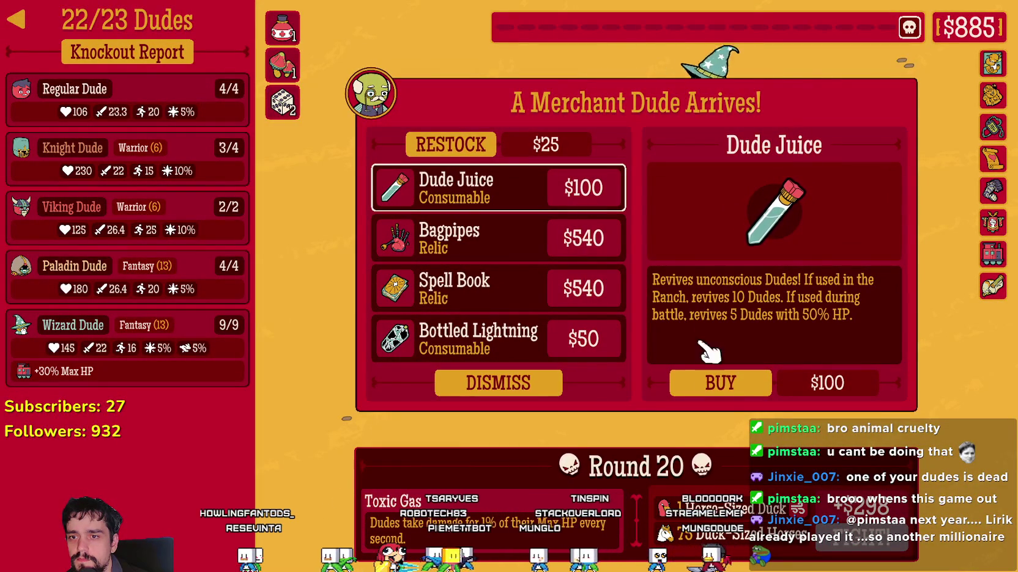
click(714, 374)
click(593, 242)
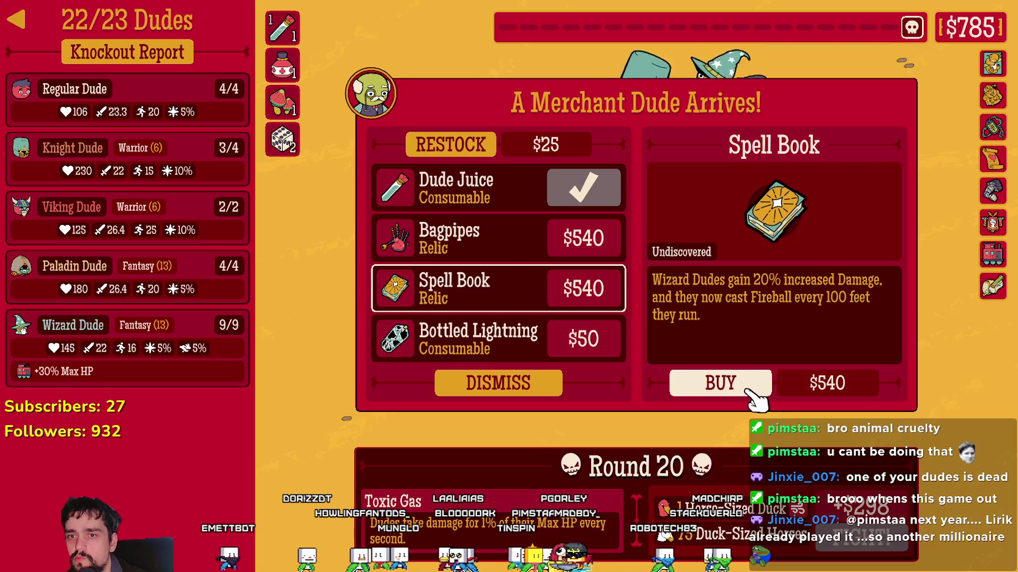
click(725, 384)
Buy Bottled Lightning, restock, buy another Dude Juice, and dismiss the merchant
click(533, 336)
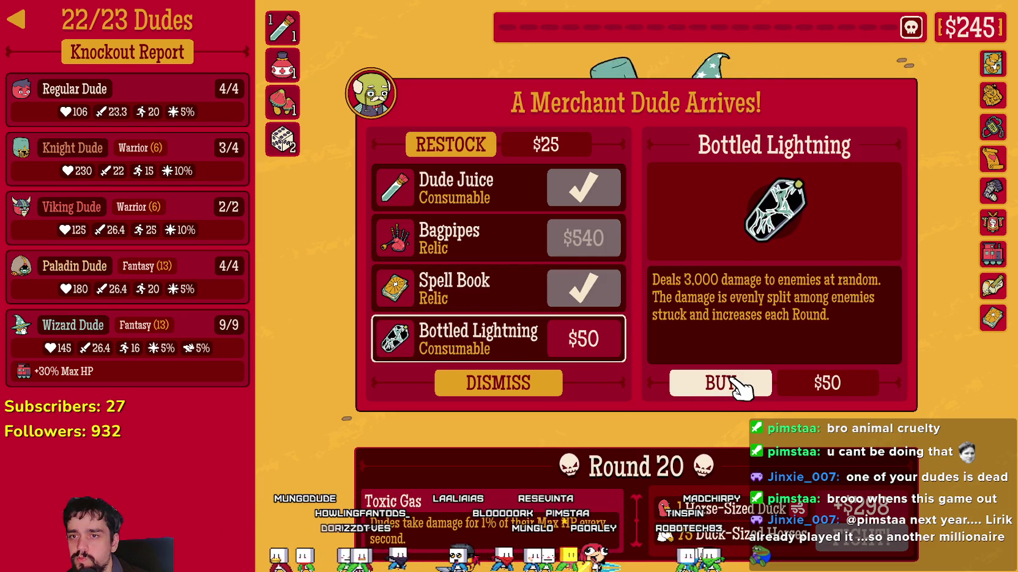
click(740, 382)
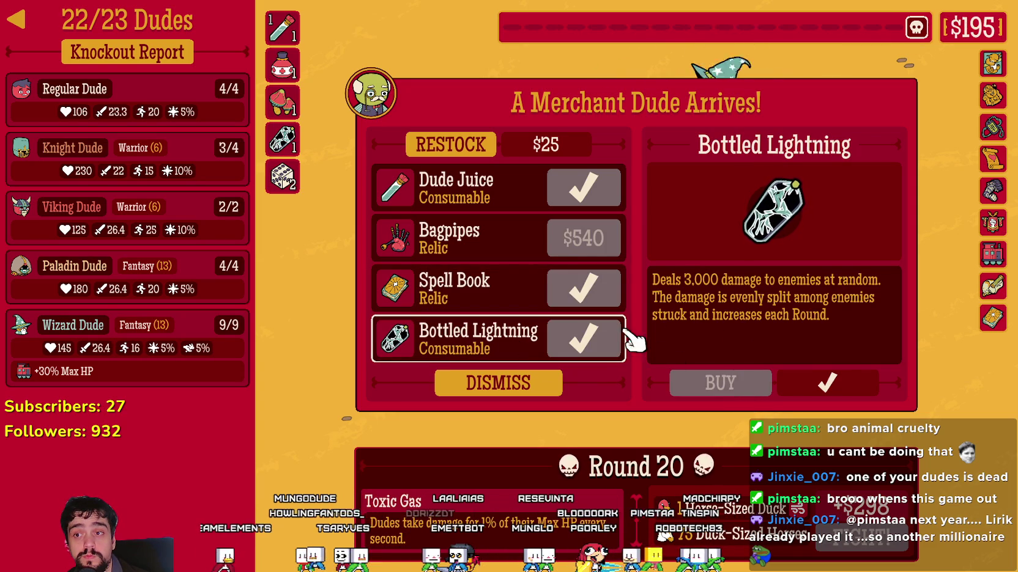
click(548, 143)
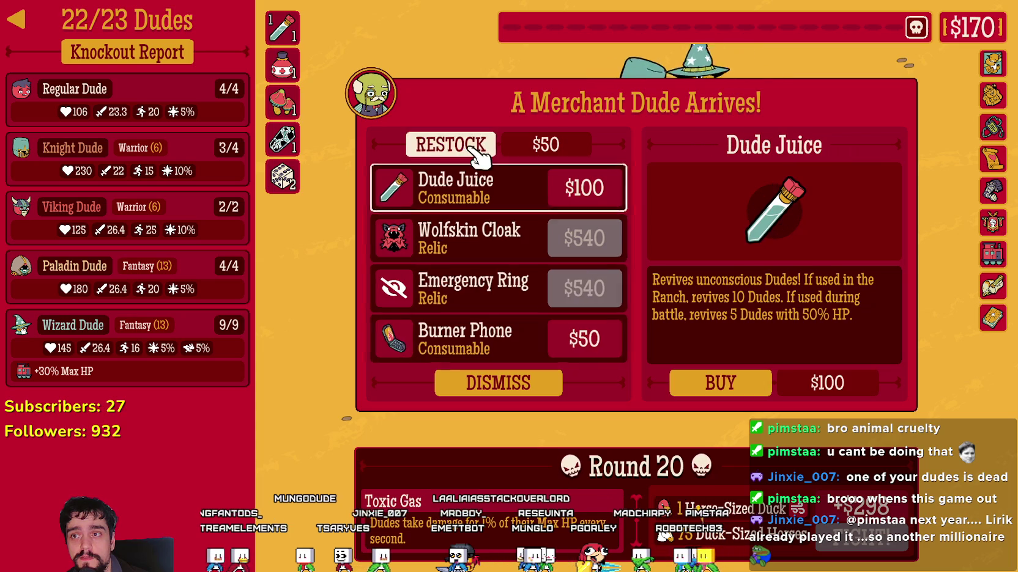
click(738, 385)
click(507, 353)
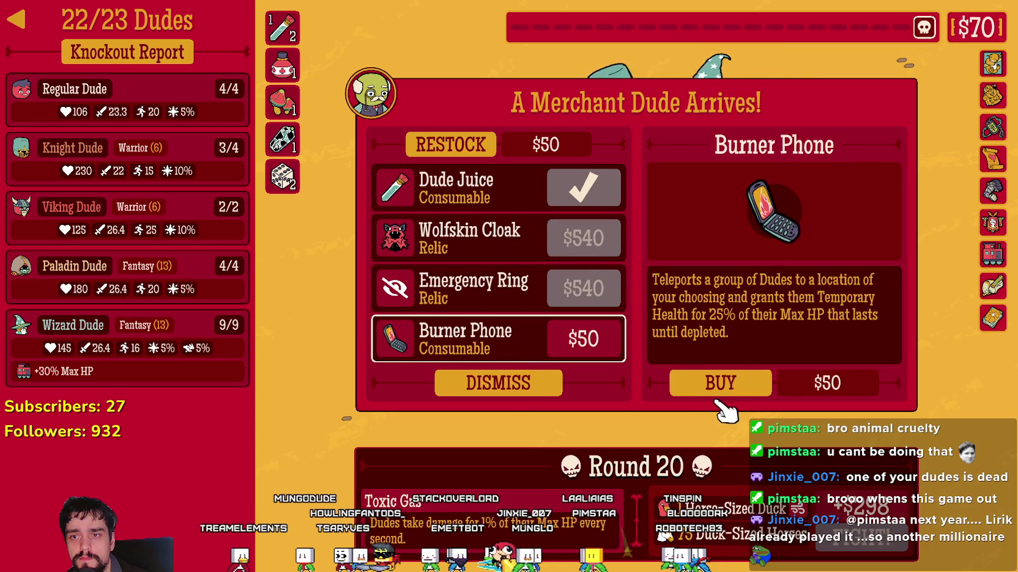
click(513, 382)
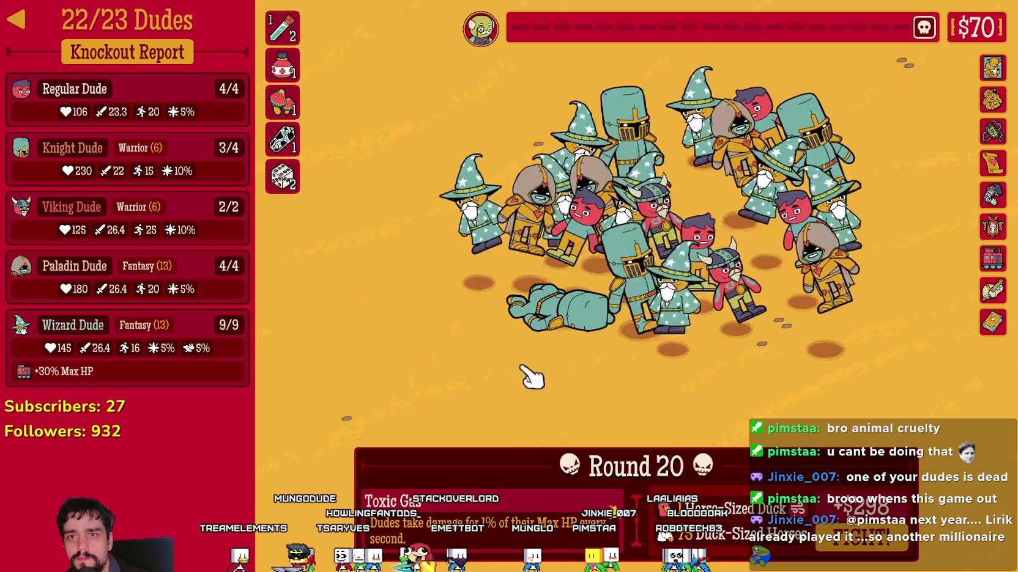
Revive the Knight with Dude Juice, start round 20, and strike the enemies with Bottled Lightning
mouse_move(935, 31)
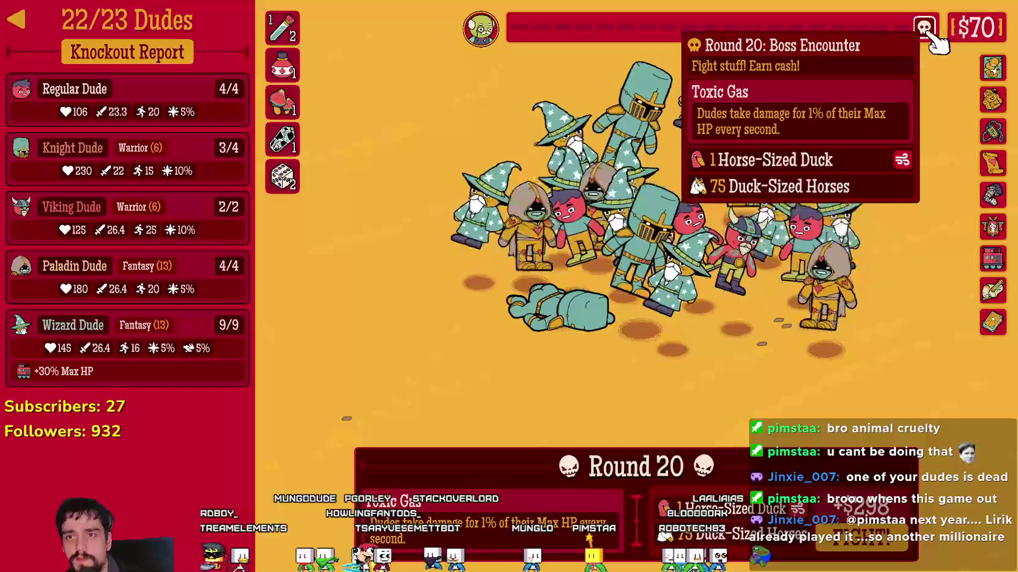
mouse_move(796, 511)
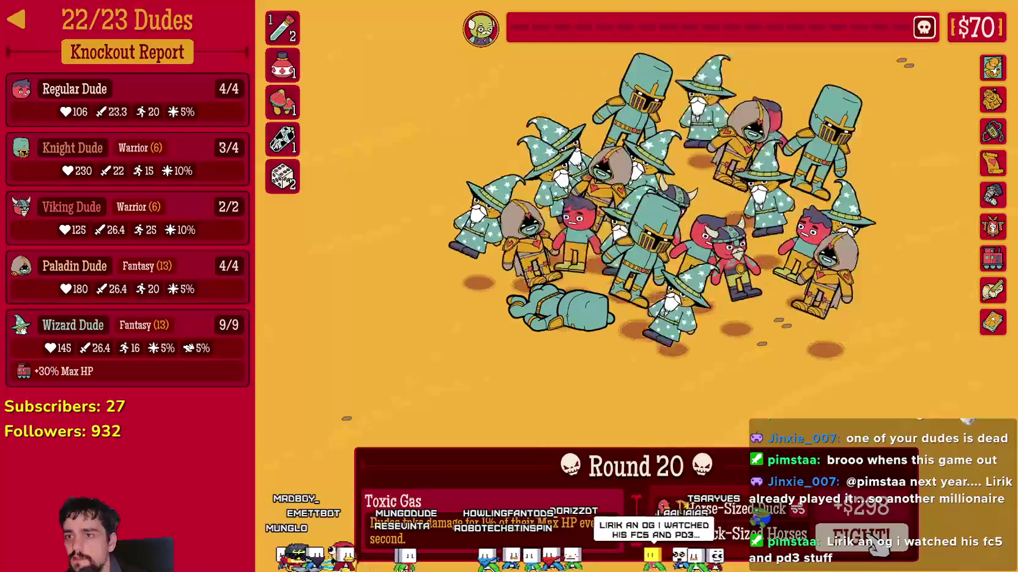
click(282, 27)
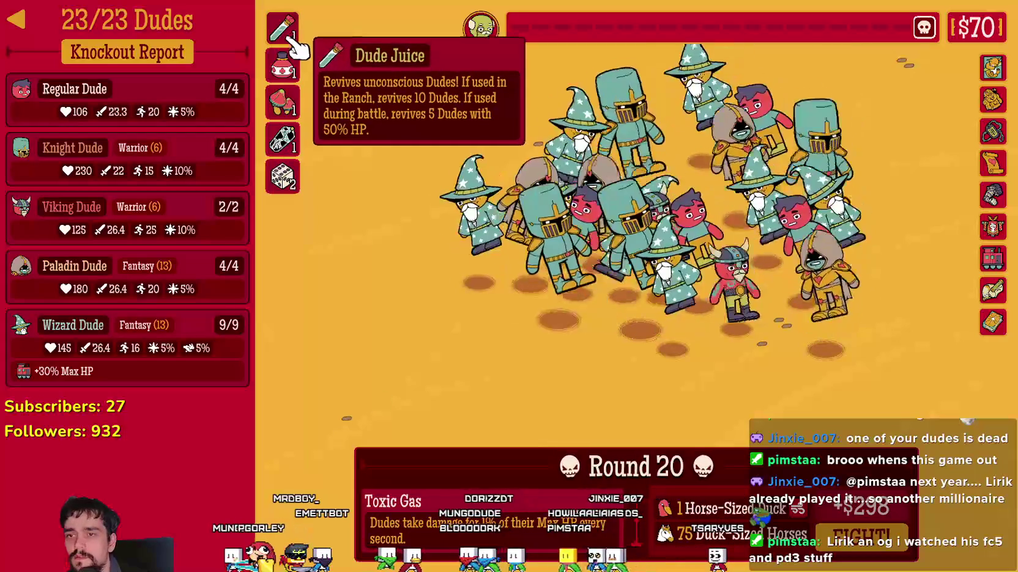
click(887, 548)
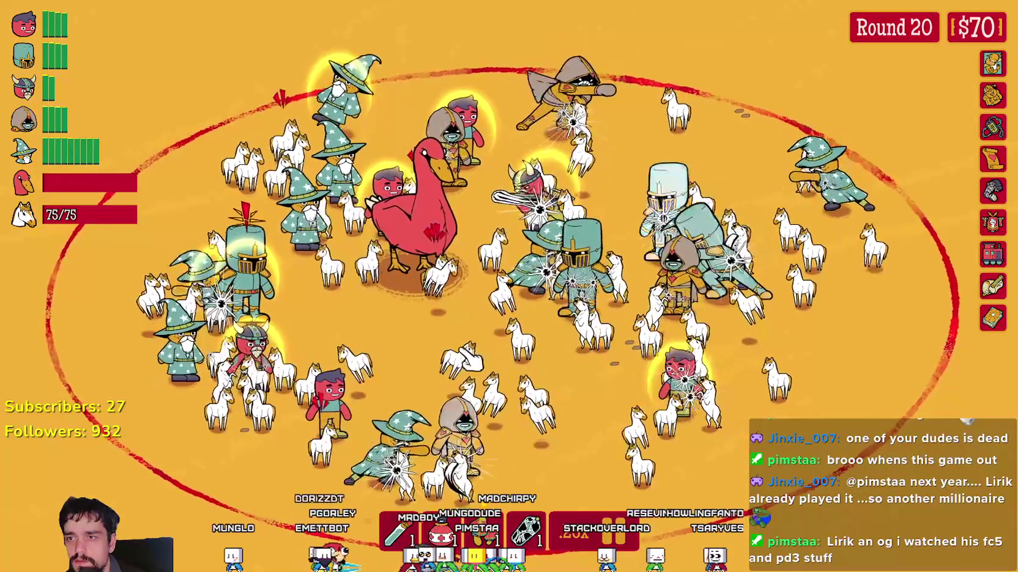
click(530, 539)
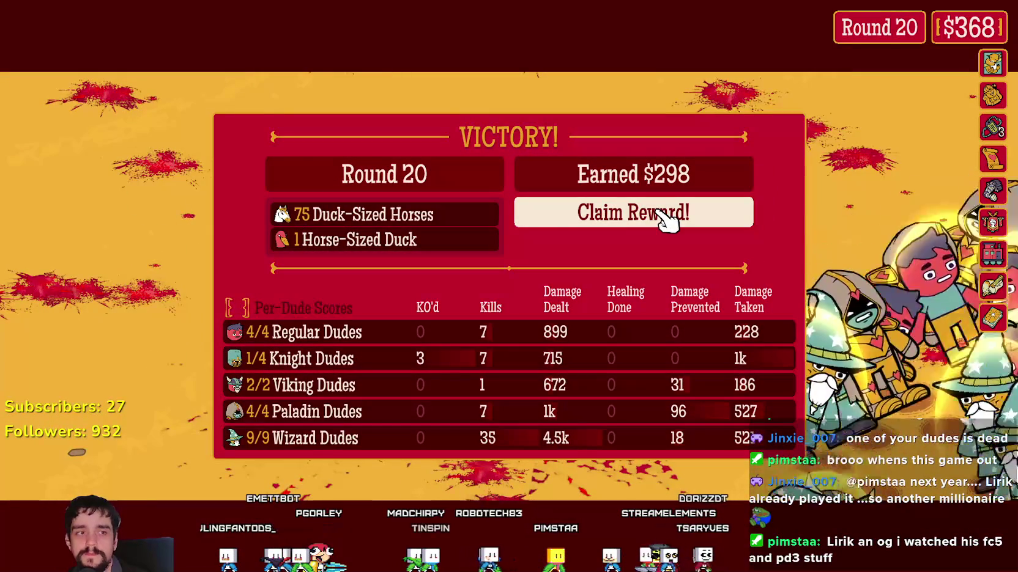
Claim the round 20 reward, recruit a Knight Dude, accept a free Regular Dude, and take a relic
click(666, 220)
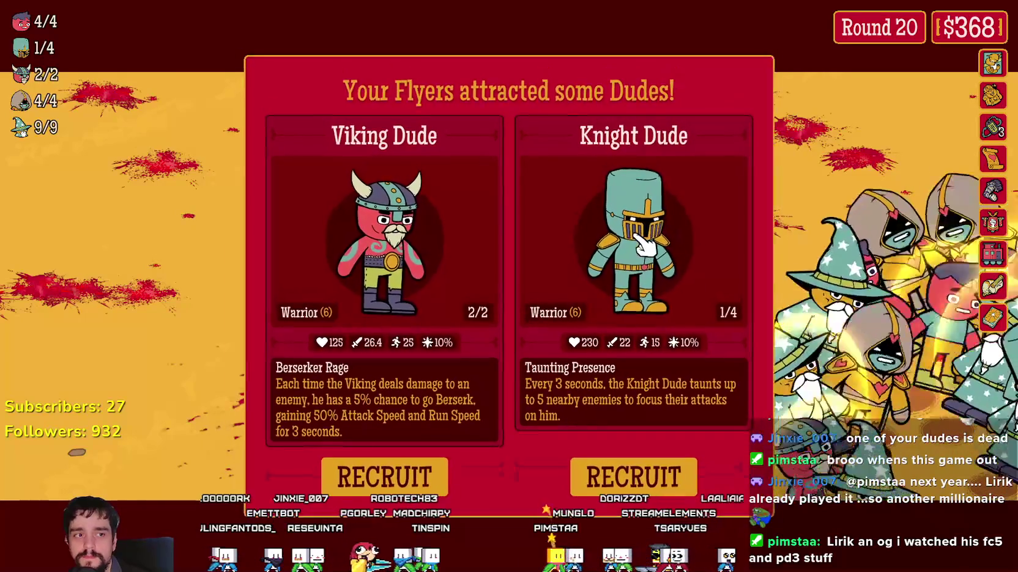
click(596, 480)
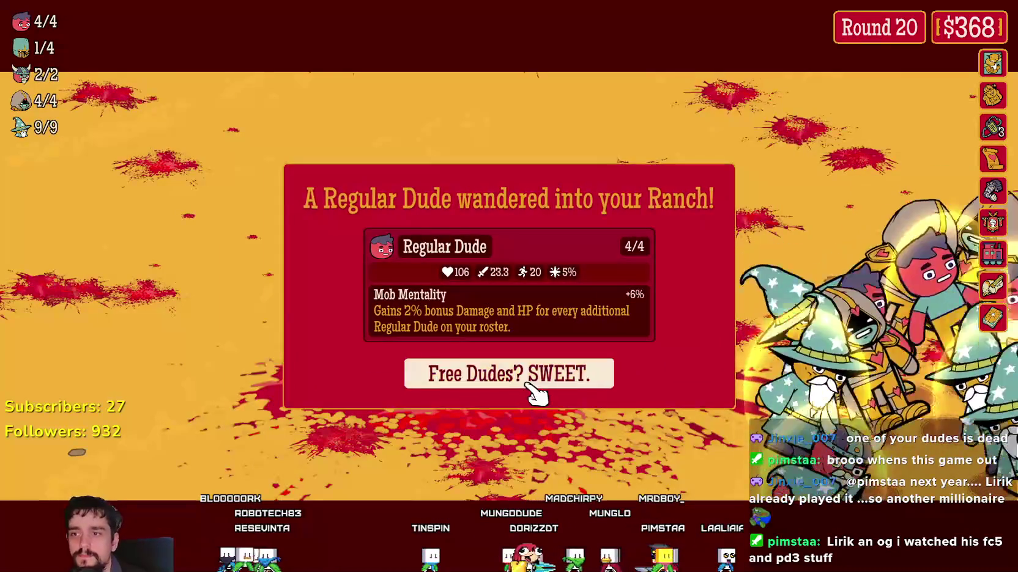
click(532, 384)
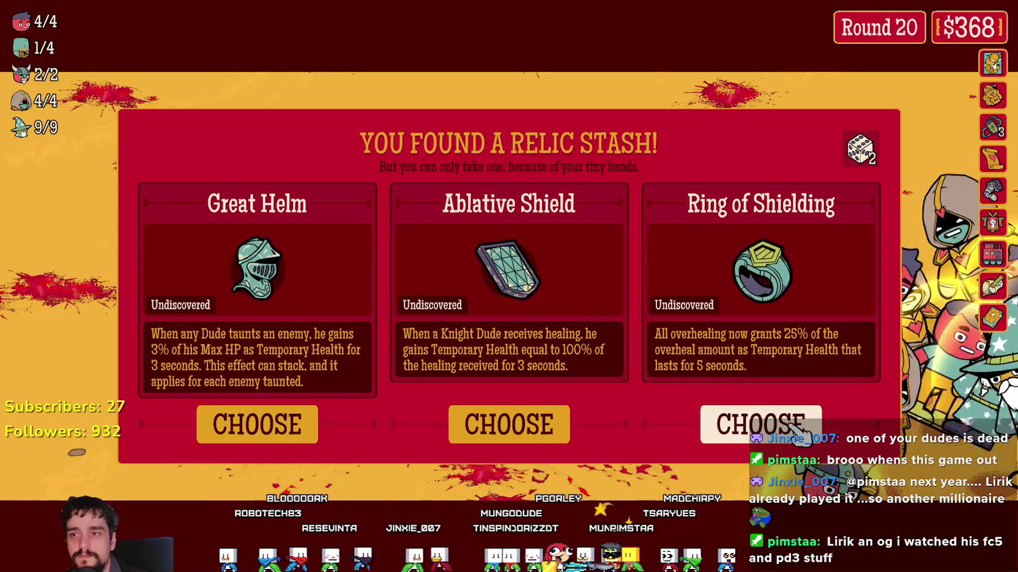
click(302, 427)
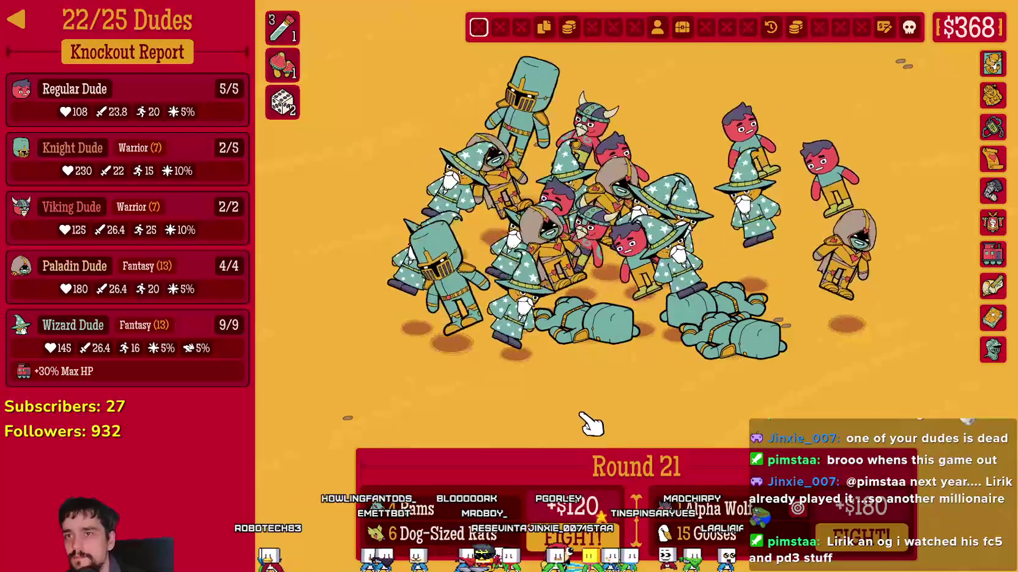
Switch over to the Steam client window
mouse_move(910, 31)
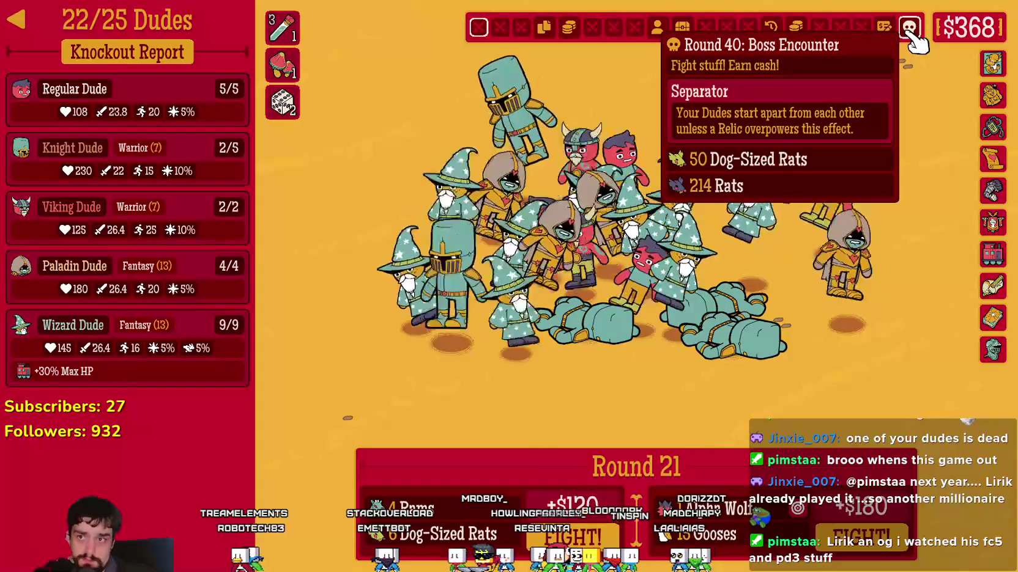
mouse_move(287, 72)
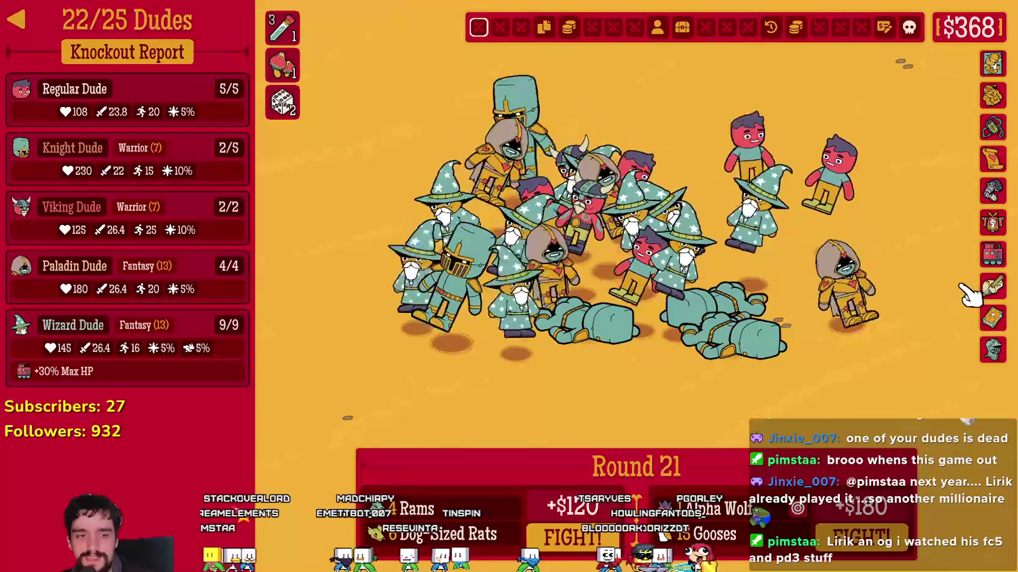
key(alt+Tab)
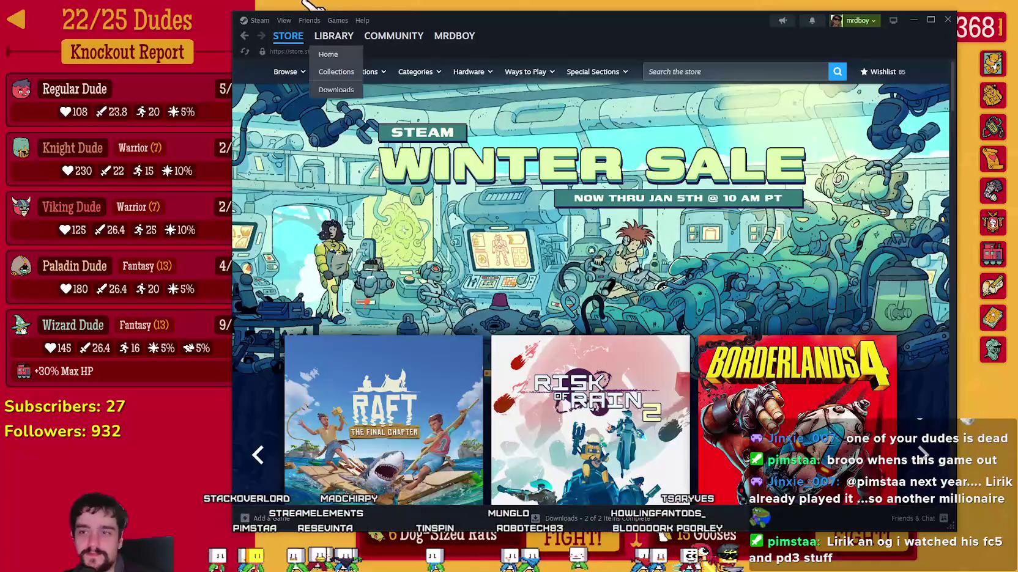
From the Steam library, open How Many Dudes? Demo's properties on the Installed Files page
click(334, 35)
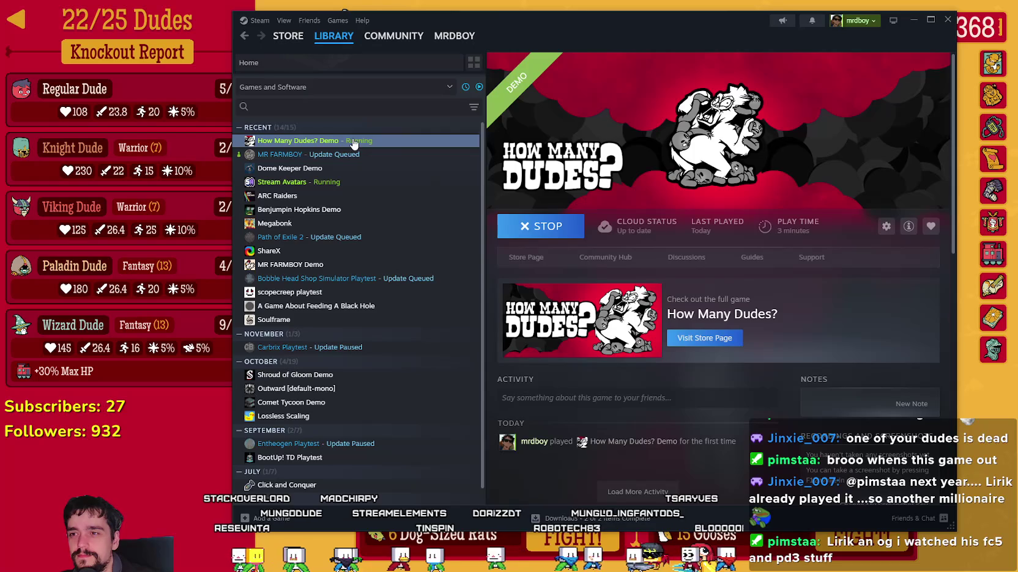
right_click(353, 142)
click(413, 226)
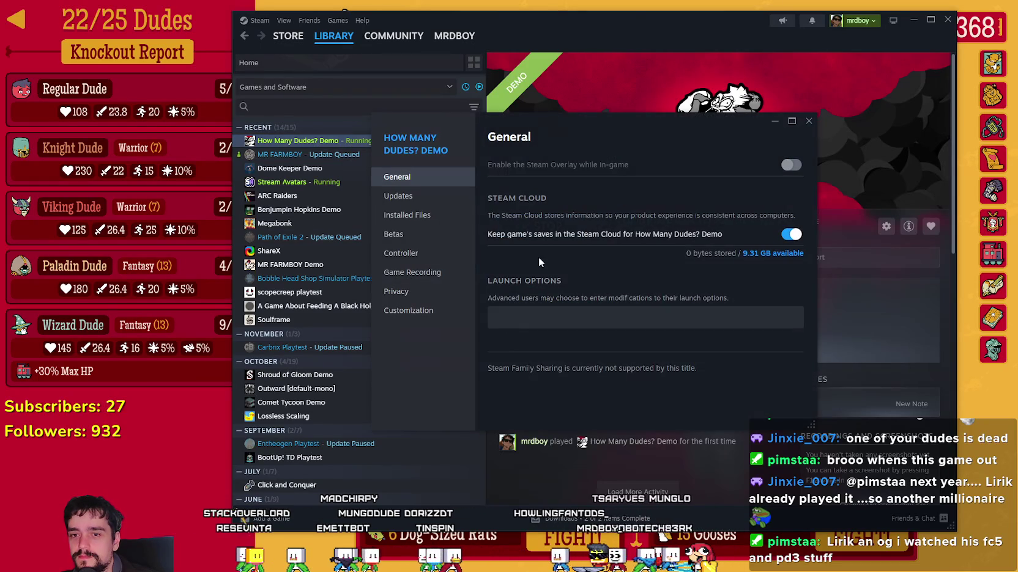
click(442, 214)
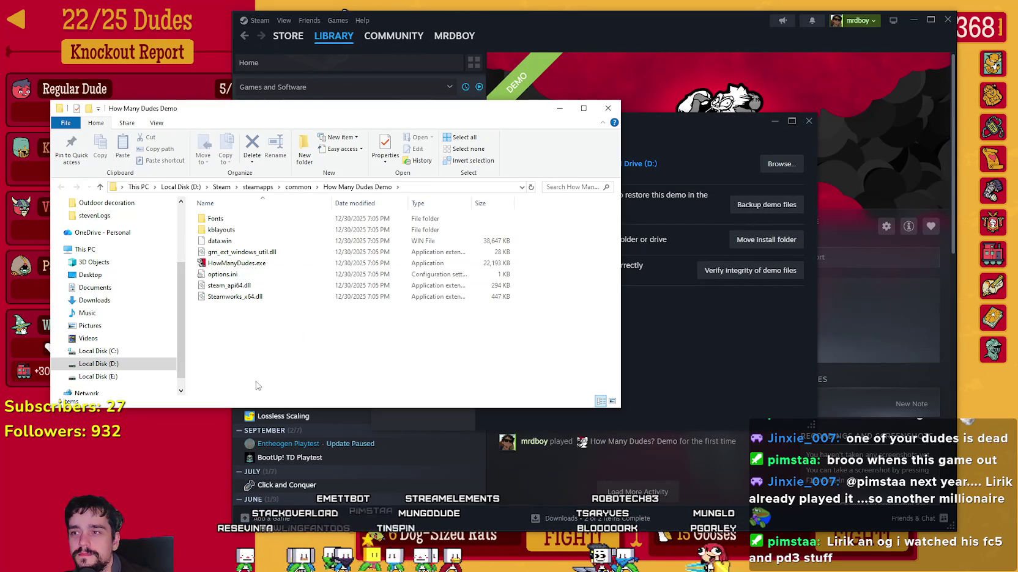
Read options.ini in Notepad, then close it
mouse_move(261, 323)
mouse_down()
mouse_move(209, 269)
mouse_move(332, 269)
mouse_move(397, 338)
mouse_up()
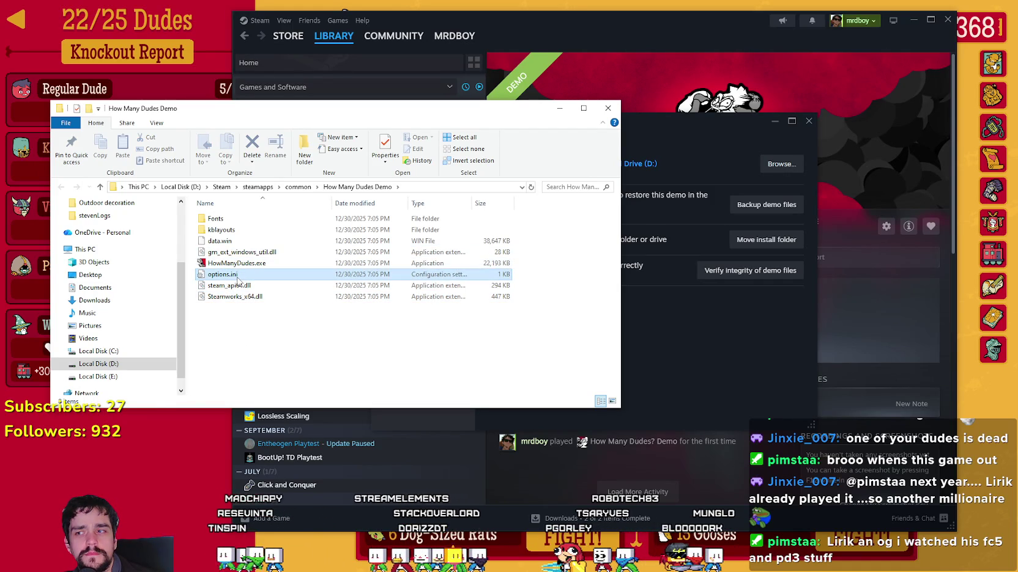
double_click(236, 276)
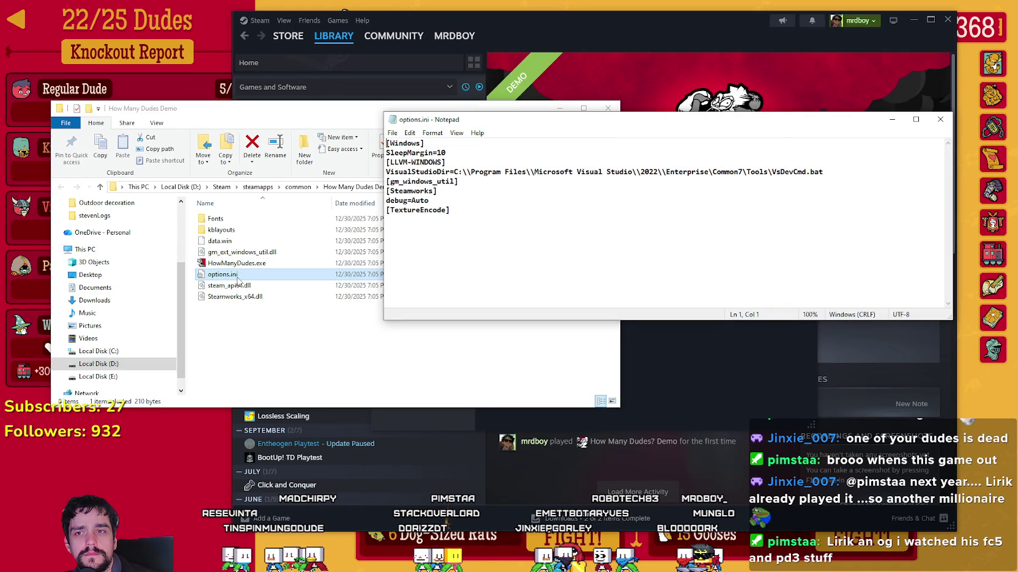
click(941, 120)
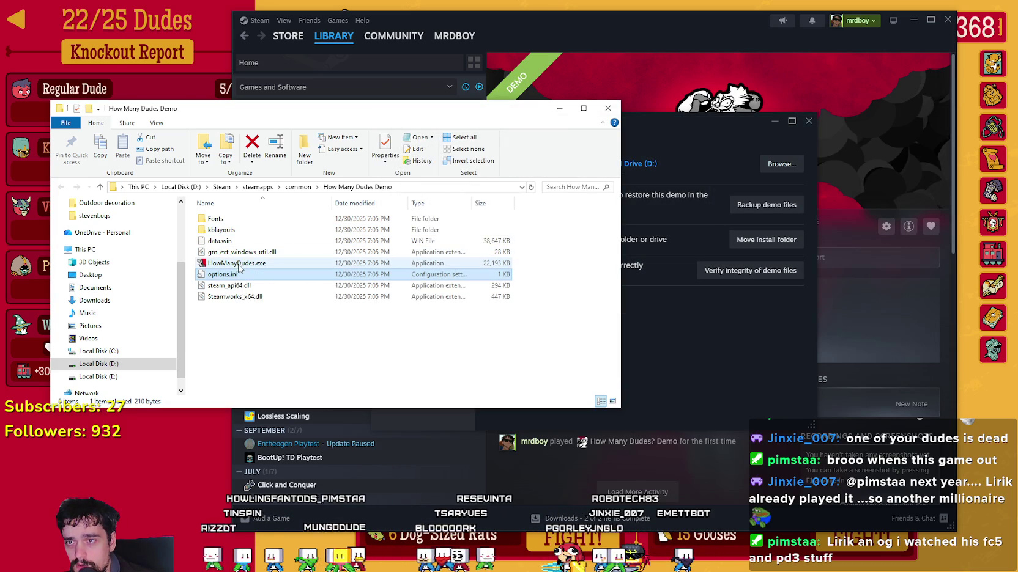
Look inside the kblayouts and Fonts folders, then open HowManyDudes.exe's properties
double_click(221, 230)
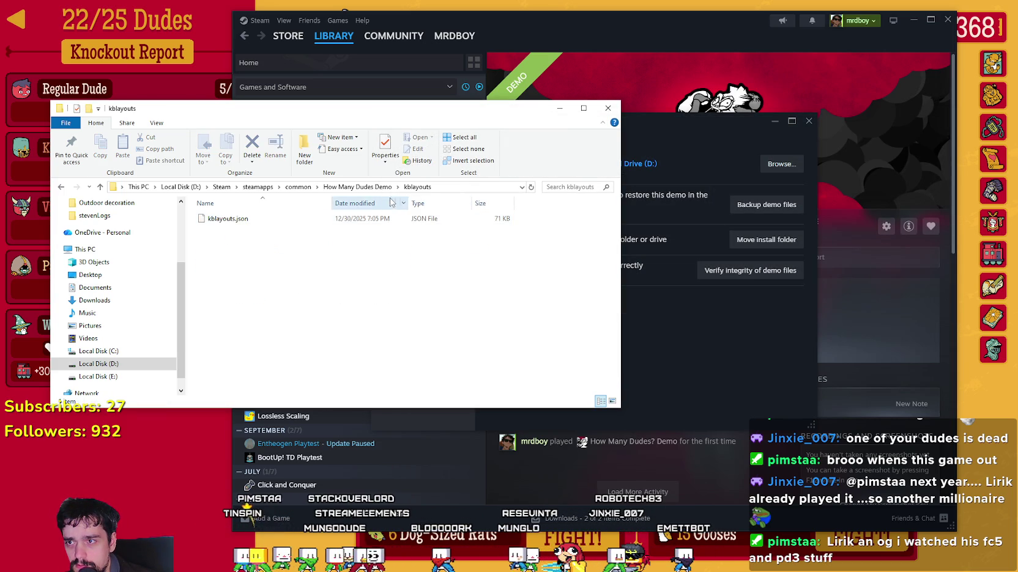
click(377, 189)
double_click(216, 227)
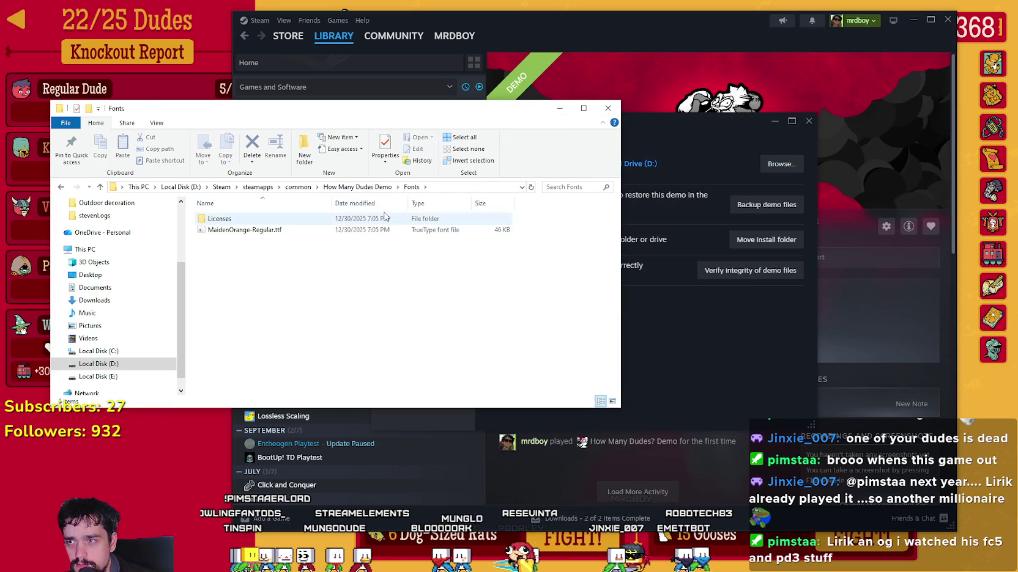
click(362, 189)
right_click(259, 267)
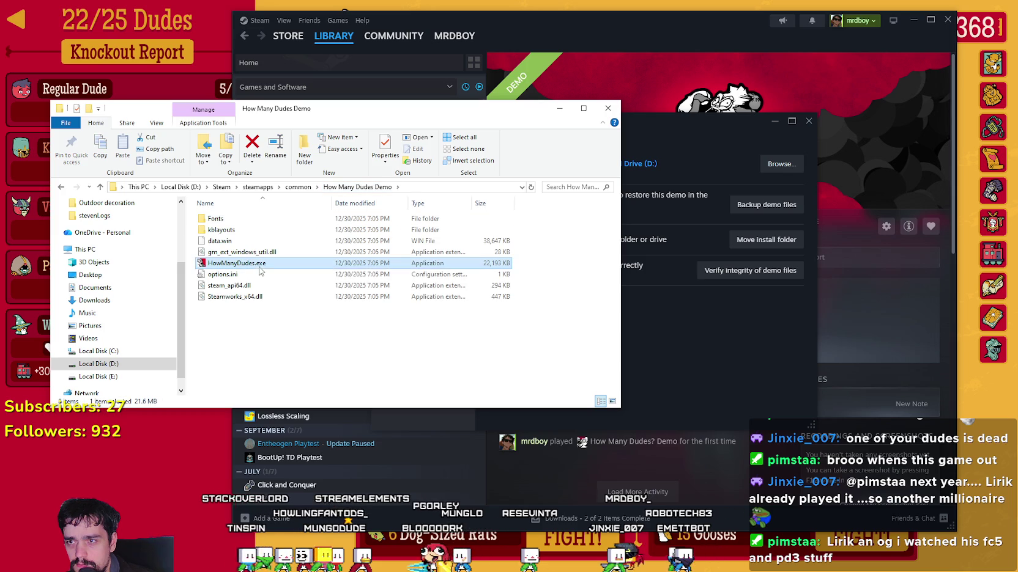
click(330, 511)
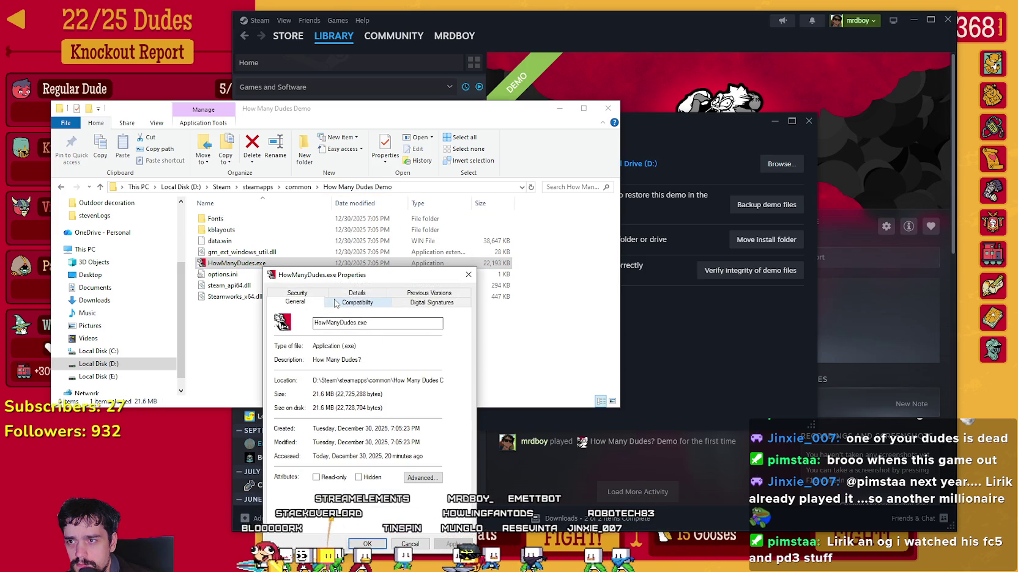
Check HowManyDudes.exe's Compatibility and Details tabs, then close its properties
click(334, 303)
click(355, 295)
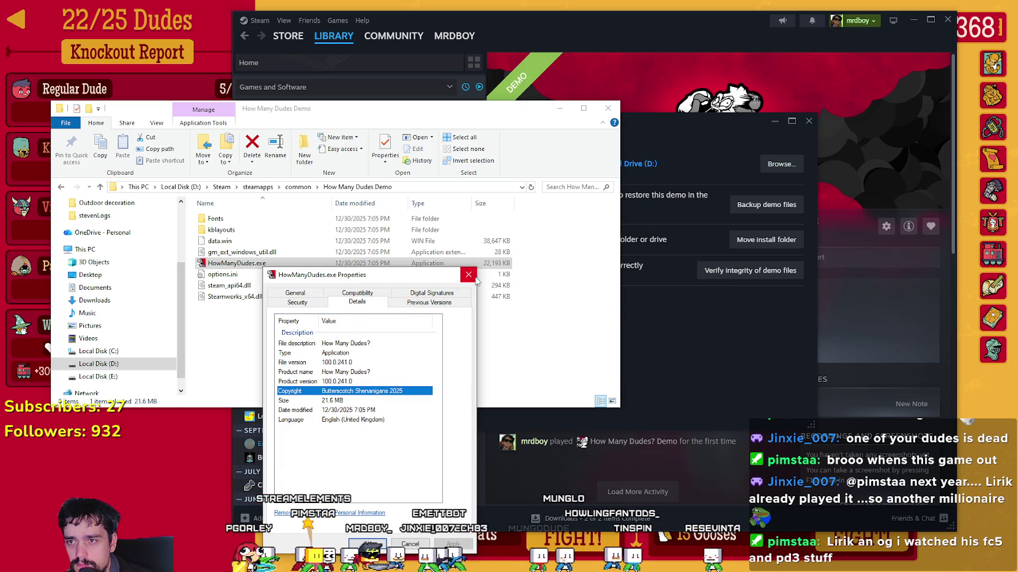
click(545, 261)
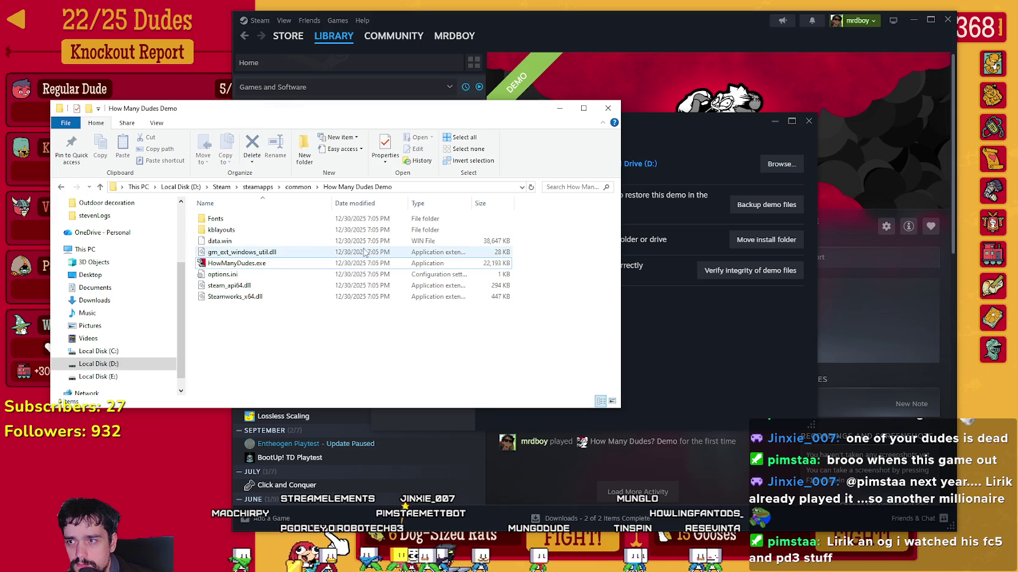
Reread options.ini, then close it, the install folder and the Installed Files panel
right_click(224, 246)
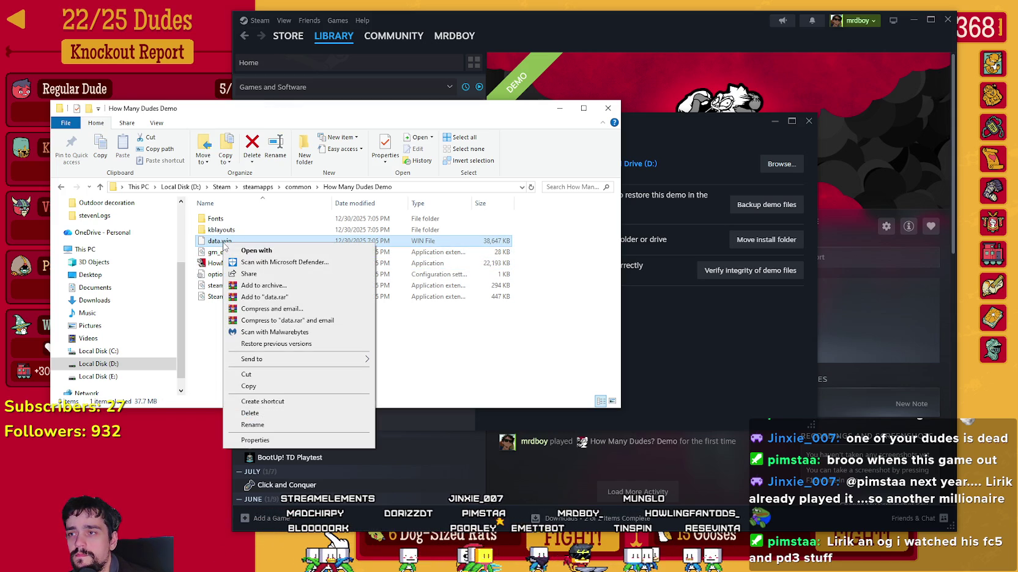
key(Escape)
click(583, 300)
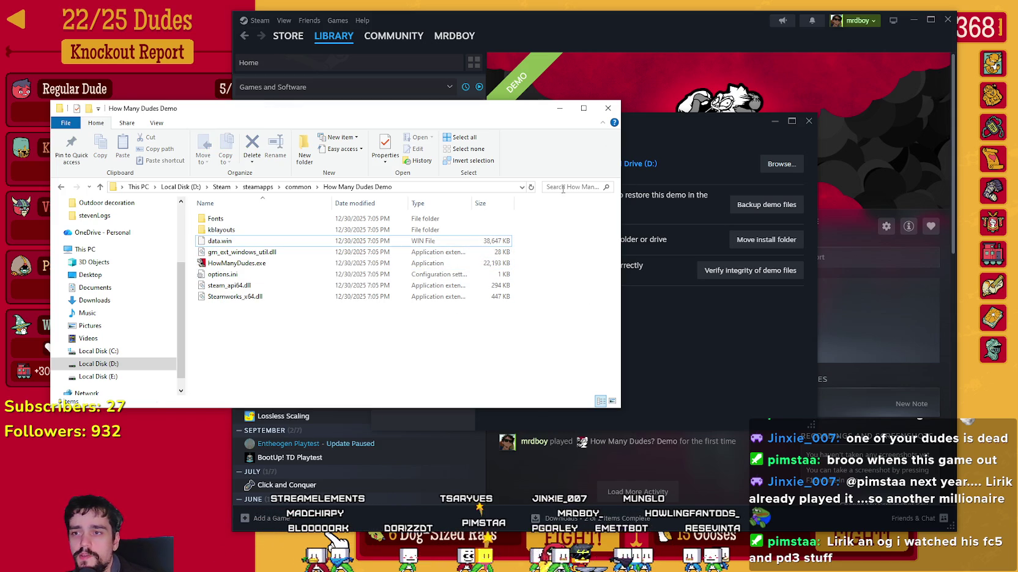
double_click(290, 277)
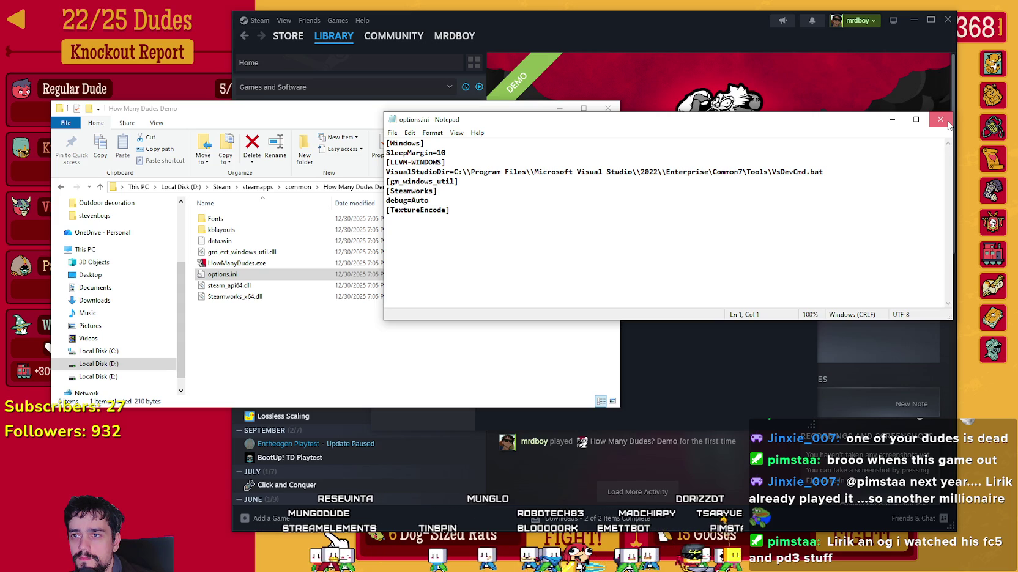
click(947, 123)
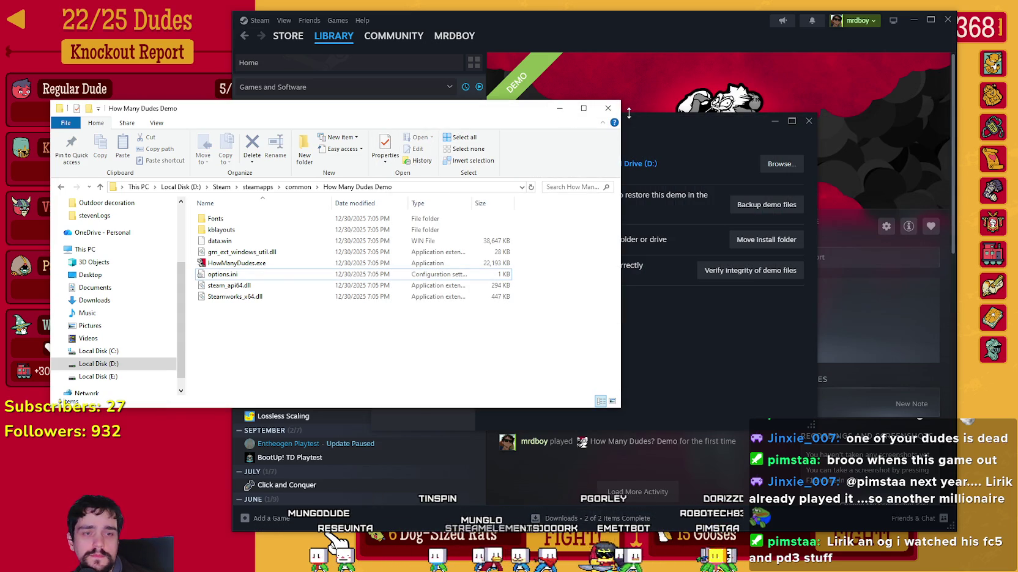
click(607, 116)
click(808, 121)
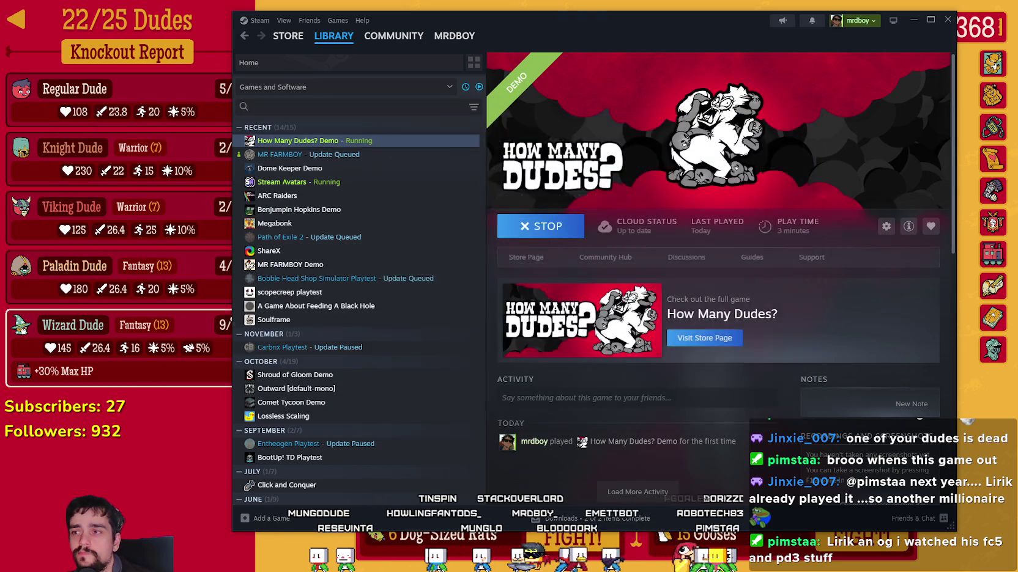
Return to the game and quit How Many Dudes? Demo by confirming BYE! in the Quit Game? prompt
click(947, 19)
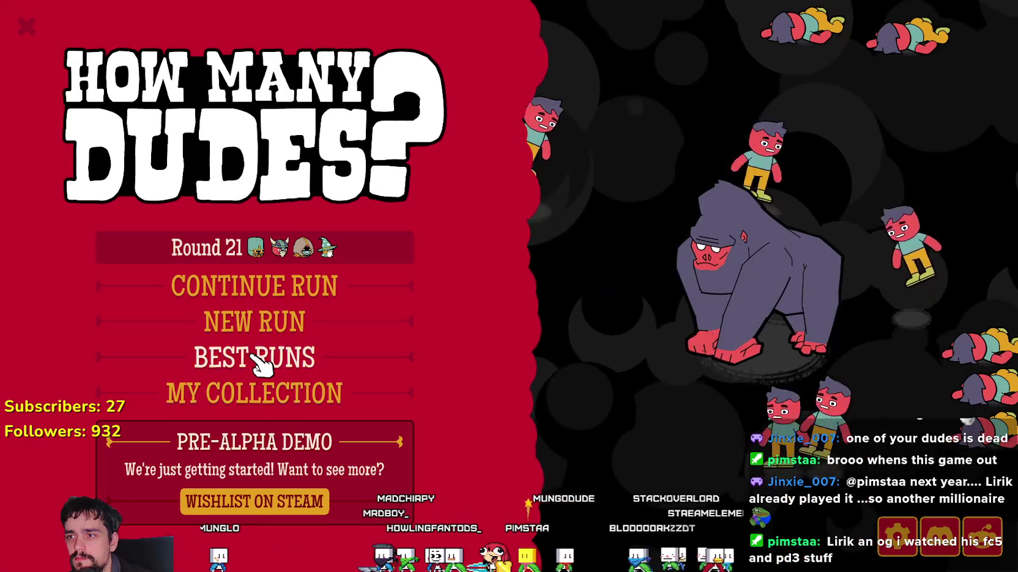
key(Escape)
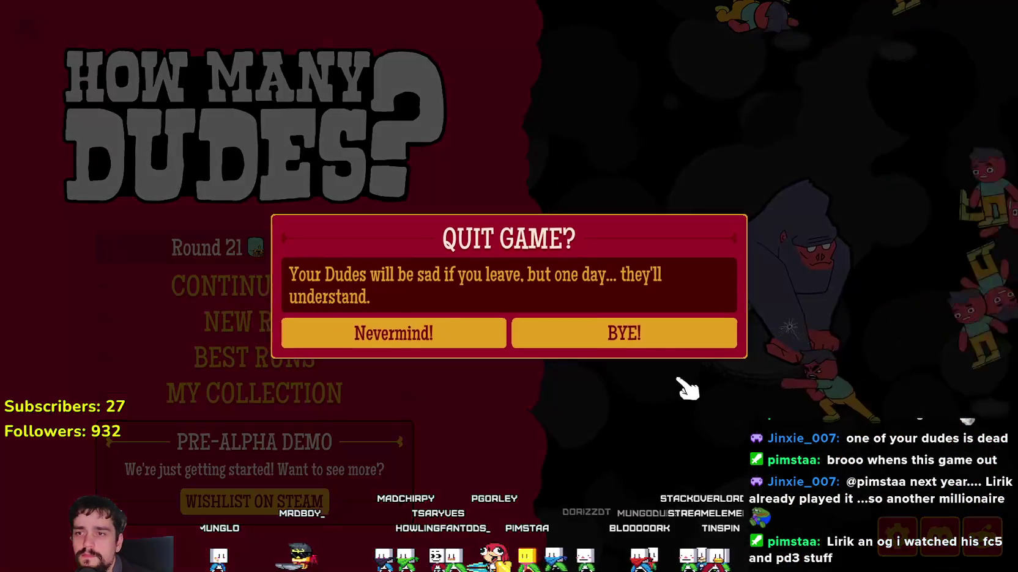
click(617, 335)
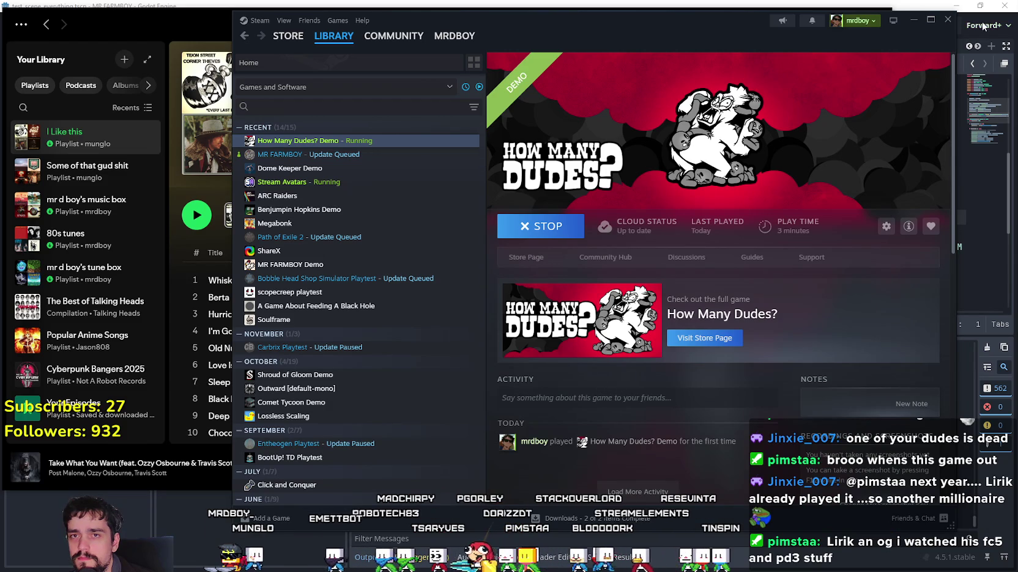
Open MR FARMBOY's library page, minimize Steam and switch back to the Godot editor
click(336, 156)
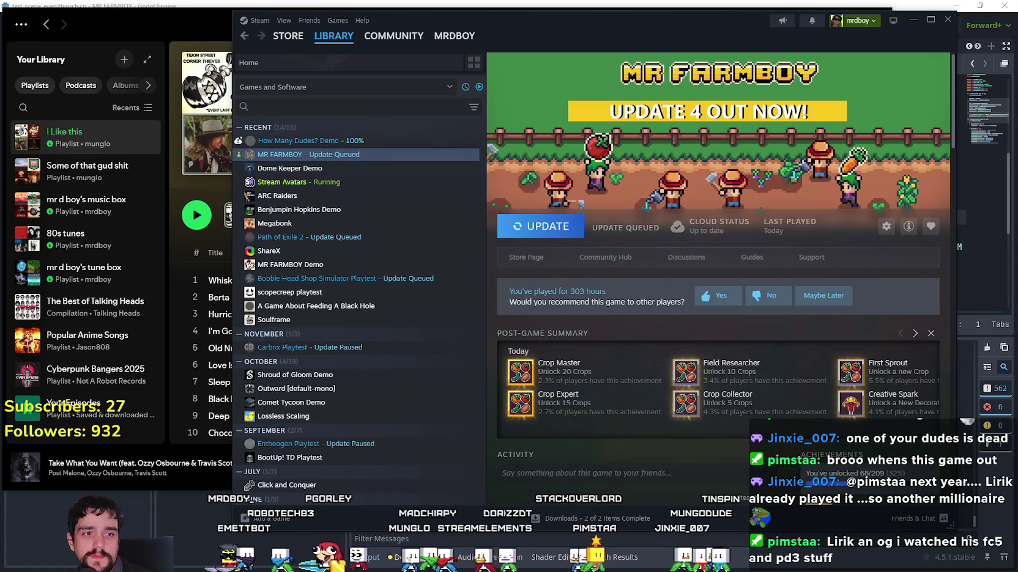
click(913, 20)
key(alt+Tab)
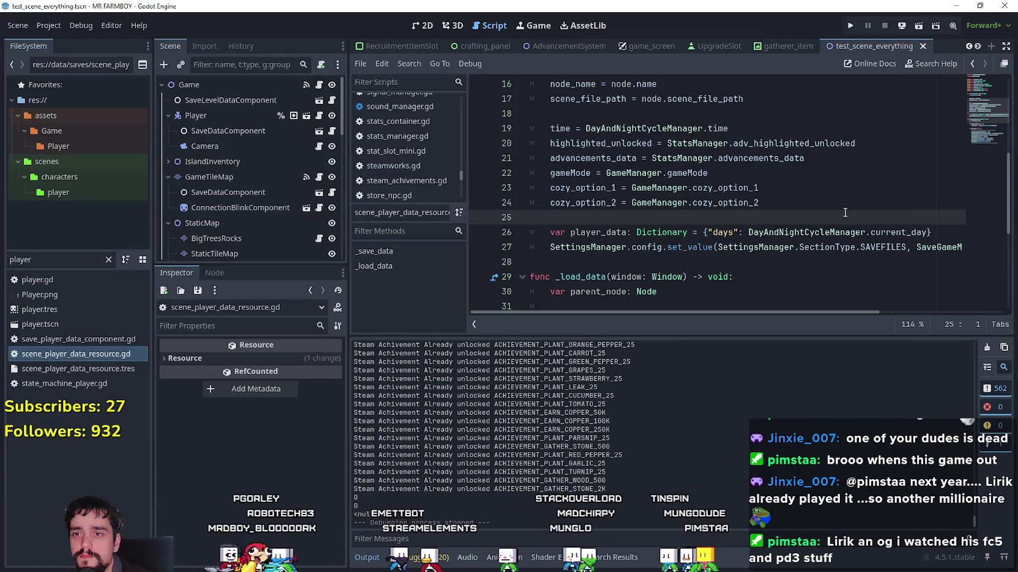
Shrink the Output log to enlarge the script area, and hide Spotify
click(839, 198)
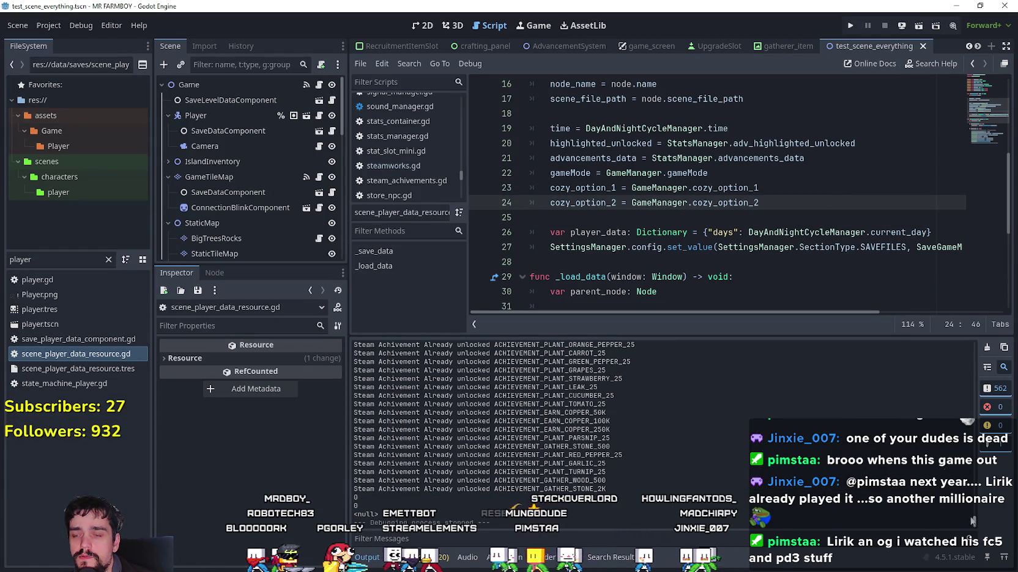
drag(757, 335, 757, 428)
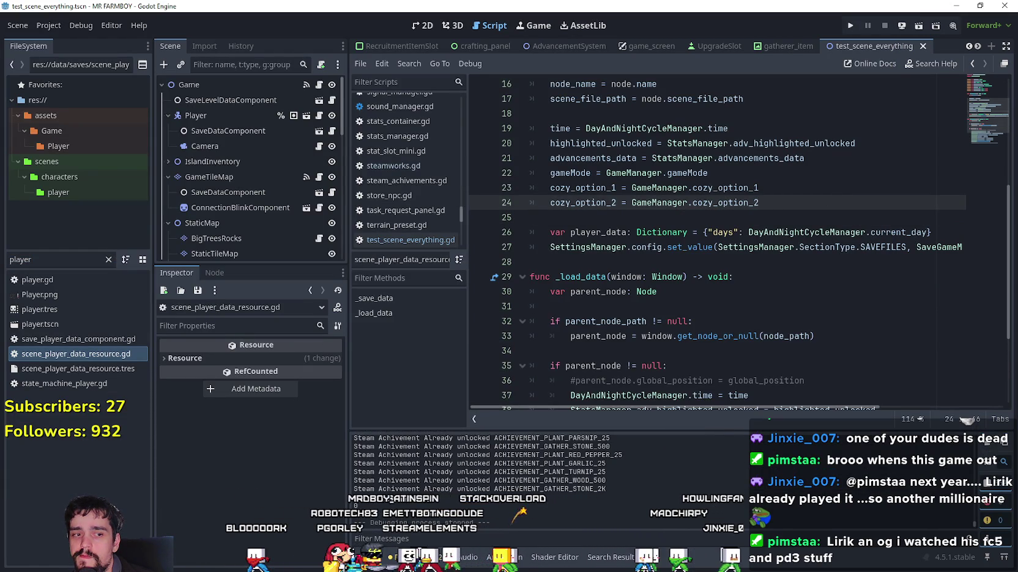
key(alt+Tab)
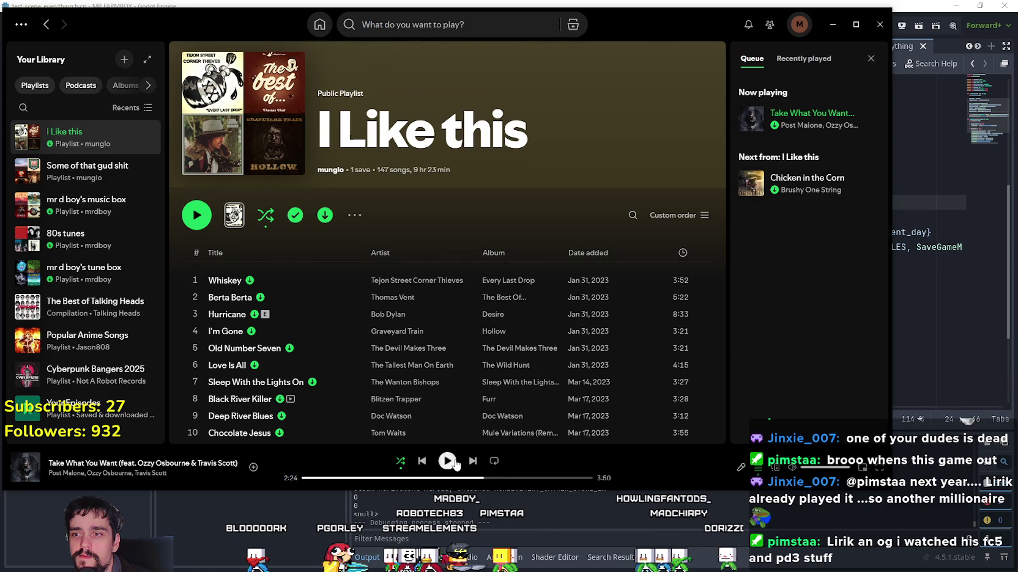
click(832, 24)
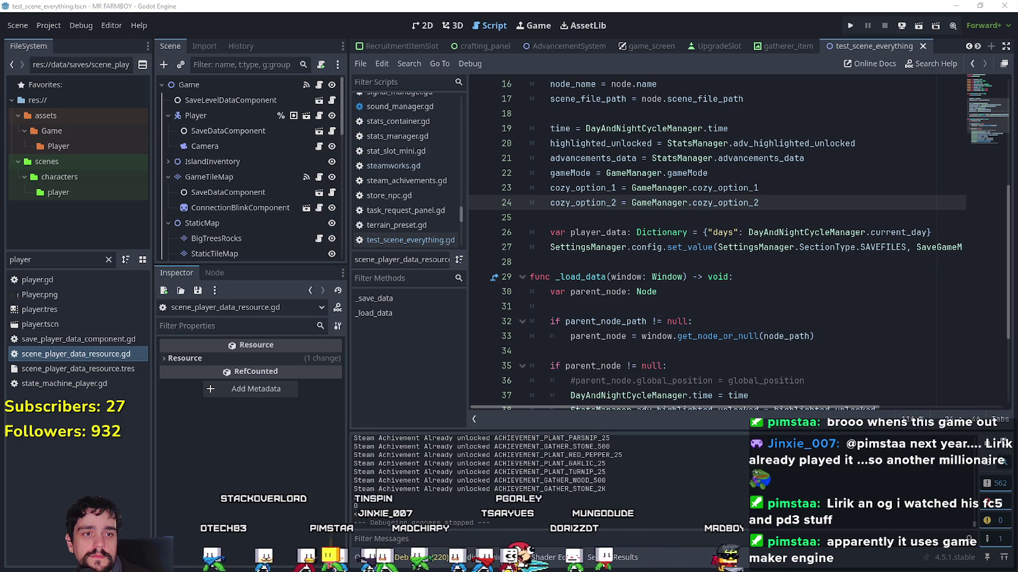
Place the caret on empty lines 25 and 28 of scene_player_data_resource.gd
click(621, 262)
click(621, 221)
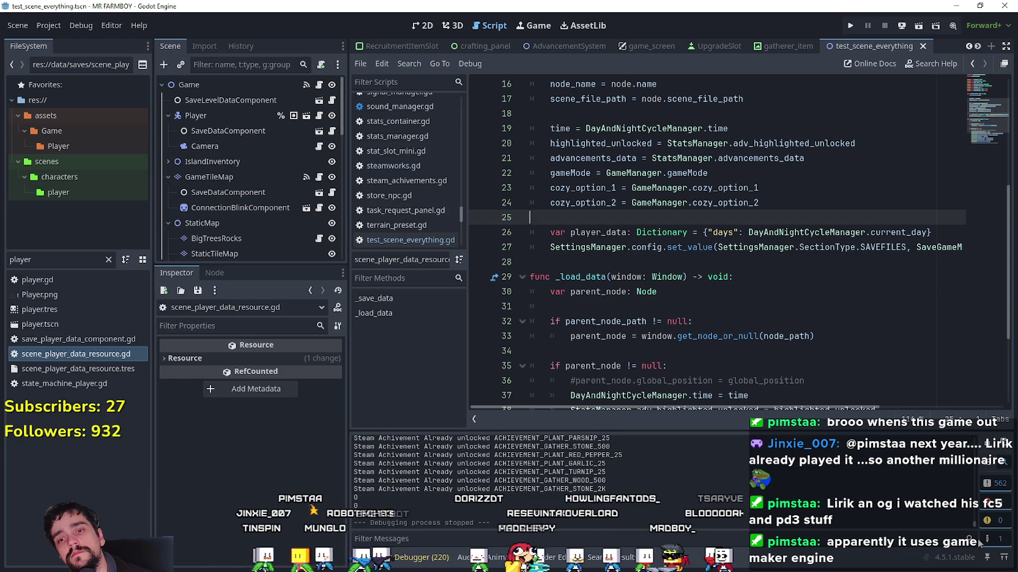
click(697, 306)
click(678, 265)
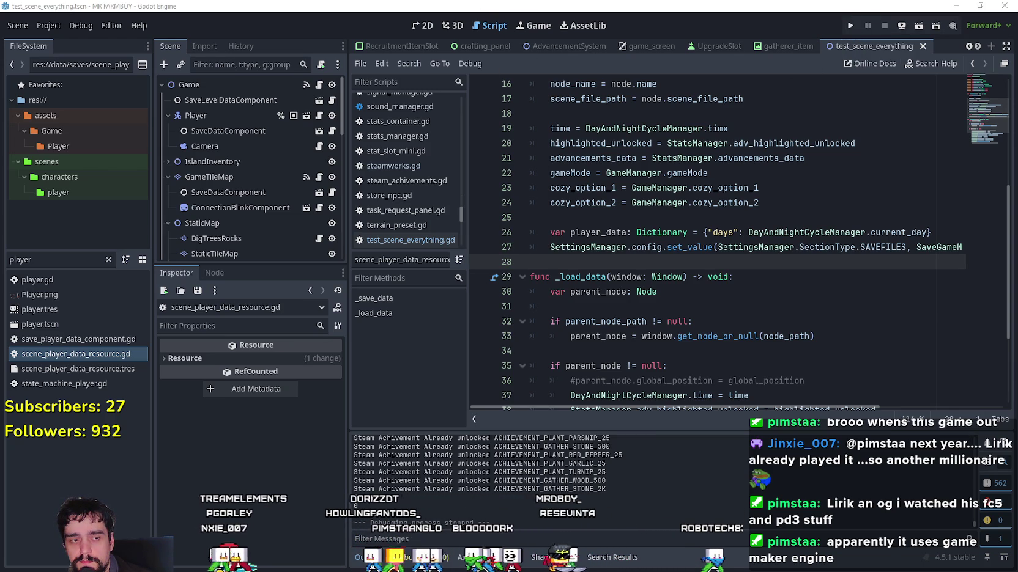
click(48, 25)
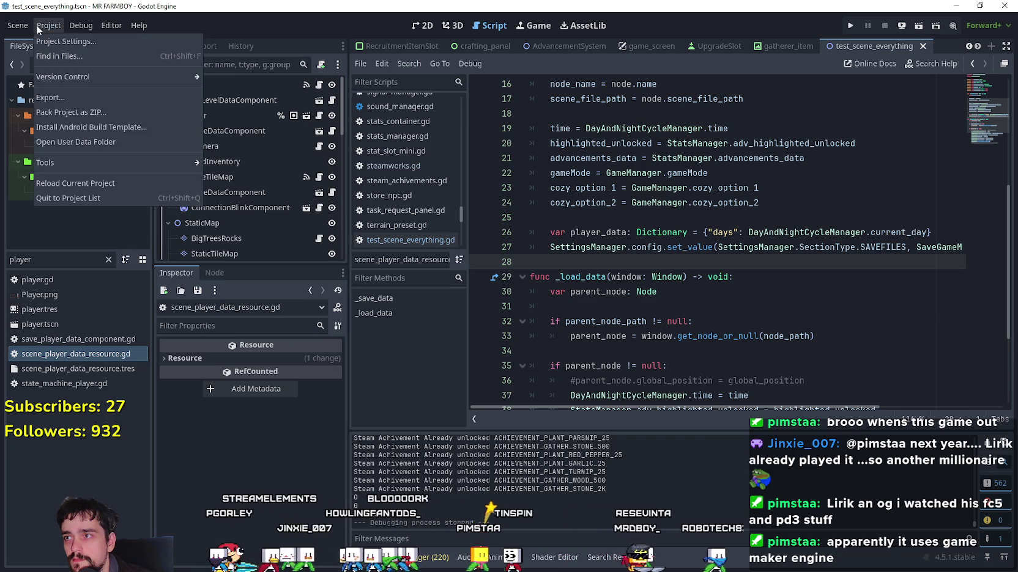
Open Project Settings on the General section, then close it
click(48, 41)
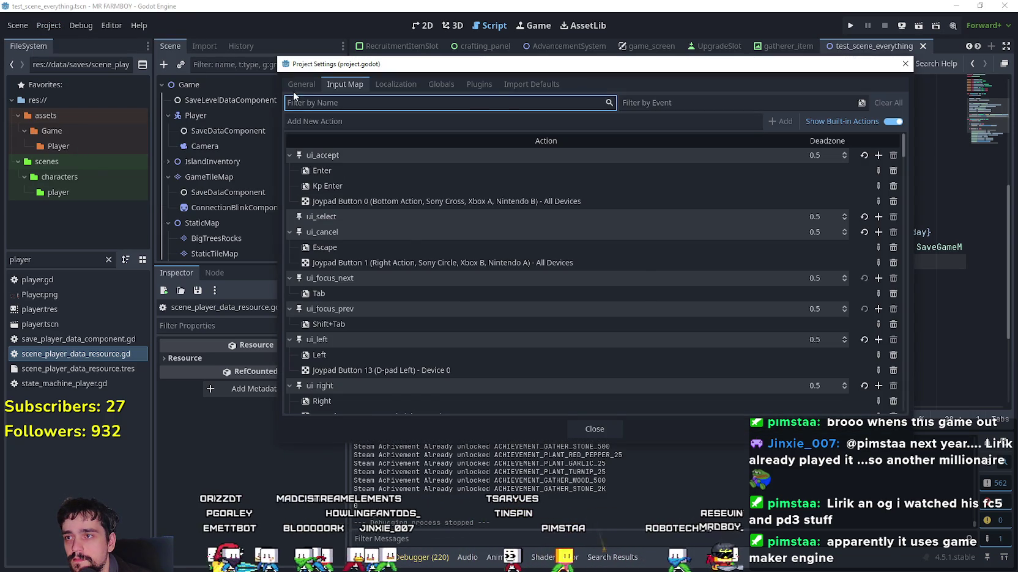
click(300, 85)
click(905, 64)
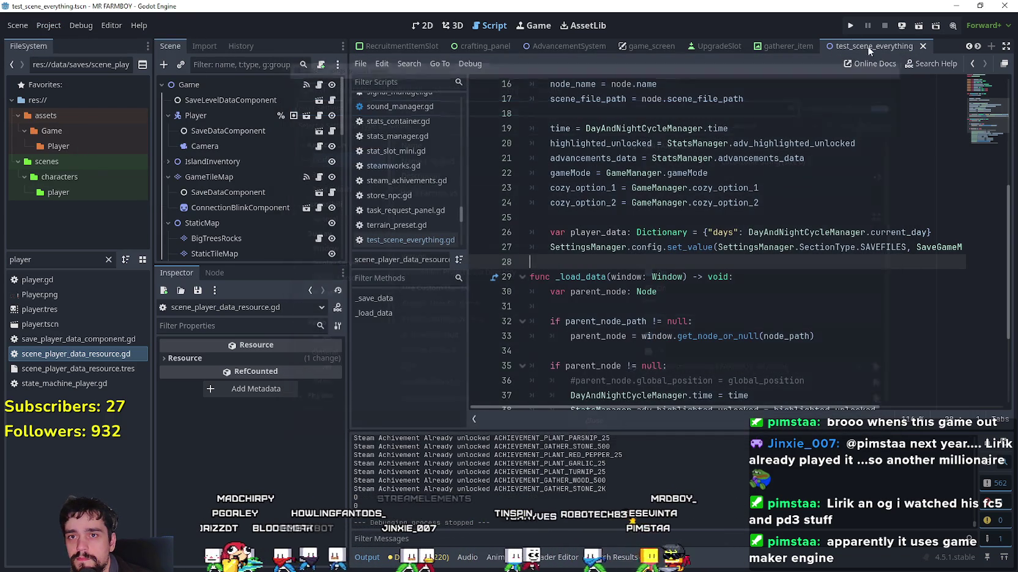
Run MR FARMBOY with F5 and load Save 10 from the Continue menu
key(F5)
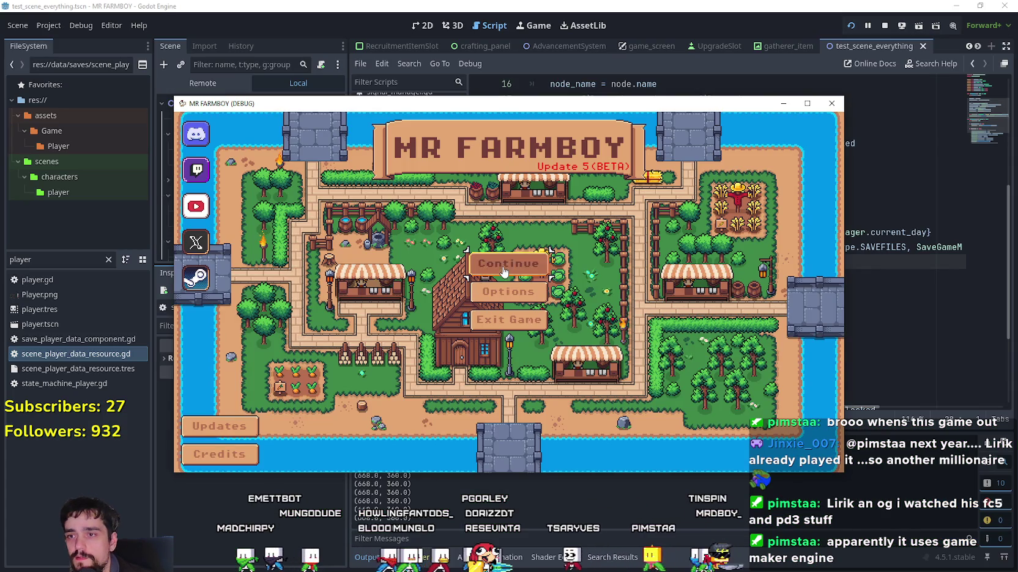
click(503, 267)
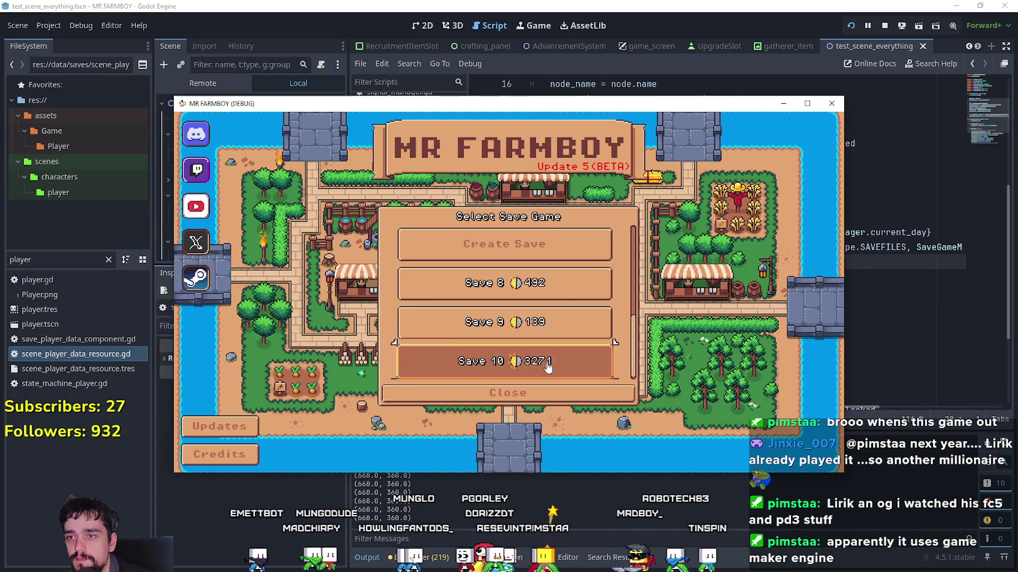
click(536, 355)
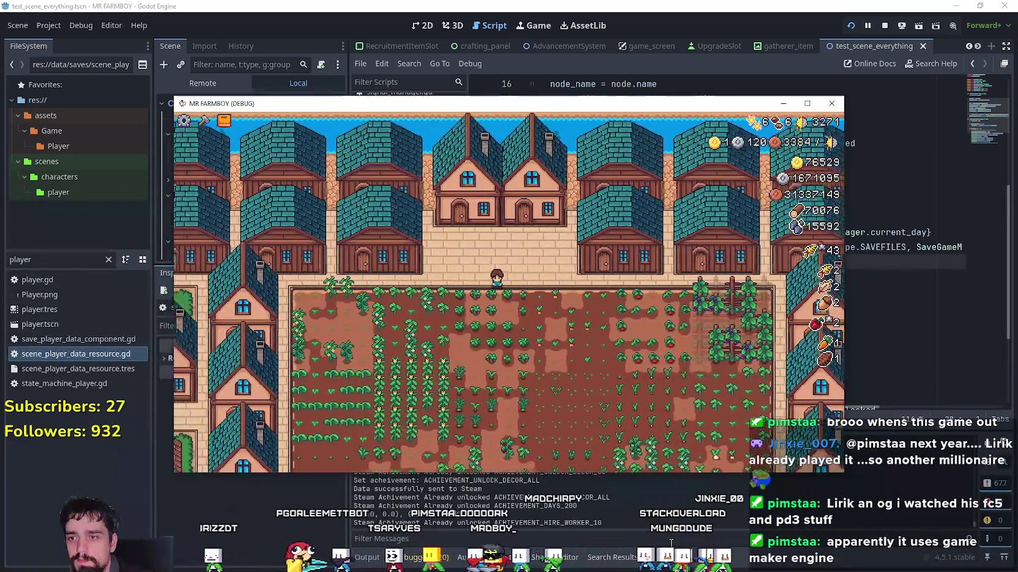
click(671, 543)
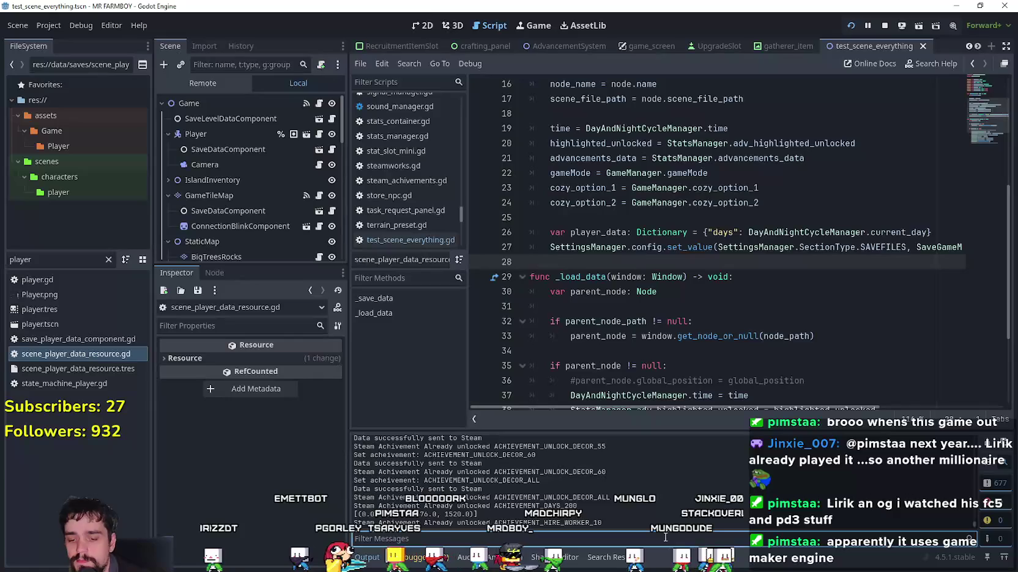
Filter the Output log messages by 'king', then switch to Steam
text(king)
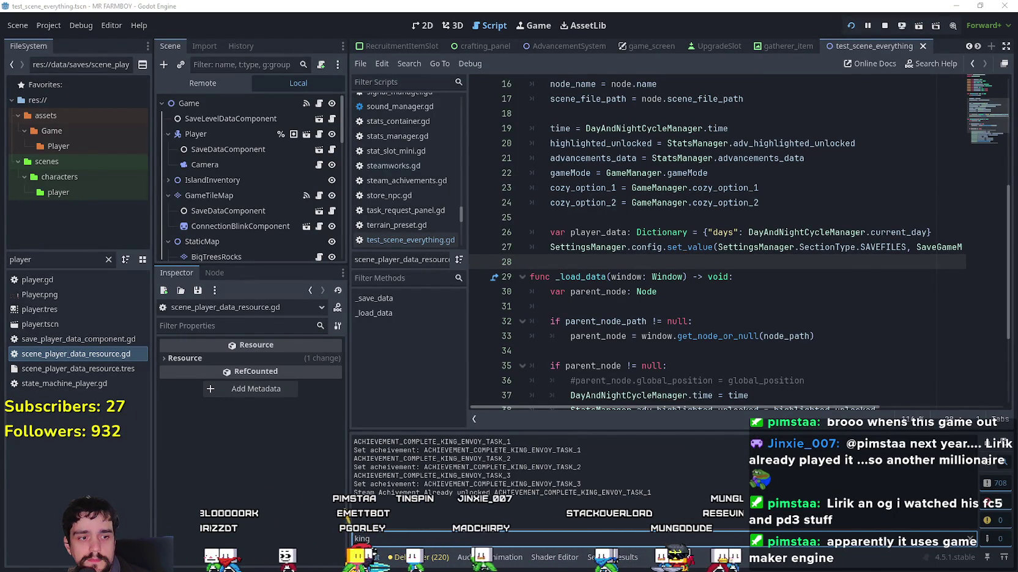
key(alt+Tab)
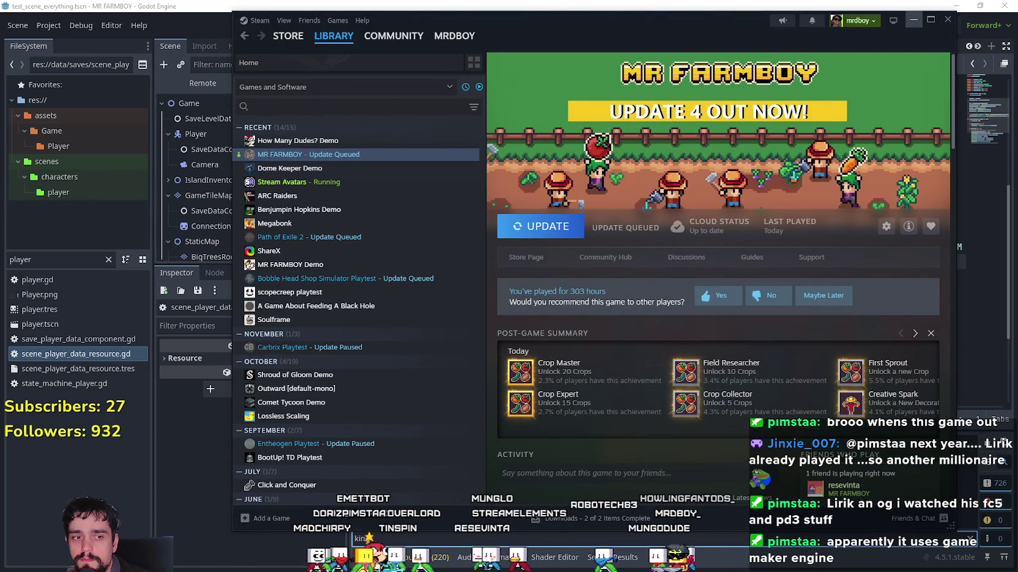
Shake Steam's title bar so every other window minimizes, leaving MR FARMBOY's library page
key(alt+Tab)
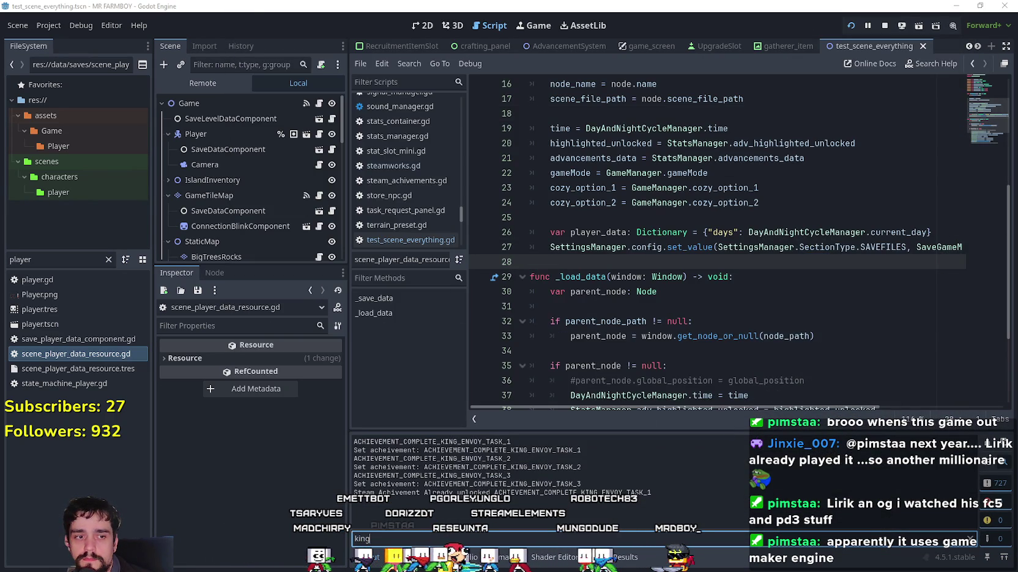
key(alt+Tab)
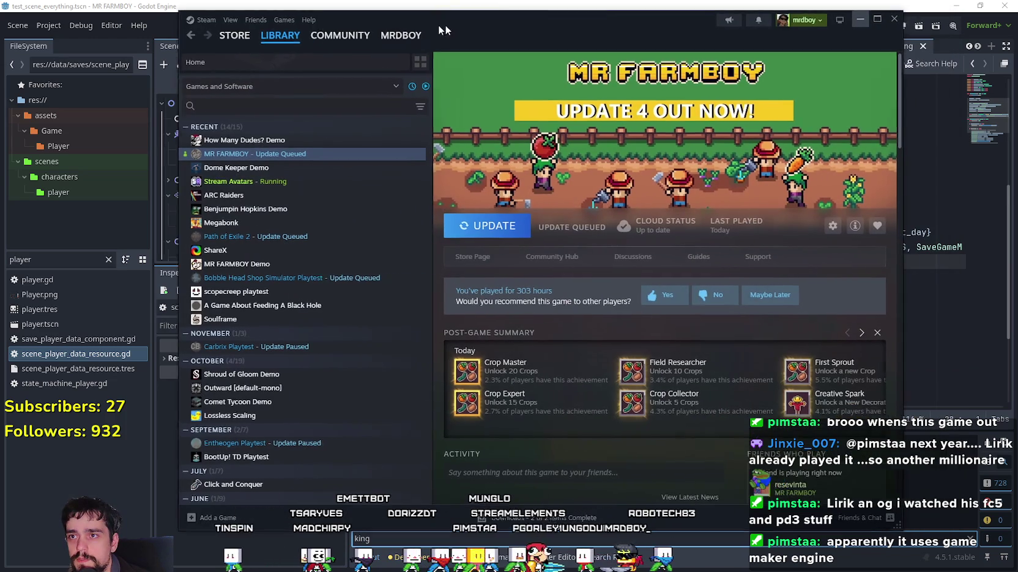
drag(438, 26, 428, 24)
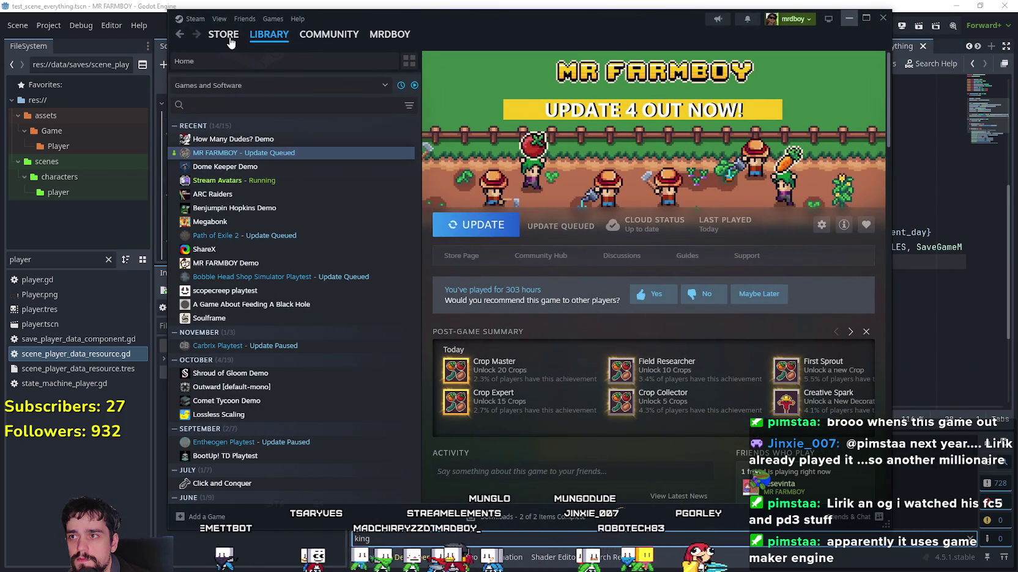
mouse_move(392, 18)
mouse_down()
mouse_move(380, 24)
mouse_move(439, 38)
mouse_up()
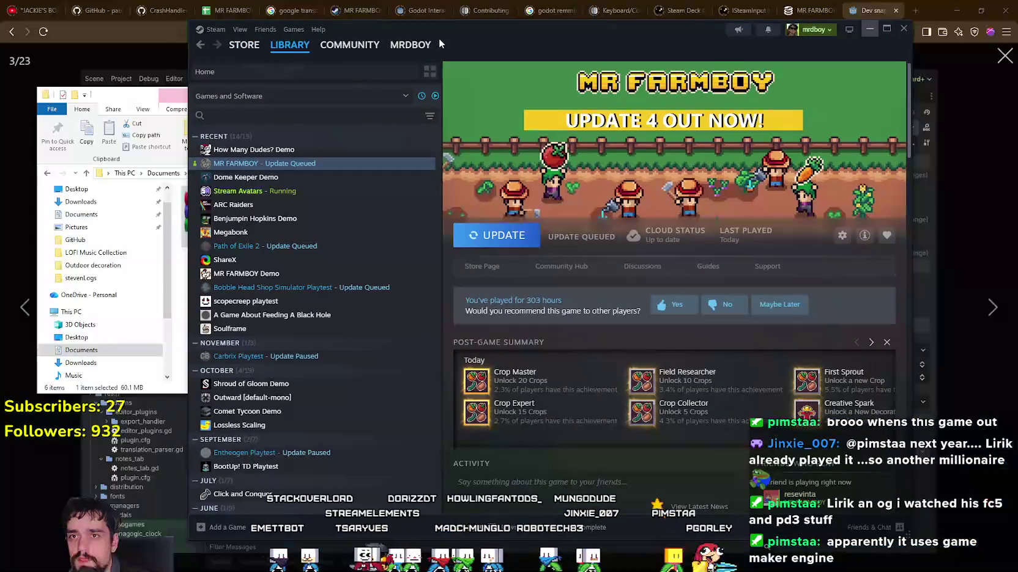
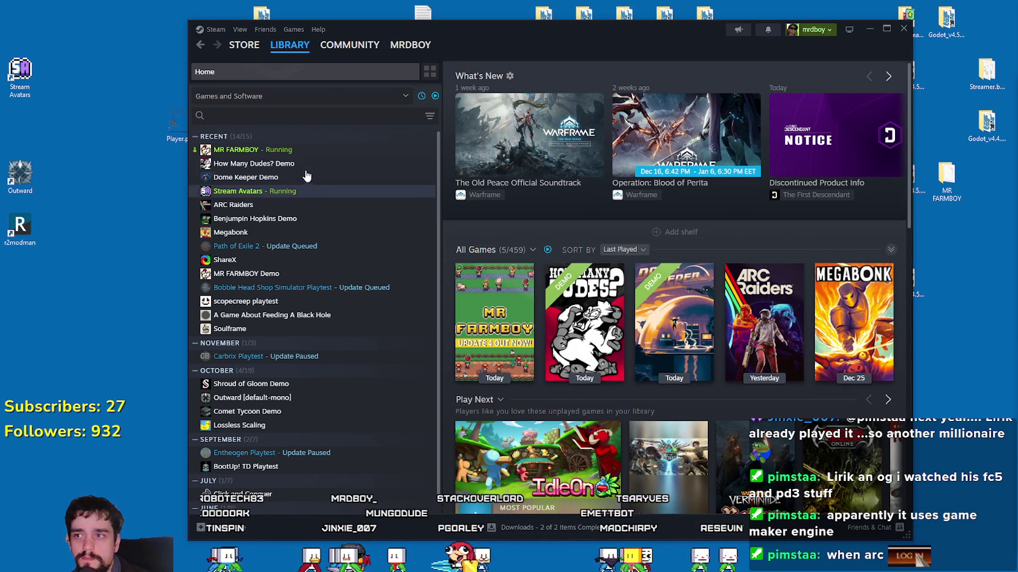
Open MR FARMBOY's Steam library page and scroll down to its recent achievements activity
click(263, 150)
scroll(677, 366, down, 3)
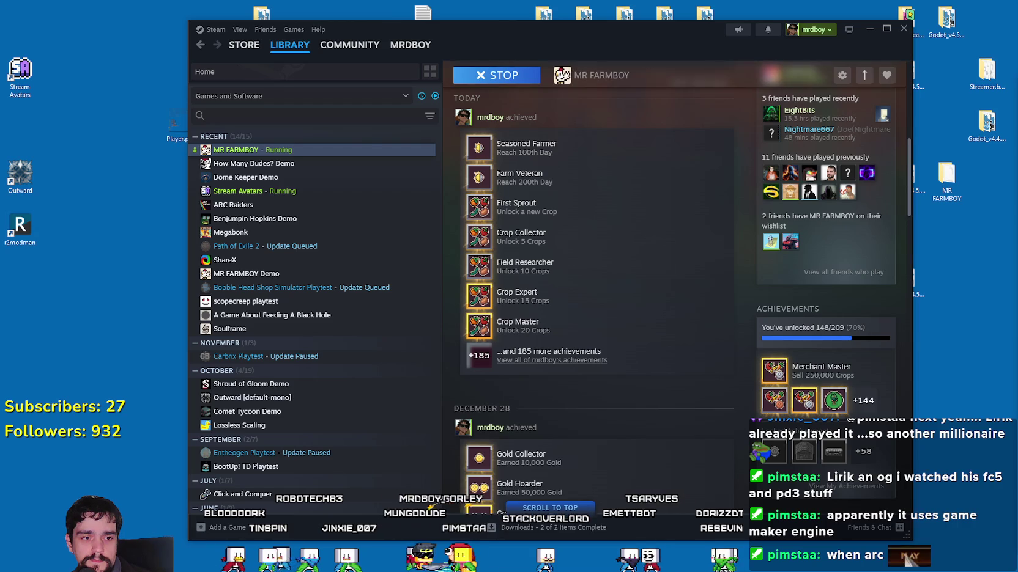
key(alt+Tab)
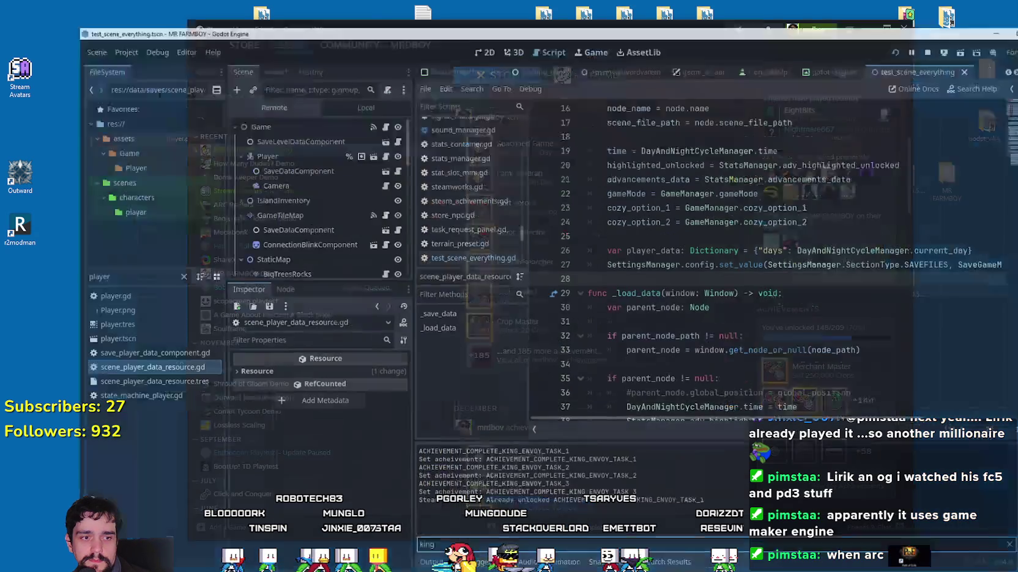
Open Godot's Project Settings from the Project menu and close it again
click(530, 217)
click(48, 25)
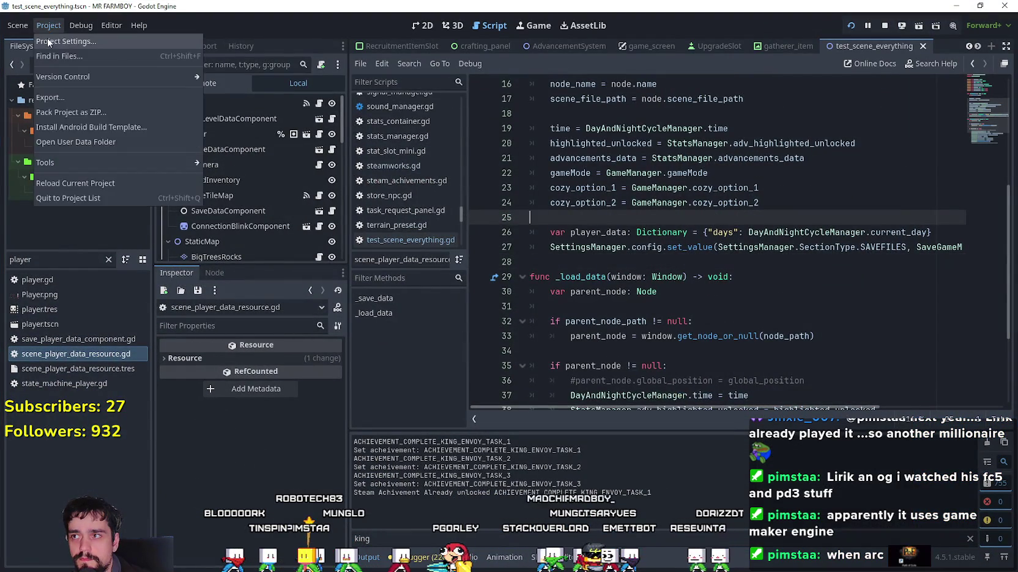
click(47, 41)
click(904, 62)
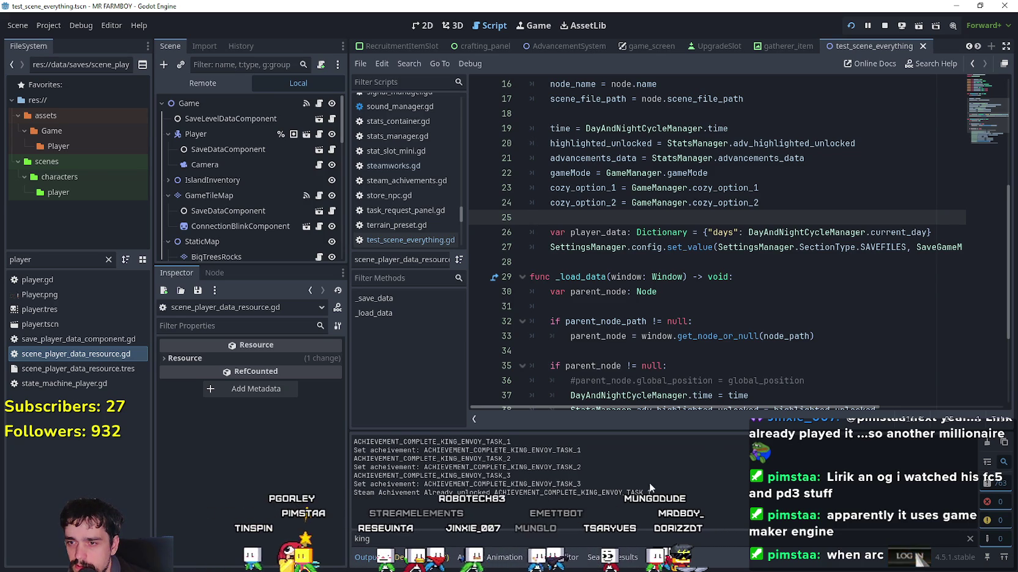
Select the King Envoy achievement lines in the Output log, then return to Steam
drag(649, 492, 381, 449)
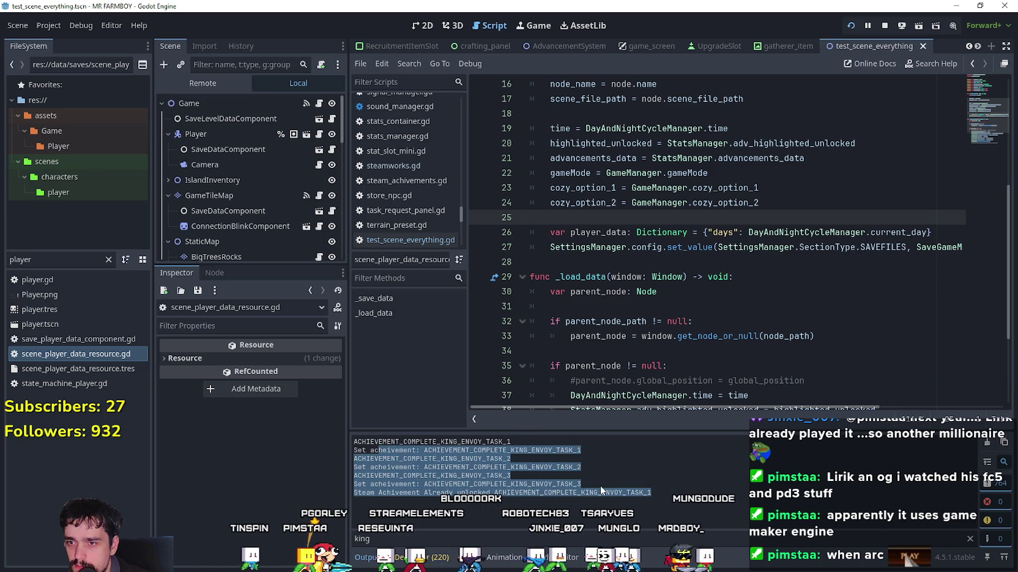
click(385, 540)
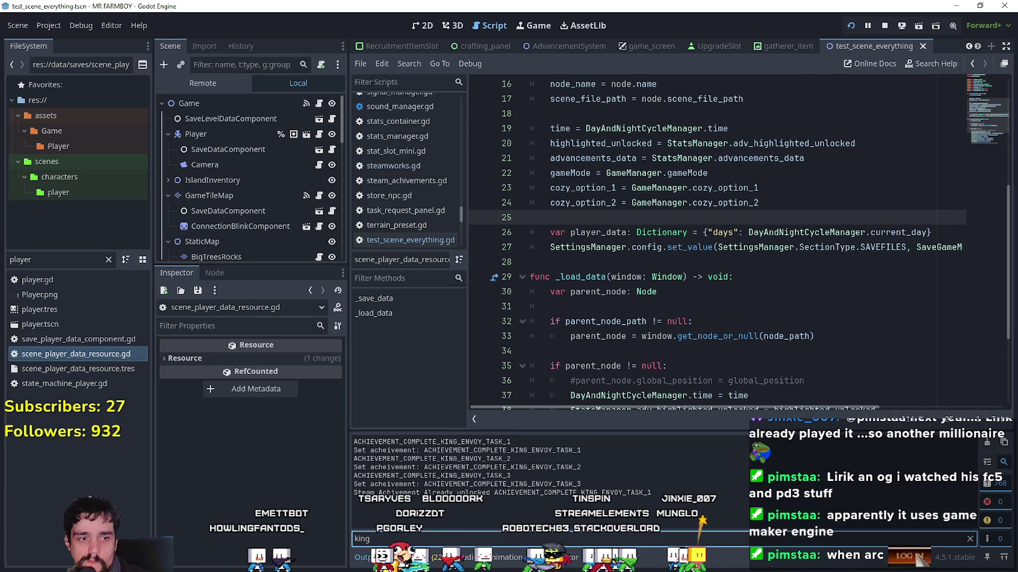
key(alt+Tab)
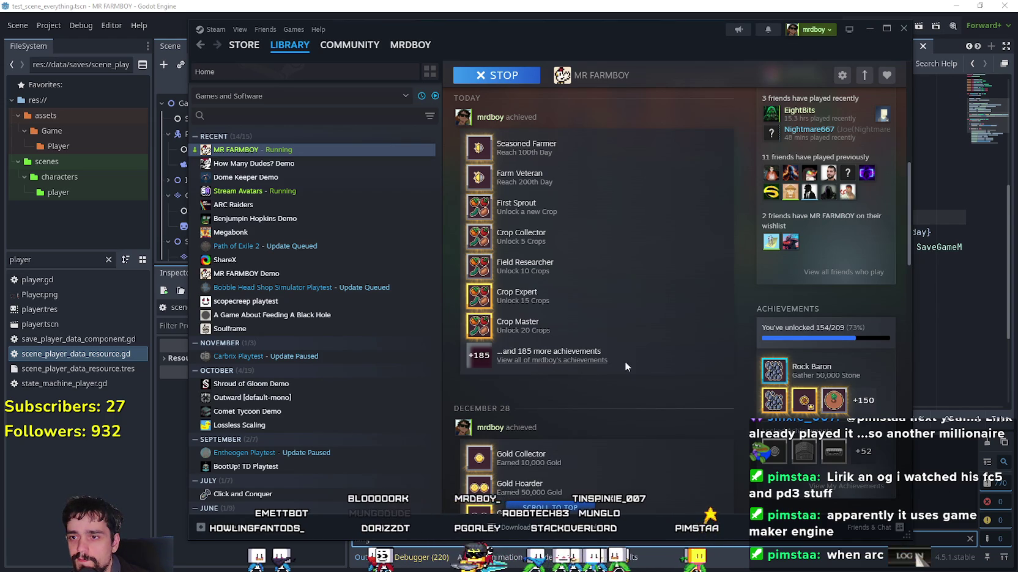
Open View My Achievements to list MR FARMBOY's 154 of 209 earned, topped by Stone Mogul
click(861, 484)
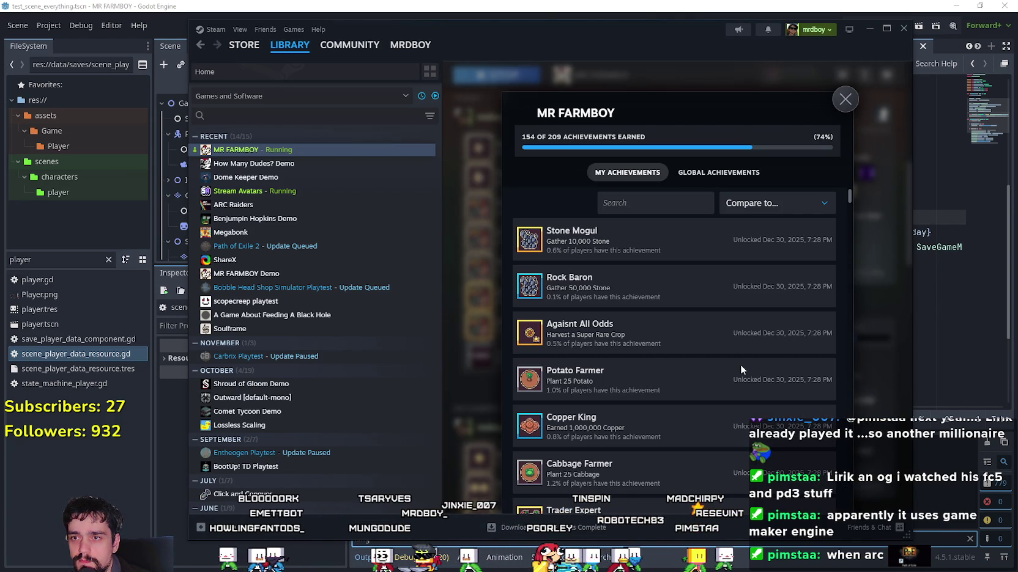
click(851, 199)
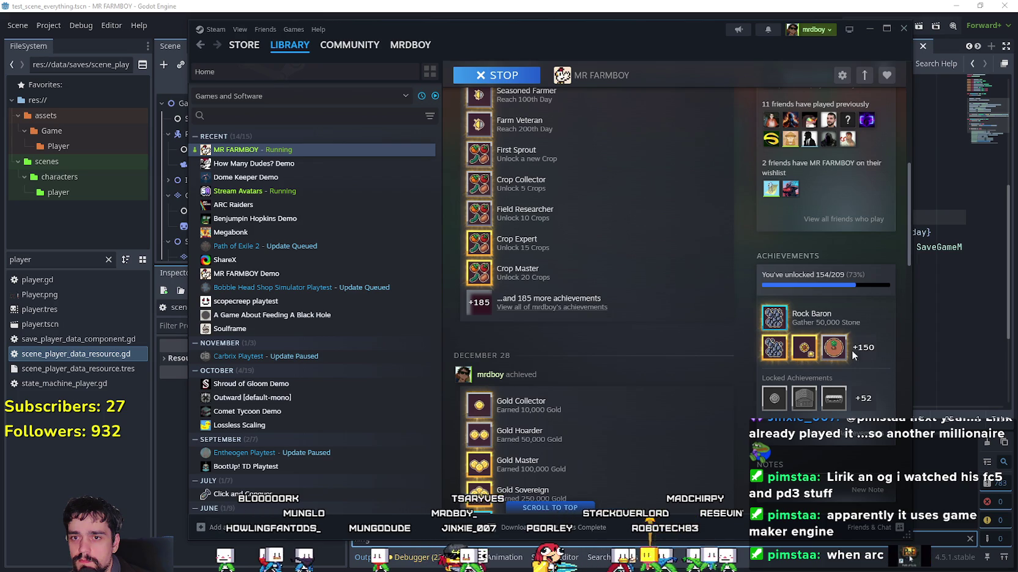
scroll(842, 379, up, 2)
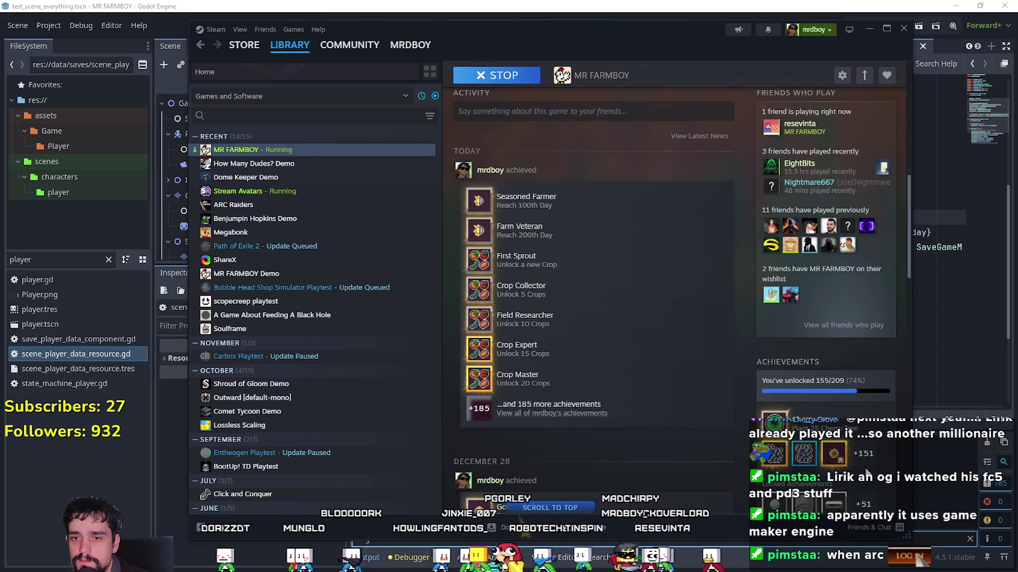
scroll(865, 459, down, 3)
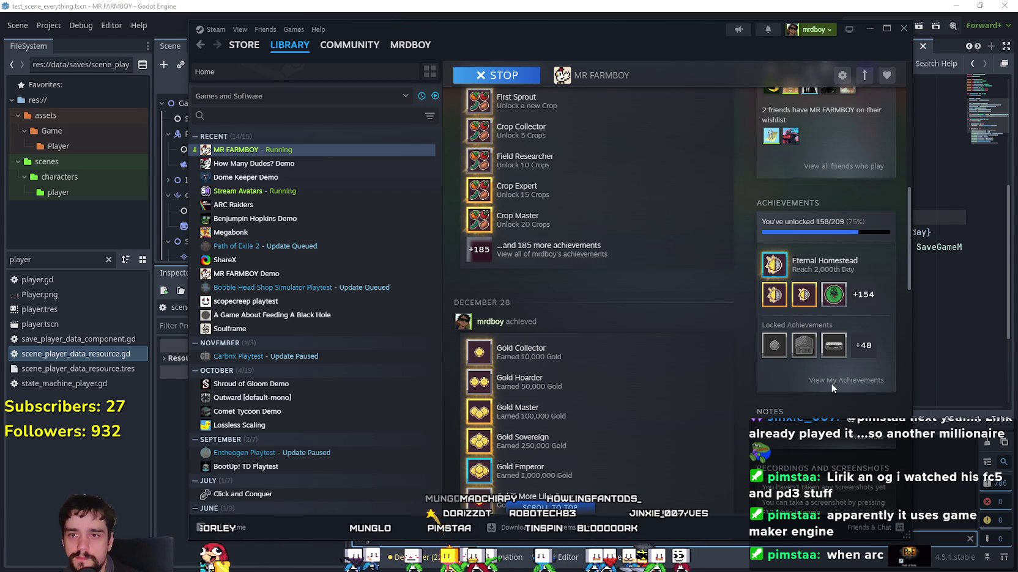
click(846, 378)
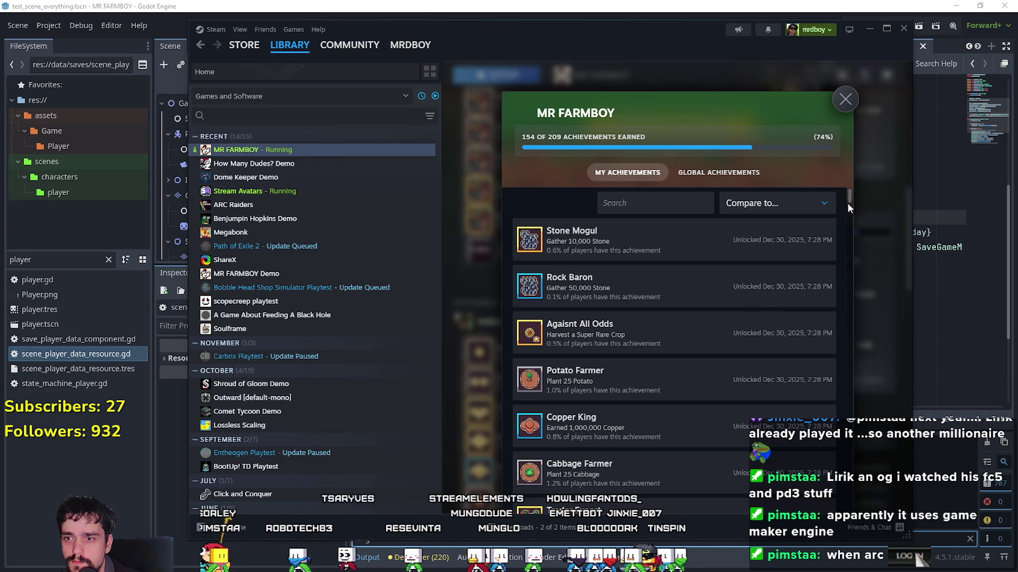
Scroll the list to crop achievements like Pepper Farmer, shaking Steam to minimize other windows
scroll(848, 204, down, 5)
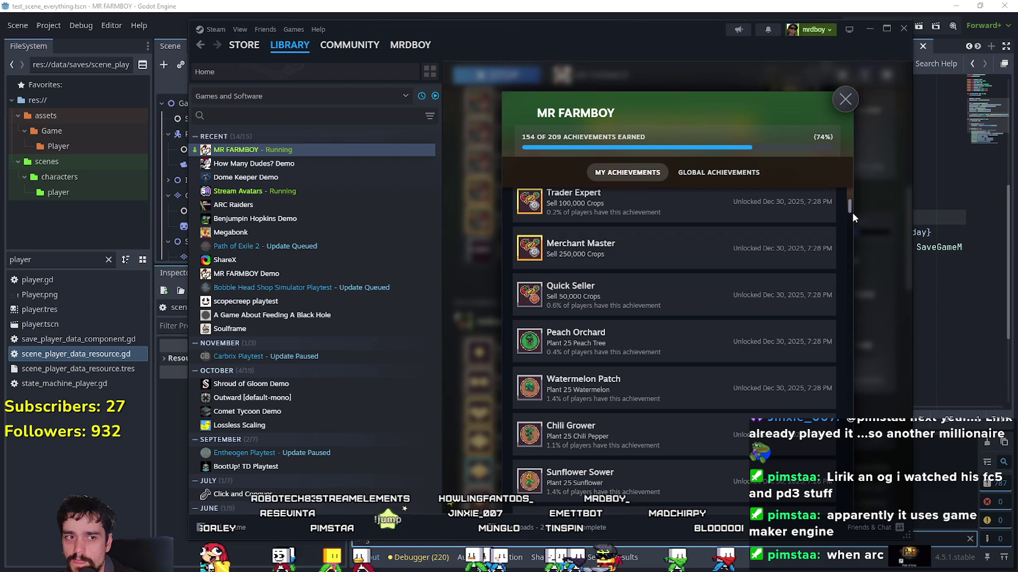
scroll(852, 212, up, 5)
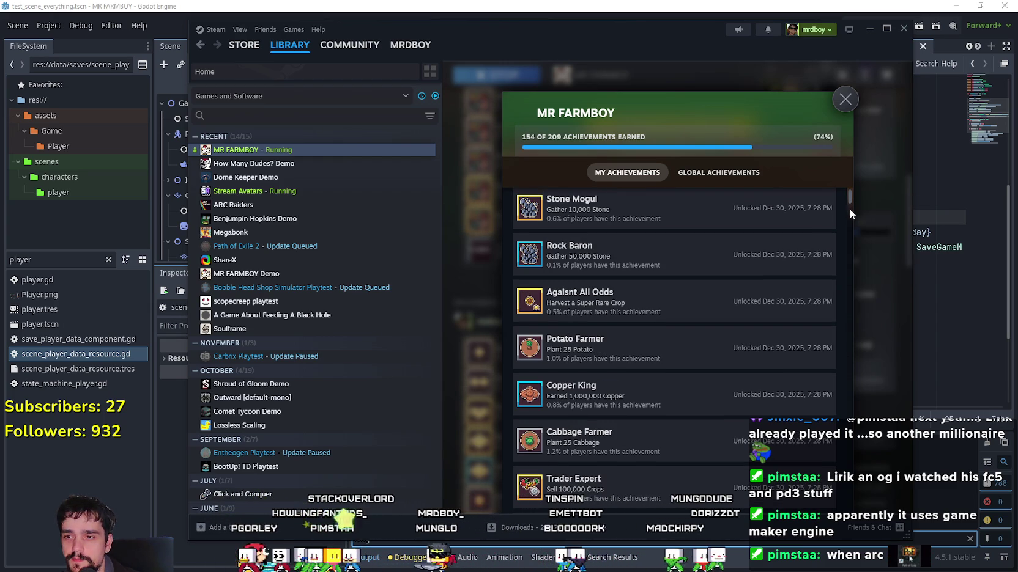
scroll(848, 226, down, 2)
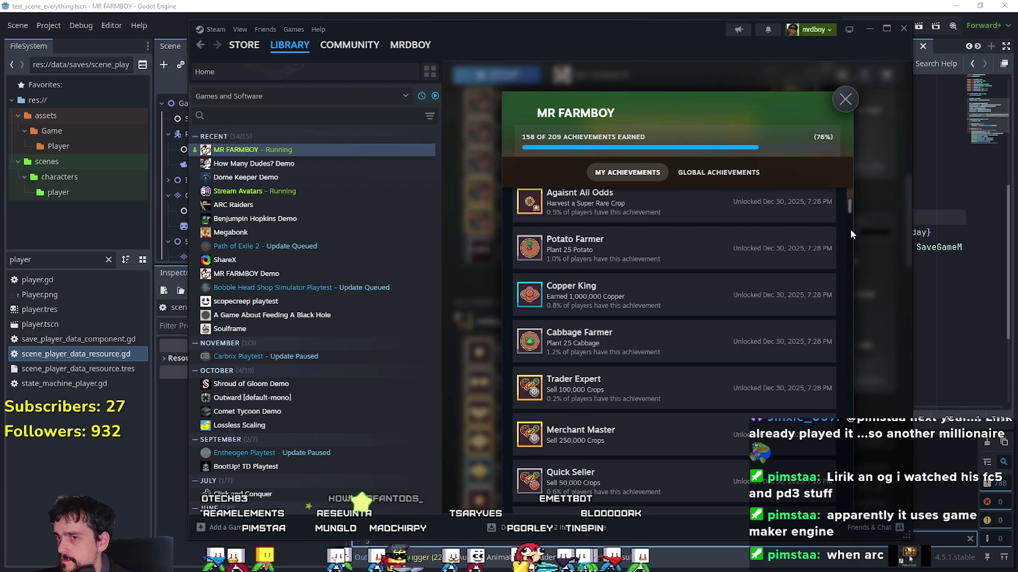
scroll(850, 229, down, 5)
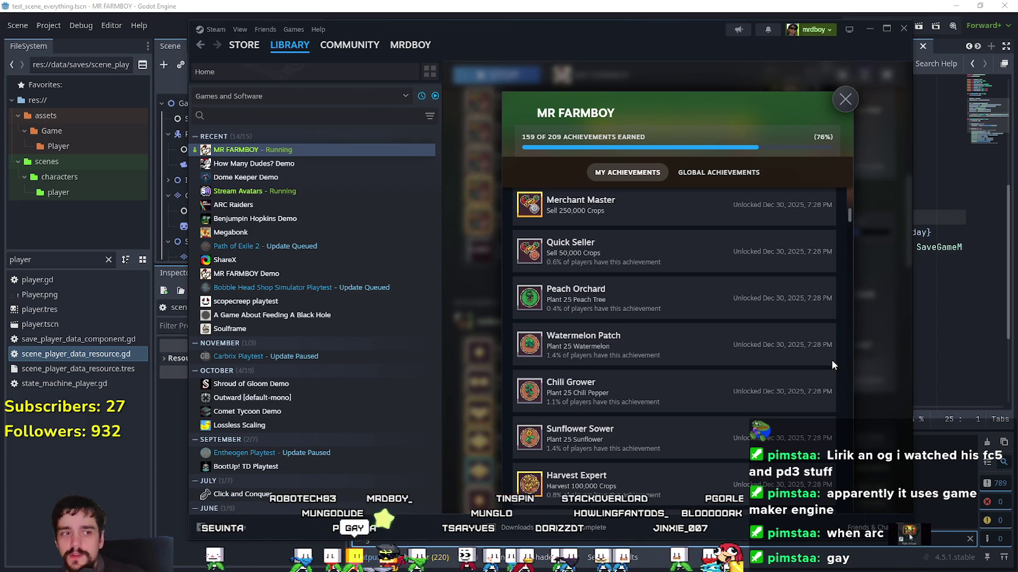
scroll(847, 250, down, 10)
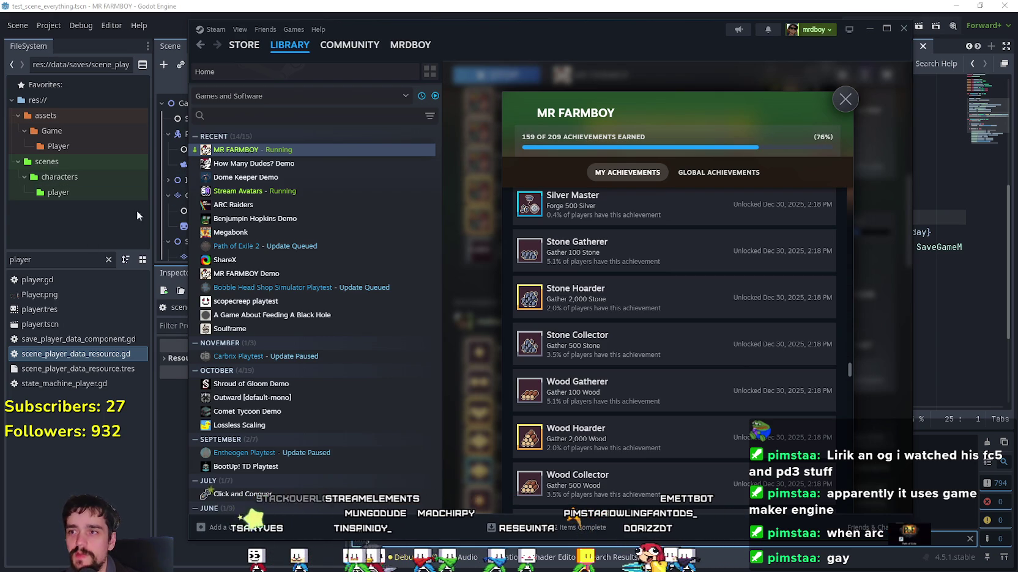
scroll(677, 472, down, 5)
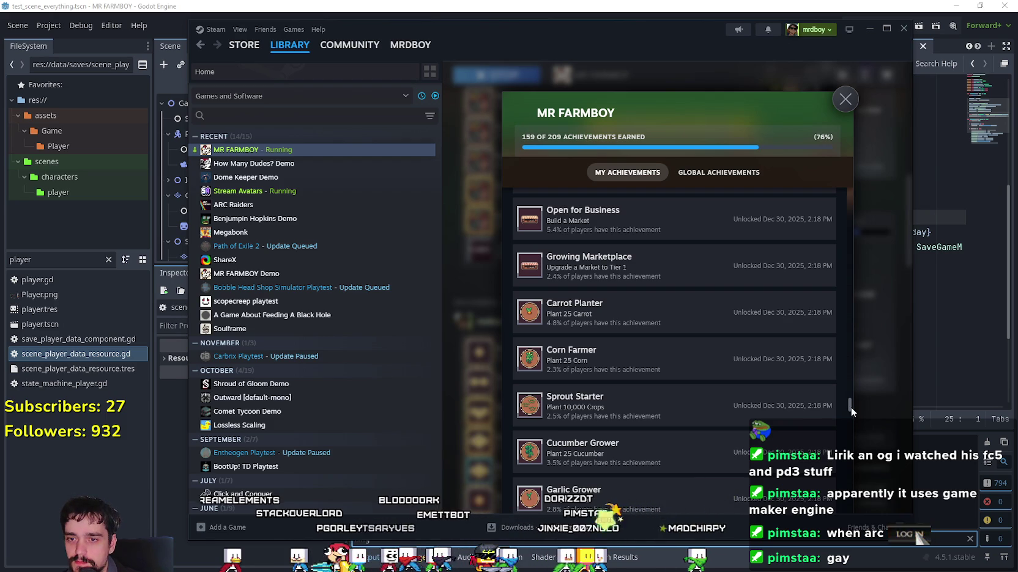
scroll(853, 421, up, 10)
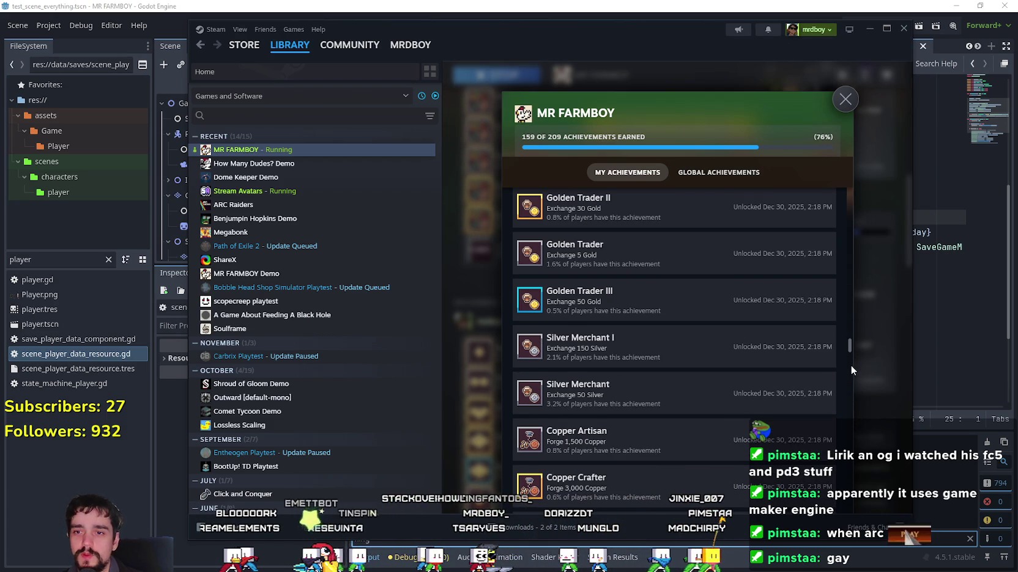
scroll(718, 275, up, 1)
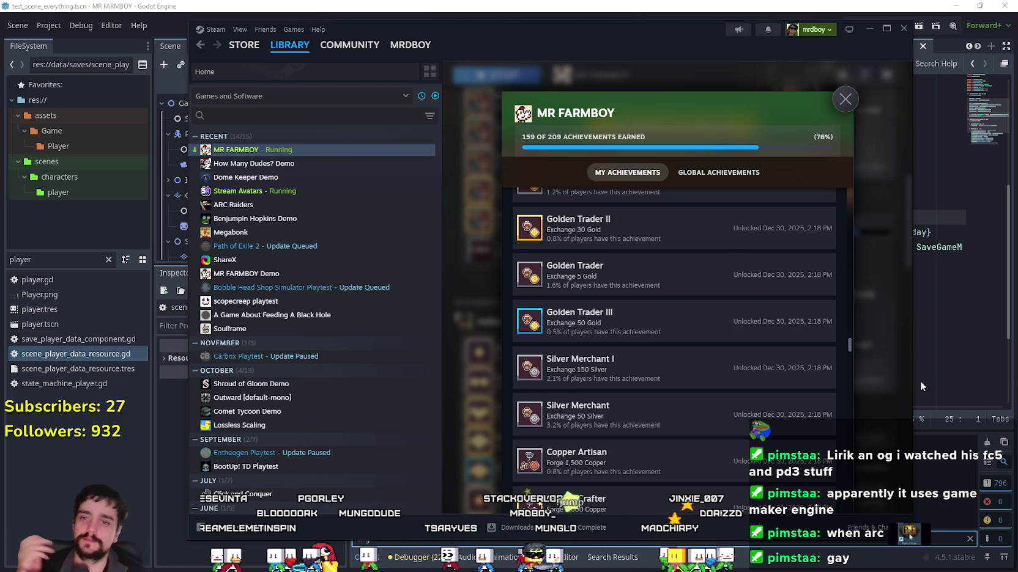
scroll(852, 347, down, 5)
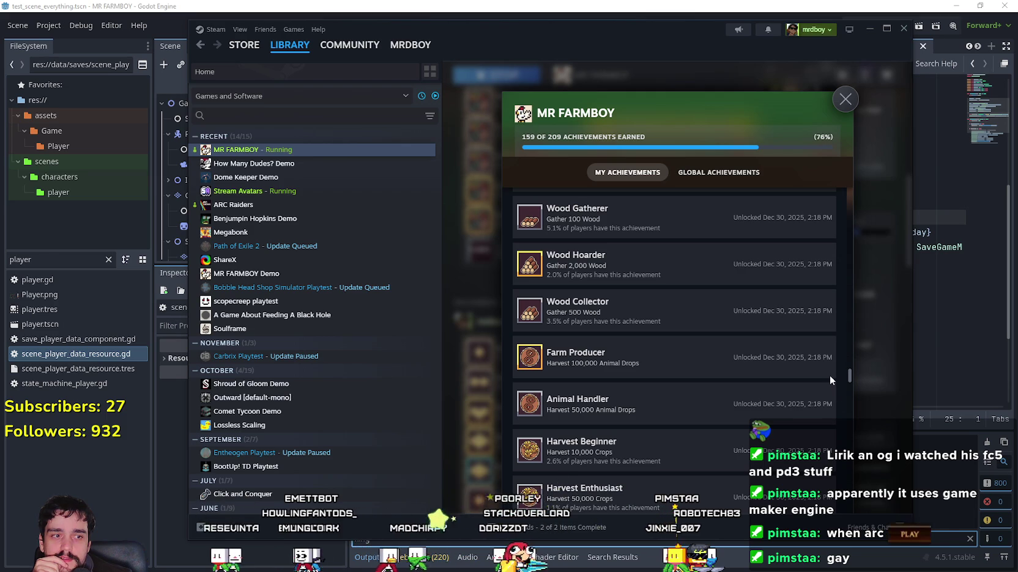
mouse_move(666, 41)
mouse_down()
mouse_move(616, 38)
mouse_move(652, 45)
mouse_up()
scroll(661, 342, down, 5)
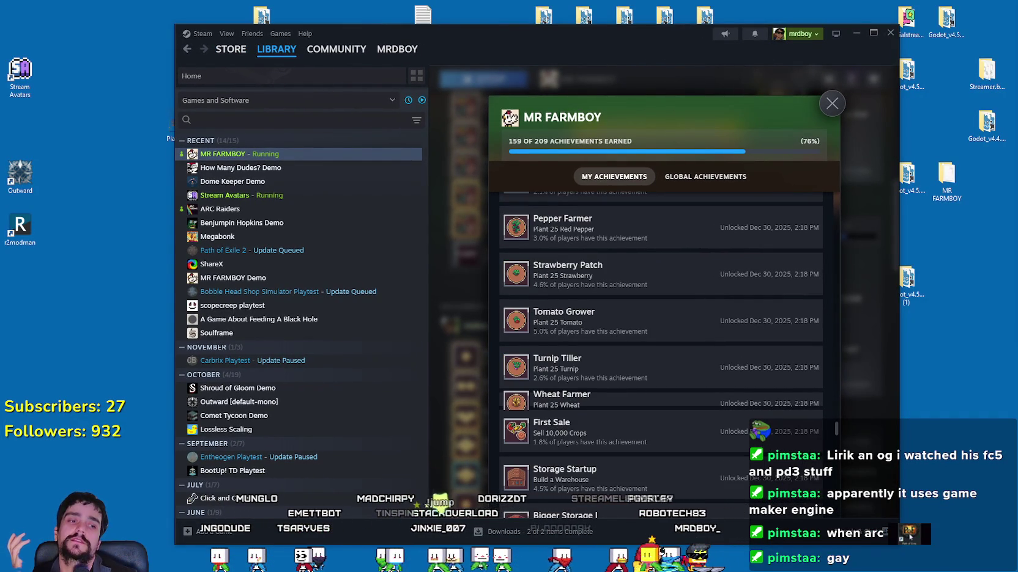
Bring the running game forward, then move the Steam window aside to reveal it
scroll(660, 347, down, 1)
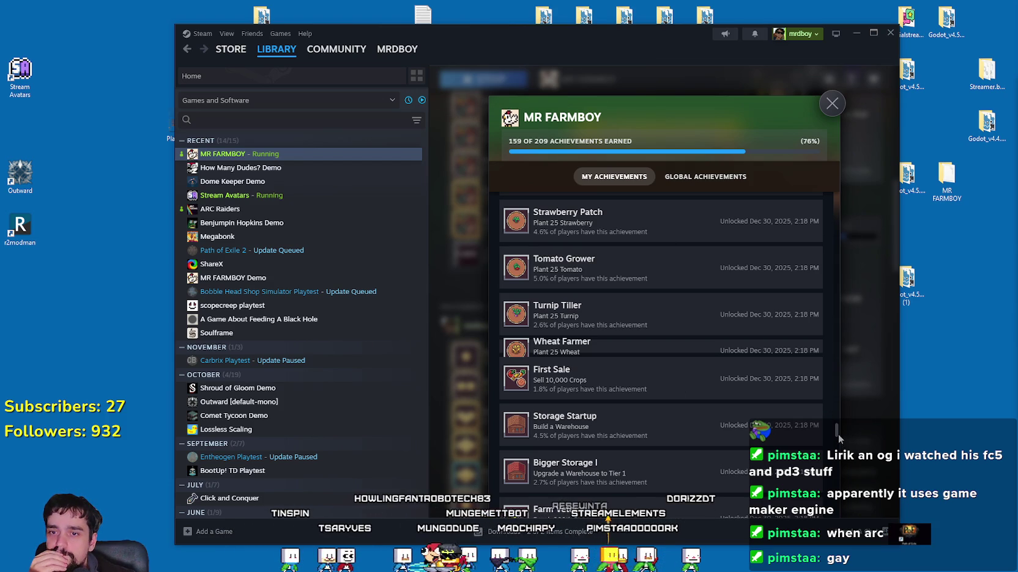
key(alt+Tab)
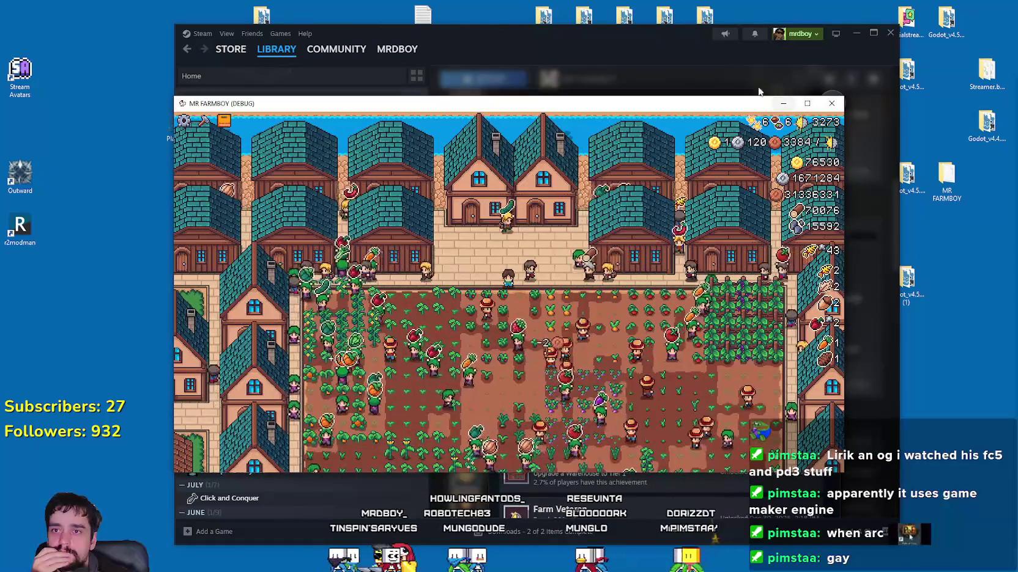
click(679, 38)
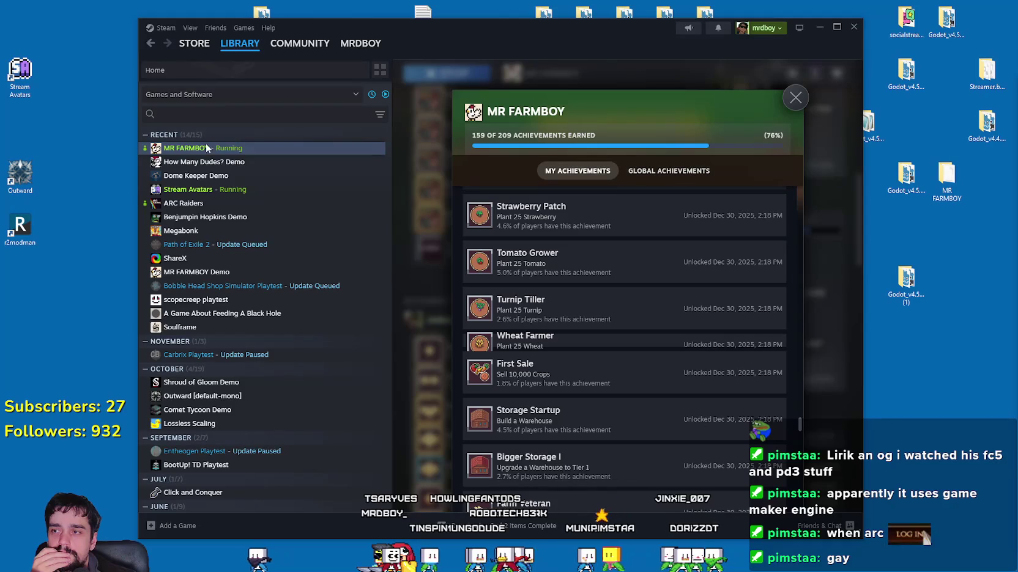
right_click(104, 124)
click(93, 151)
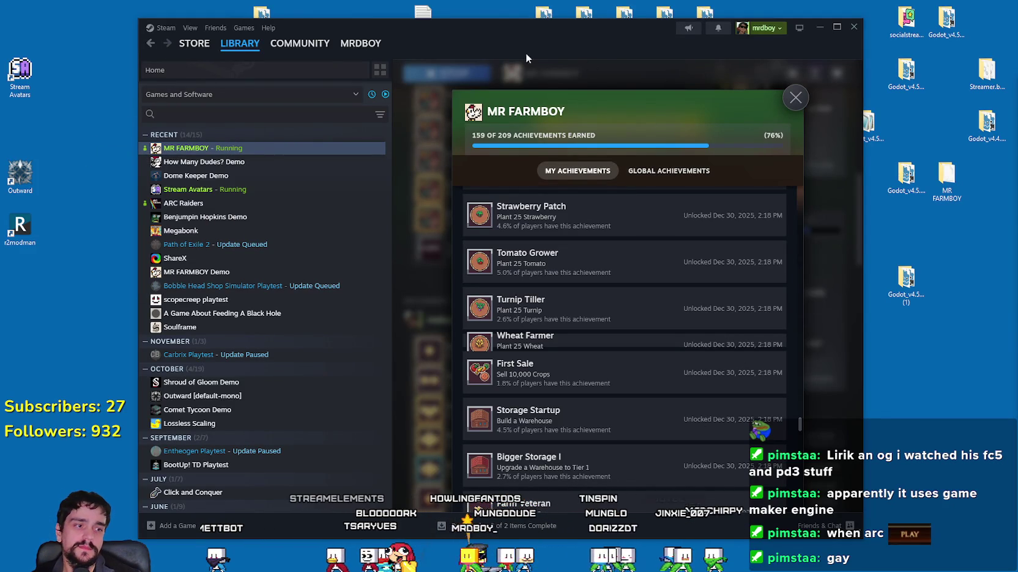
drag(433, 37, 334, 29)
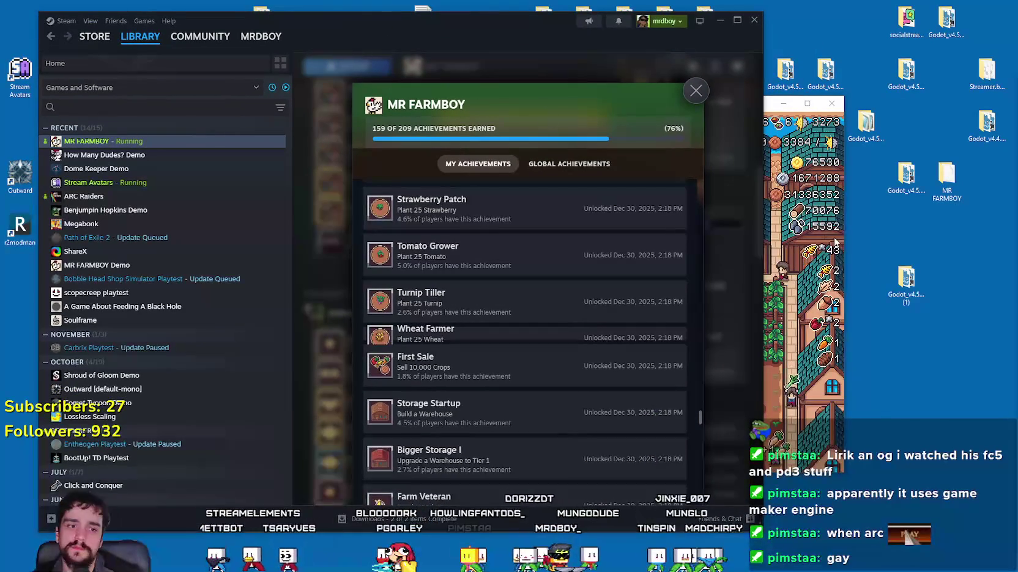
click(95, 36)
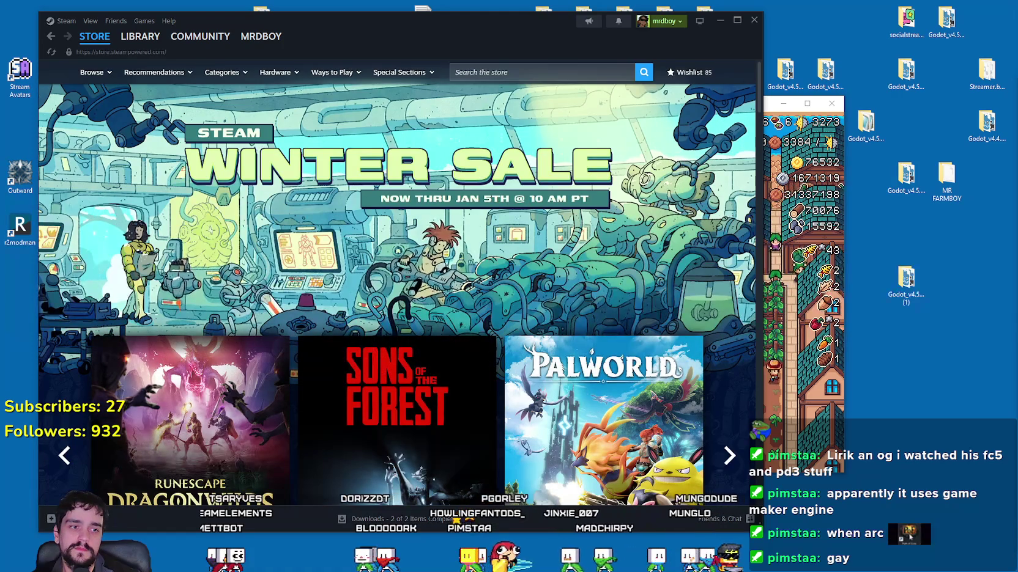
Go to the Steam Library and open the MR FARMBOY page showing 303.8 hours played
key(alt+Tab)
key(alt+Tab)
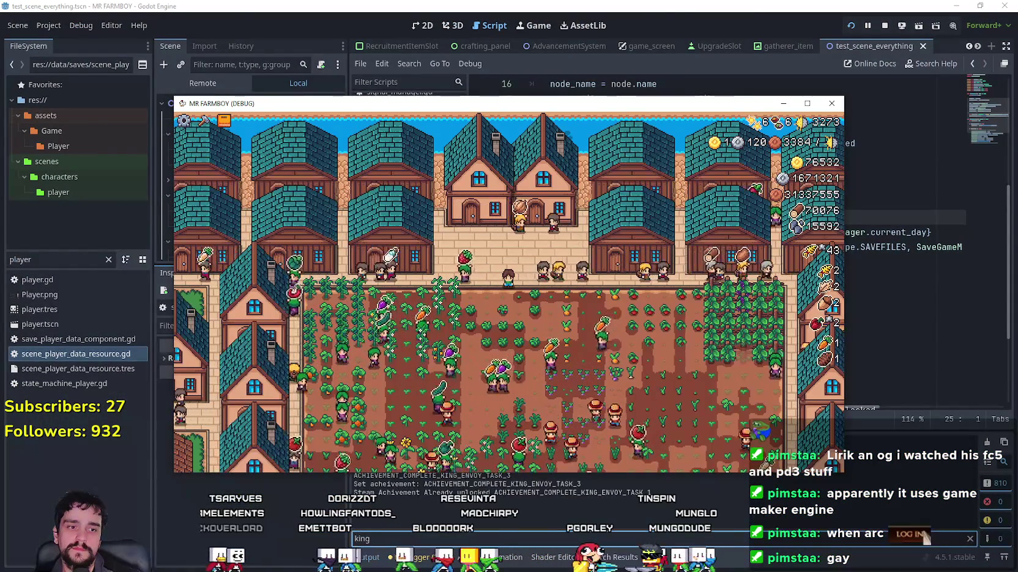
key(alt+Tab)
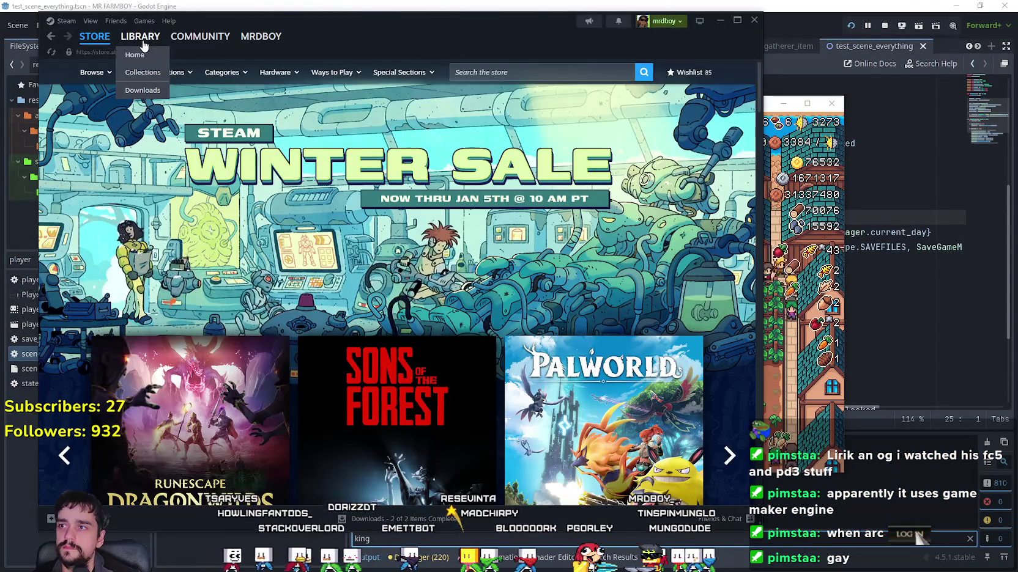
click(143, 40)
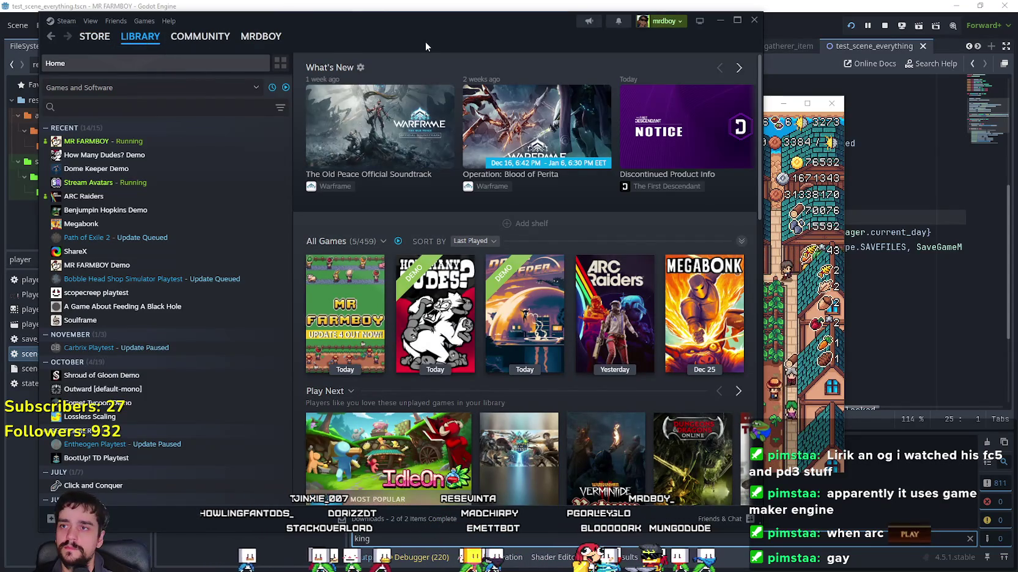
drag(426, 41, 540, 61)
click(274, 161)
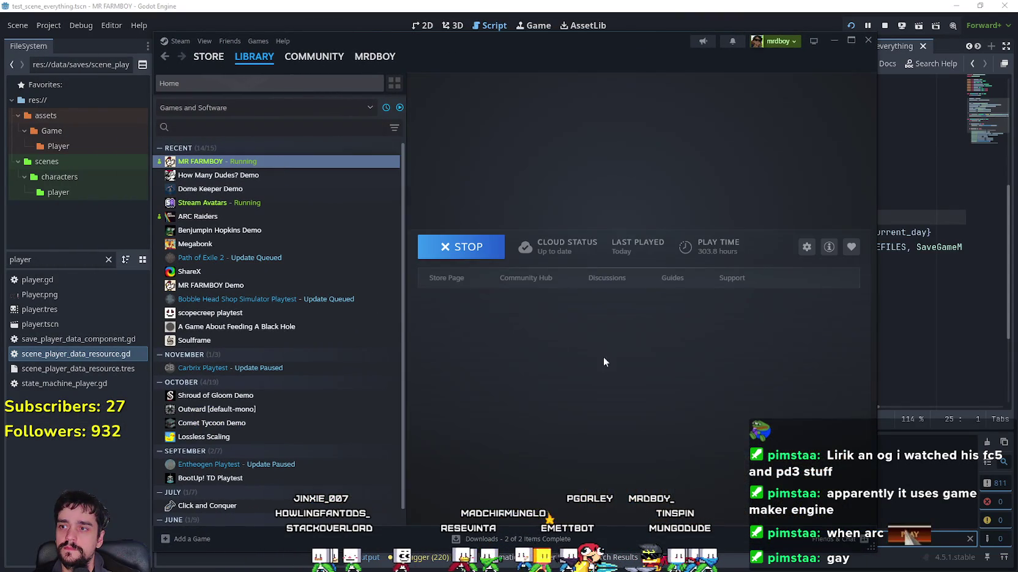
Open the full list of MR FARMBOY's 164 of 209 earned achievements
scroll(650, 355, down, 5)
scroll(767, 400, down, 6)
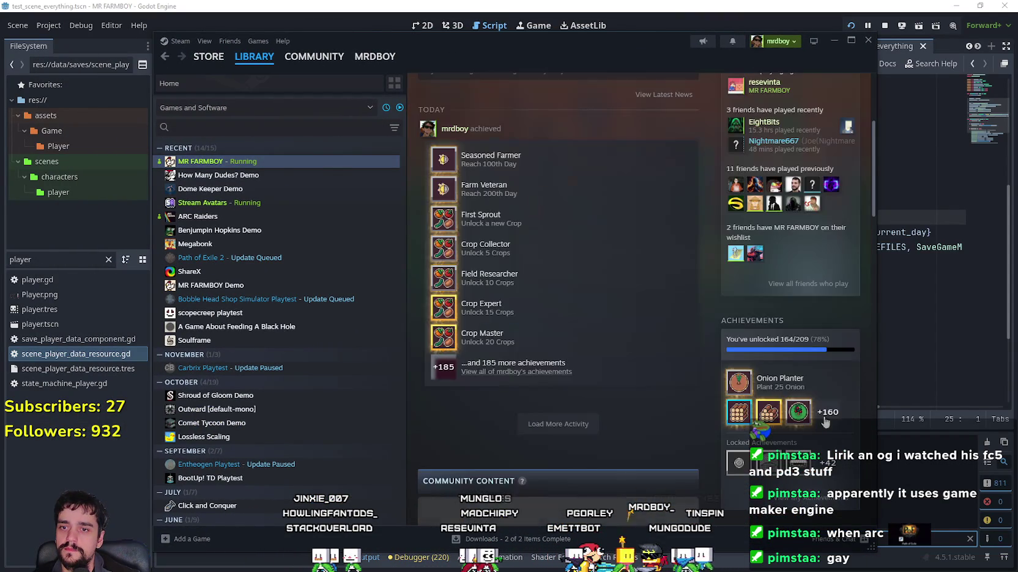
click(829, 255)
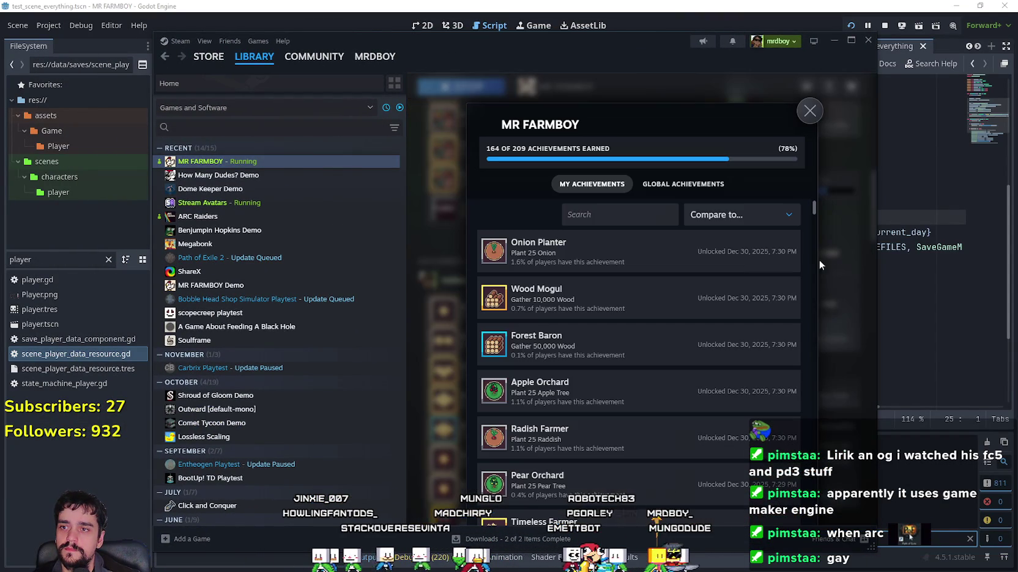
scroll(671, 341, down, 3)
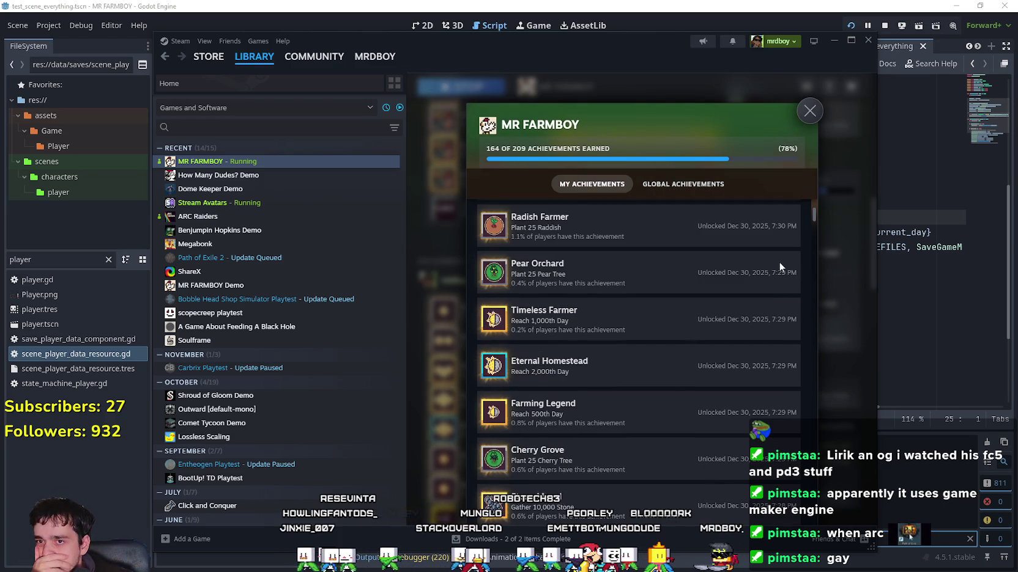
scroll(814, 213, down, 3)
drag(813, 217, 814, 240)
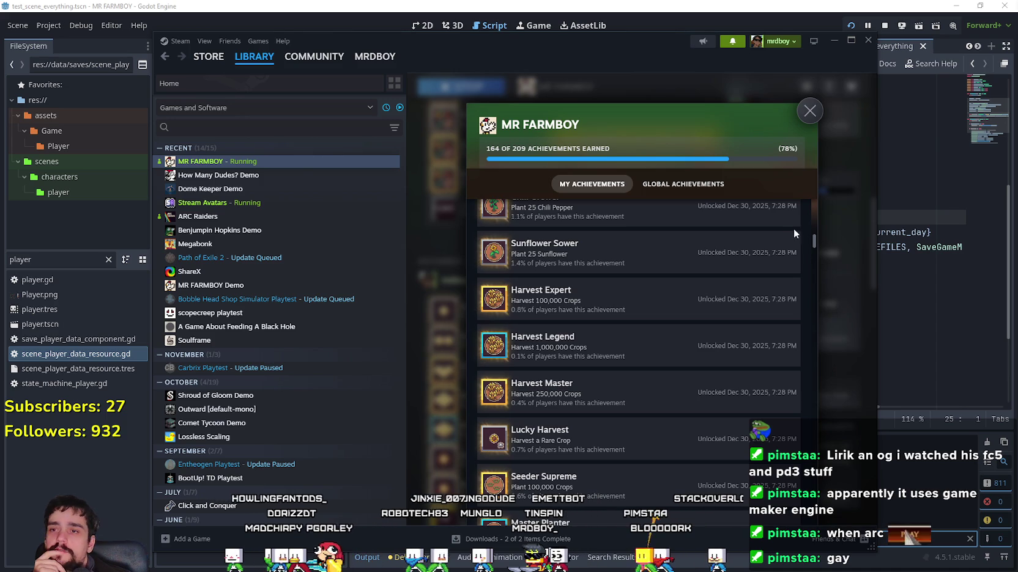
Scroll down to the Locked Achievements, then bring the running game window forward
scroll(698, 363, down, 10)
scroll(698, 364, up, 2)
scroll(699, 361, down, 2)
scroll(702, 360, down, 5)
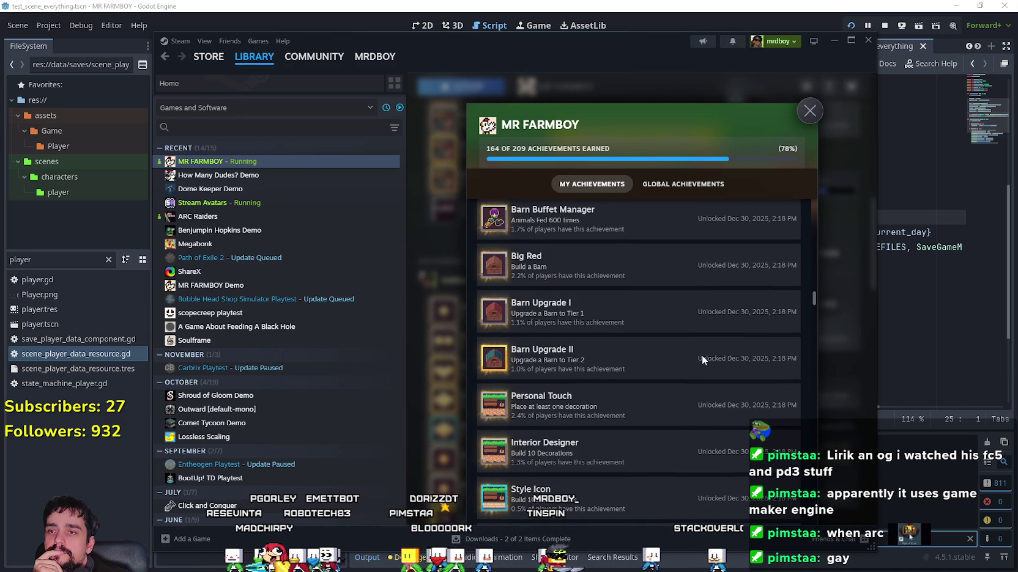
scroll(702, 359, down, 5)
scroll(702, 358, down, 4)
scroll(701, 353, down, 4)
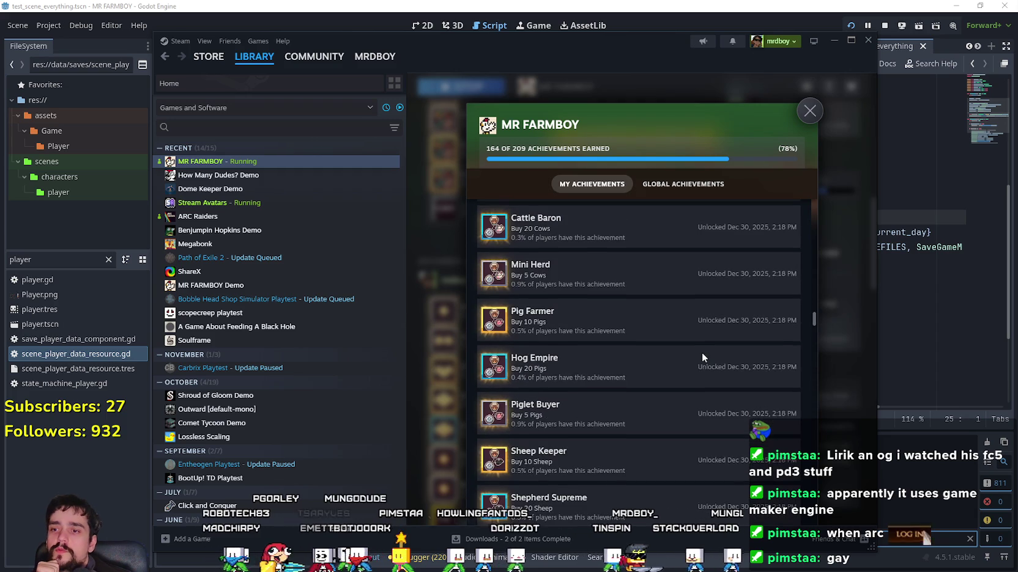
scroll(702, 353, down, 5)
scroll(701, 349, up, 4)
scroll(702, 352, down, 10)
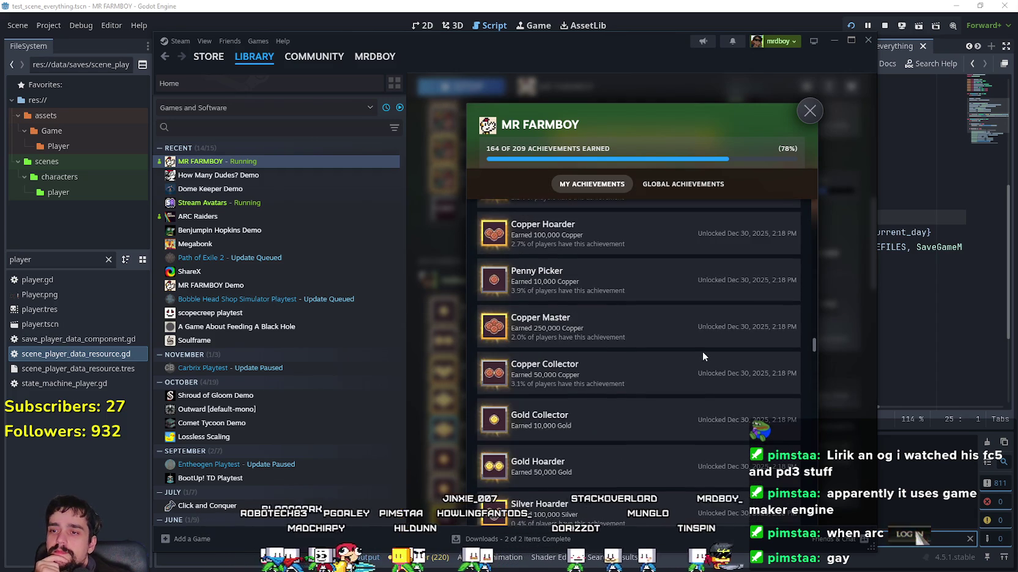
scroll(702, 353, down, 4)
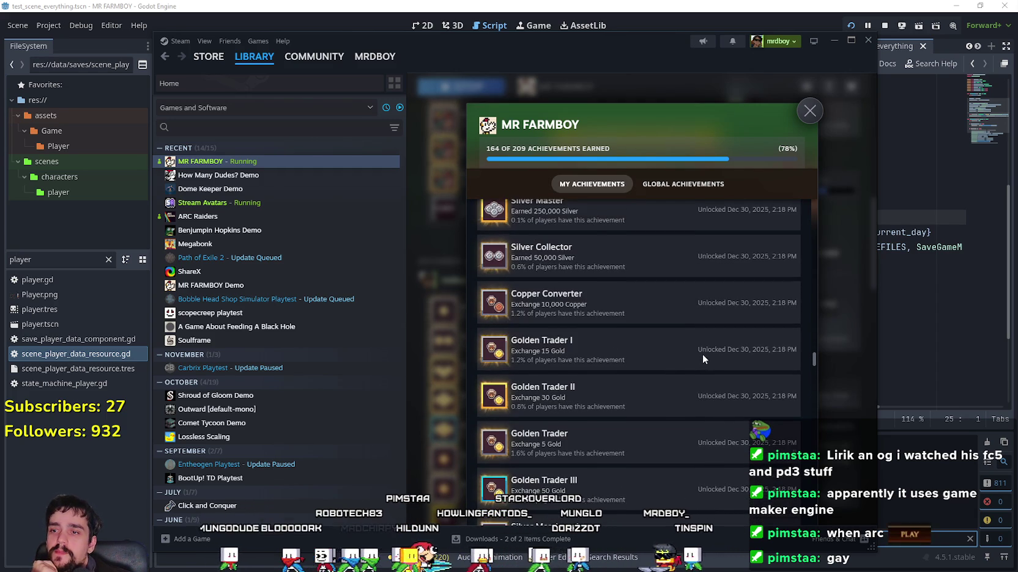
scroll(658, 370, down, 1)
scroll(652, 362, down, 3)
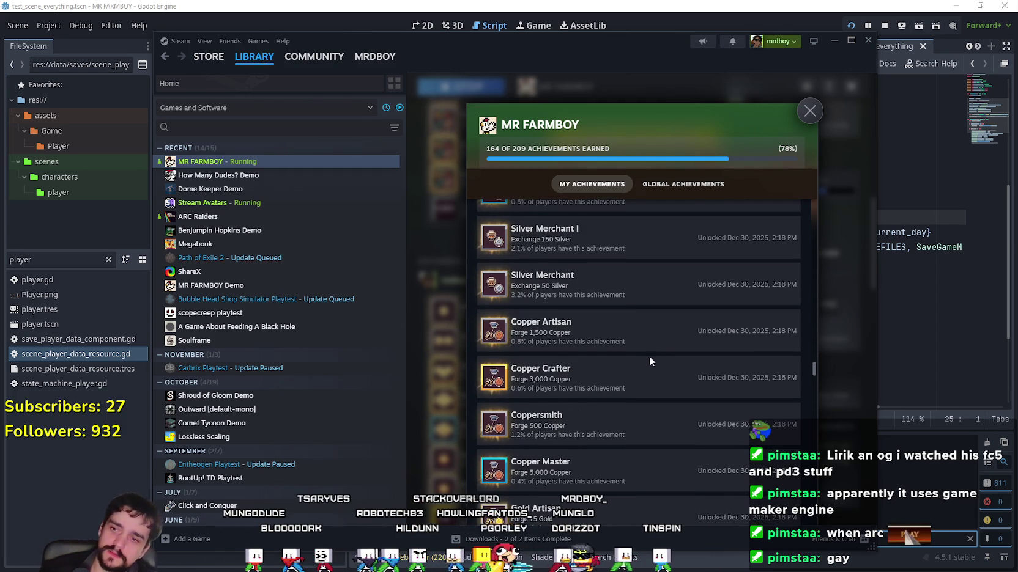
scroll(639, 367, down, 3)
scroll(645, 382, down, 1)
scroll(651, 395, down, 8)
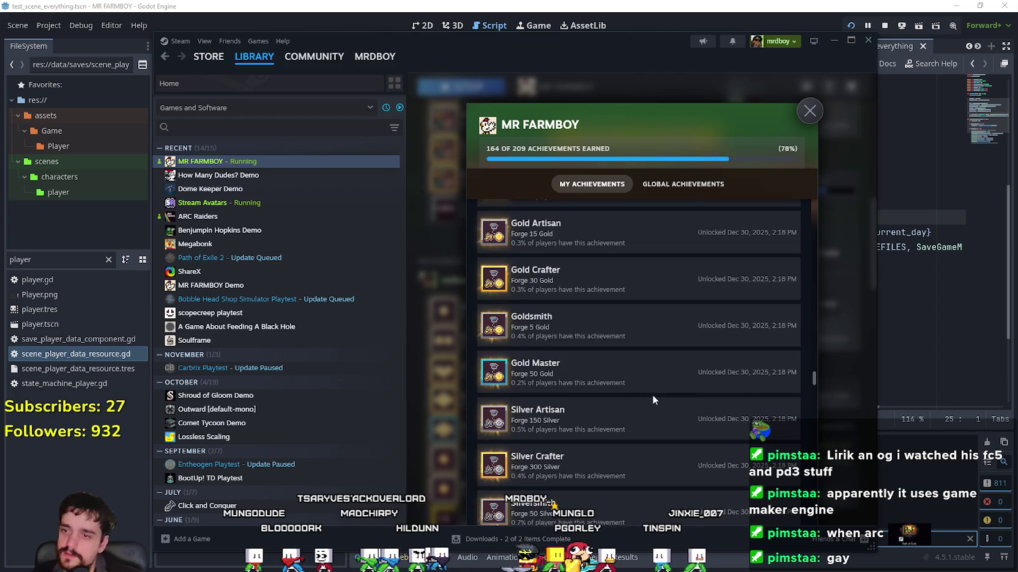
scroll(651, 395, down, 6)
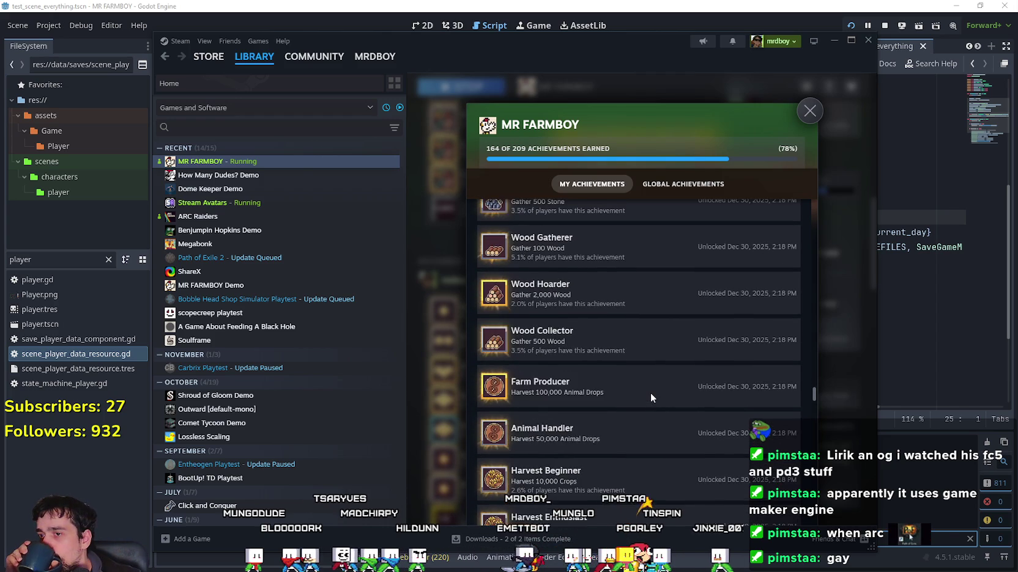
scroll(650, 394, down, 6)
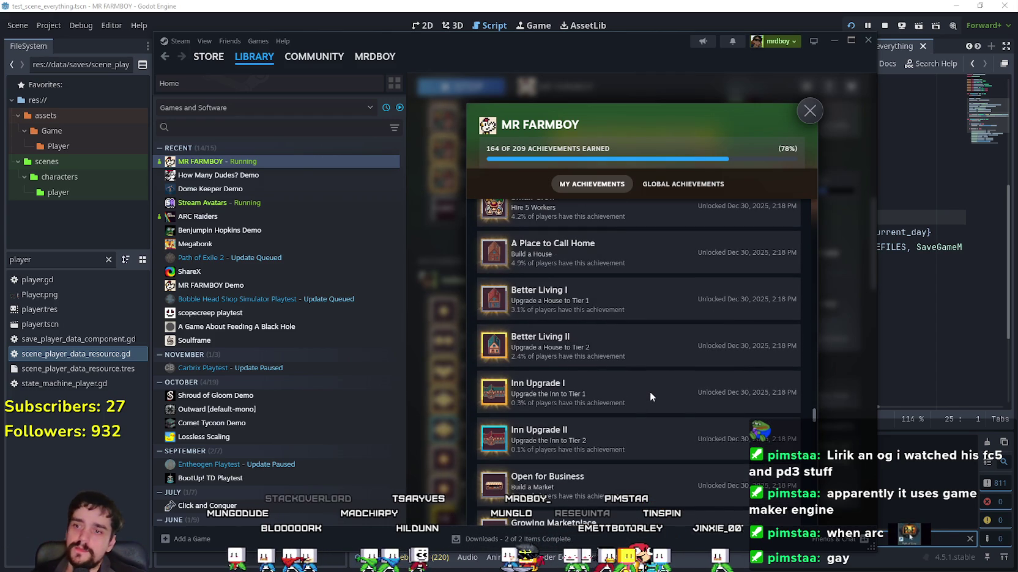
scroll(650, 394, down, 5)
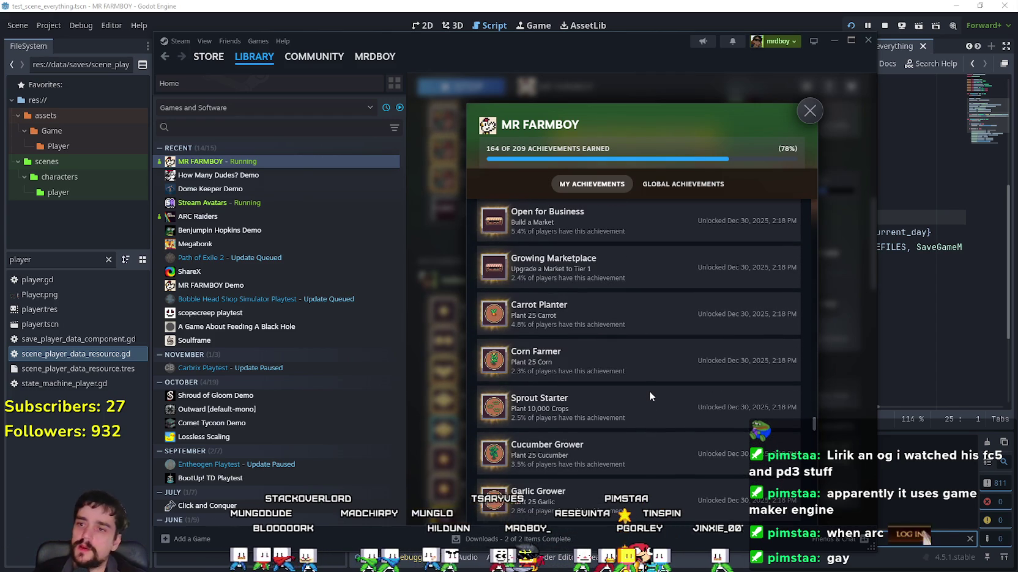
scroll(644, 444, down, 6)
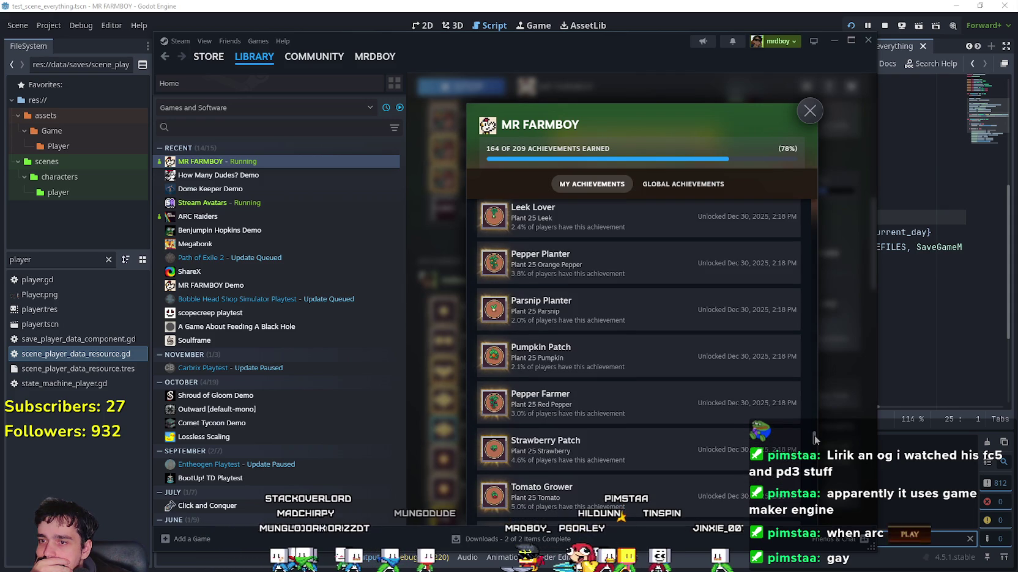
scroll(814, 440, down, 5)
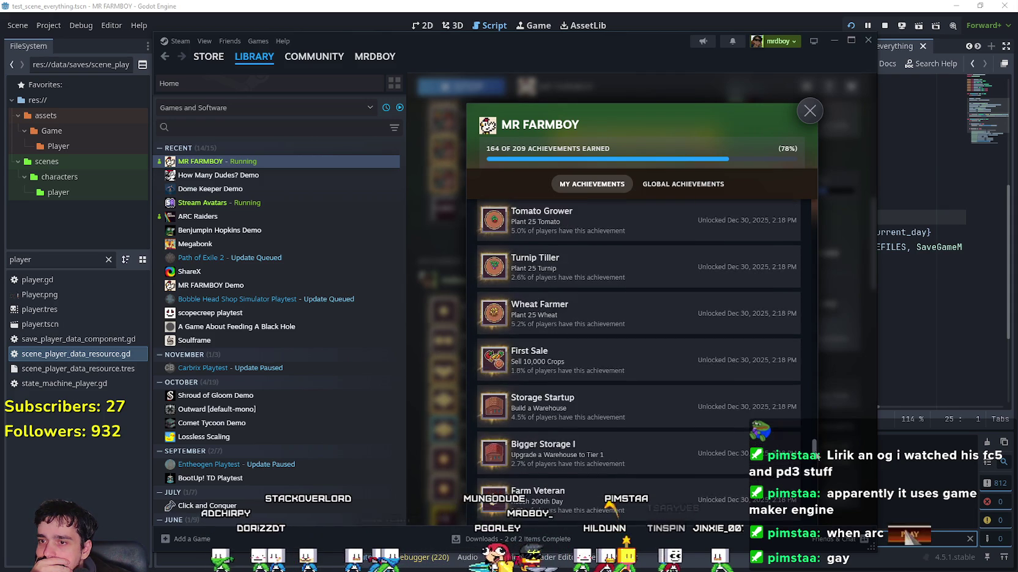
scroll(817, 456, down, 5)
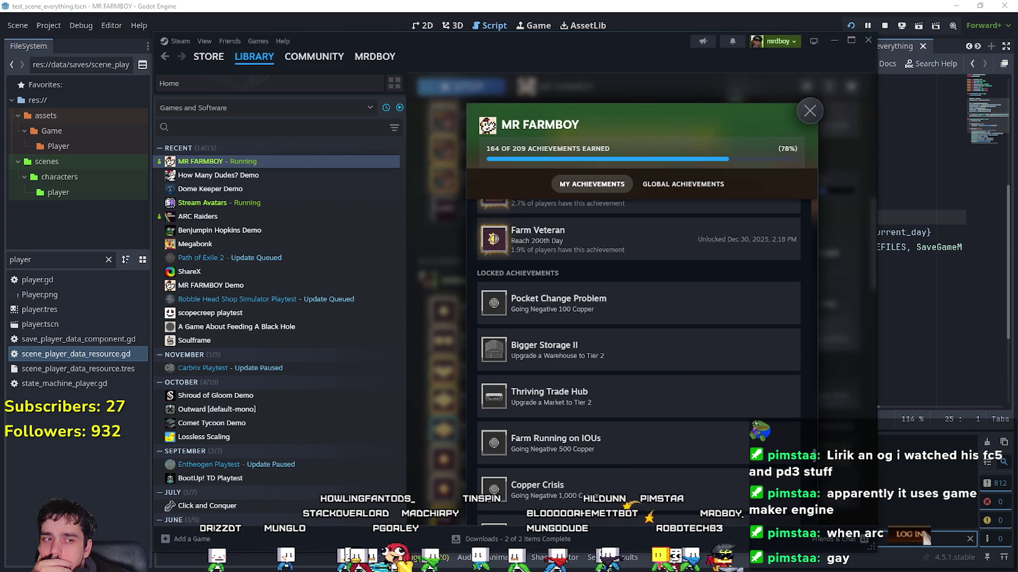
key(alt+Tab)
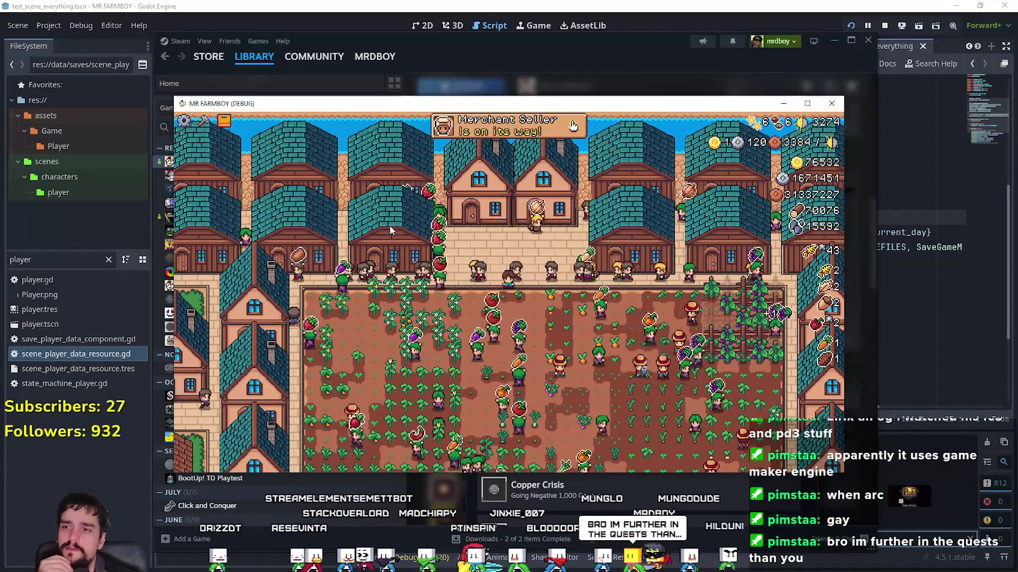
Zoom the game map, view the Workers tab in Advancements, then return to Steam's list
scroll(464, 265, down, 5)
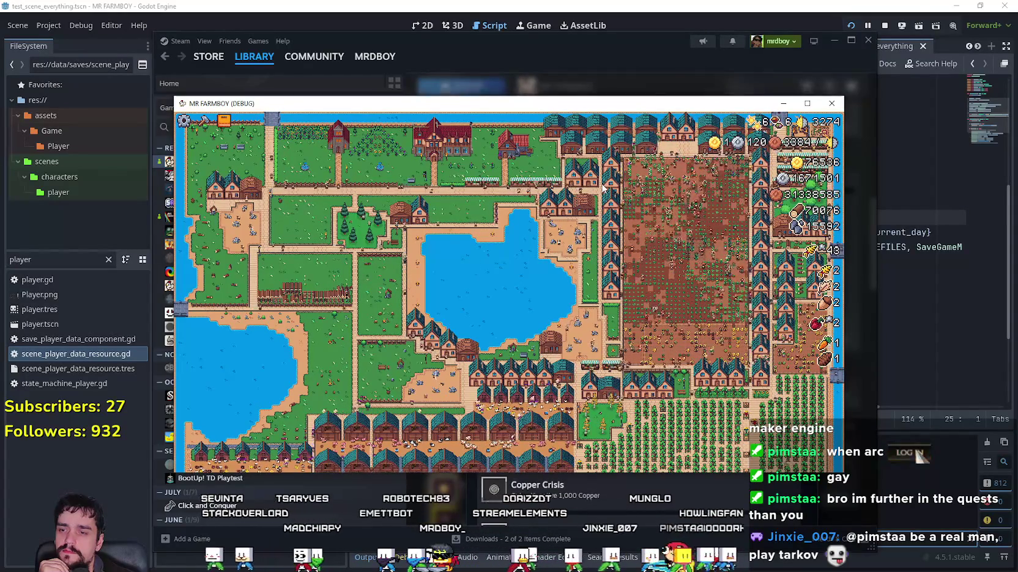
scroll(604, 188, up, 5)
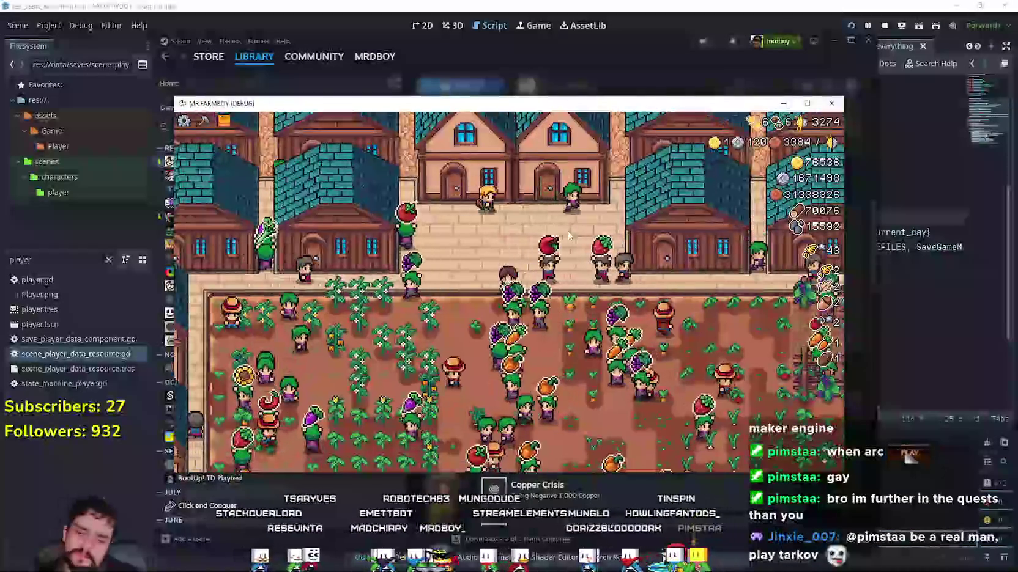
click(570, 234)
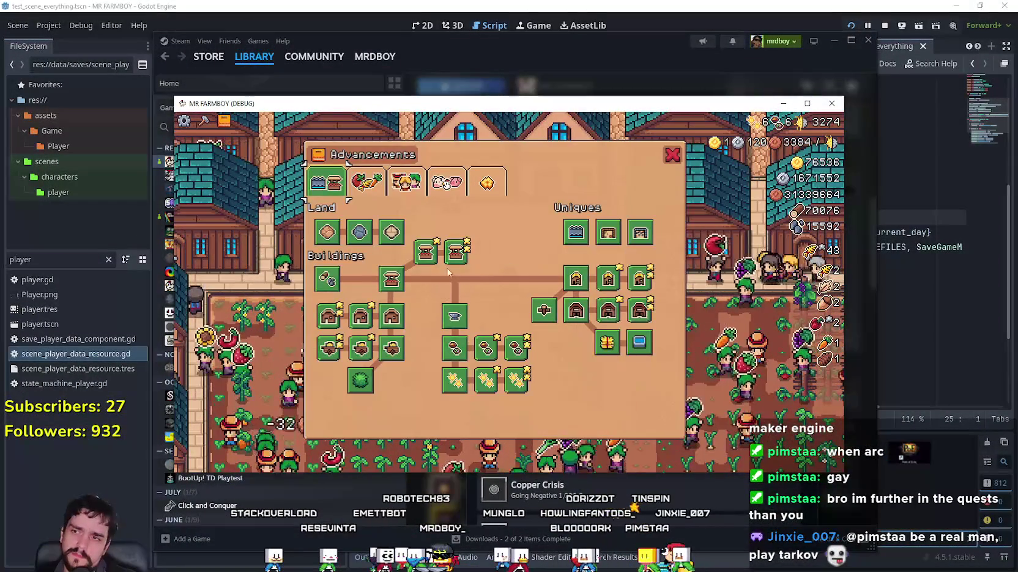
click(424, 191)
key(Escape)
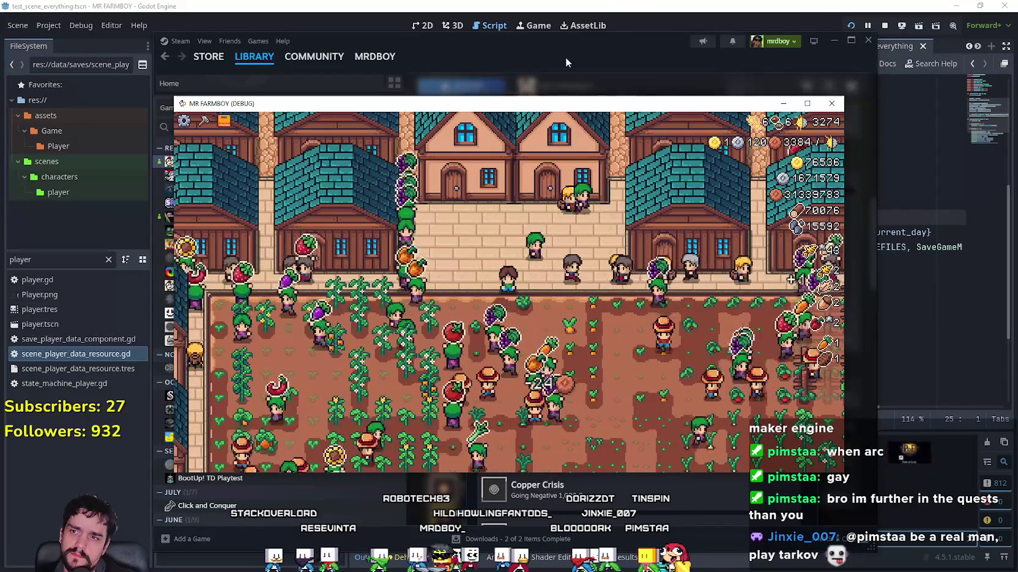
click(714, 538)
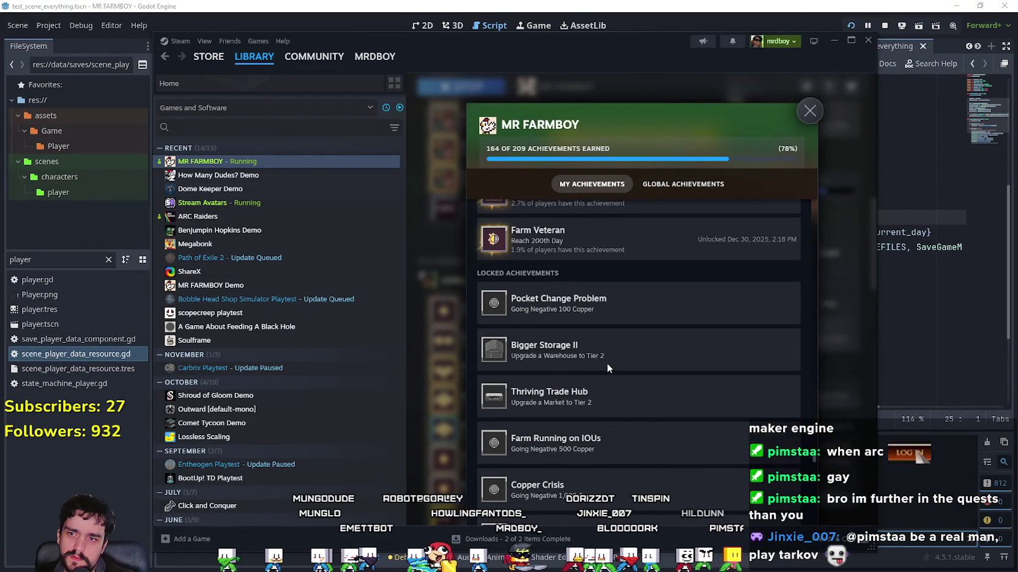
scroll(606, 367, down, 1)
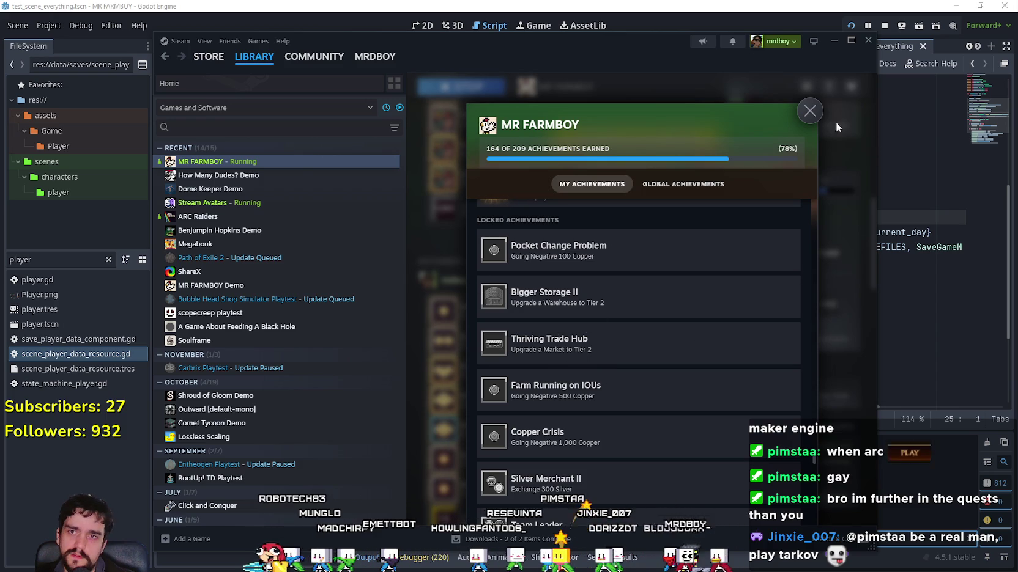
click(810, 111)
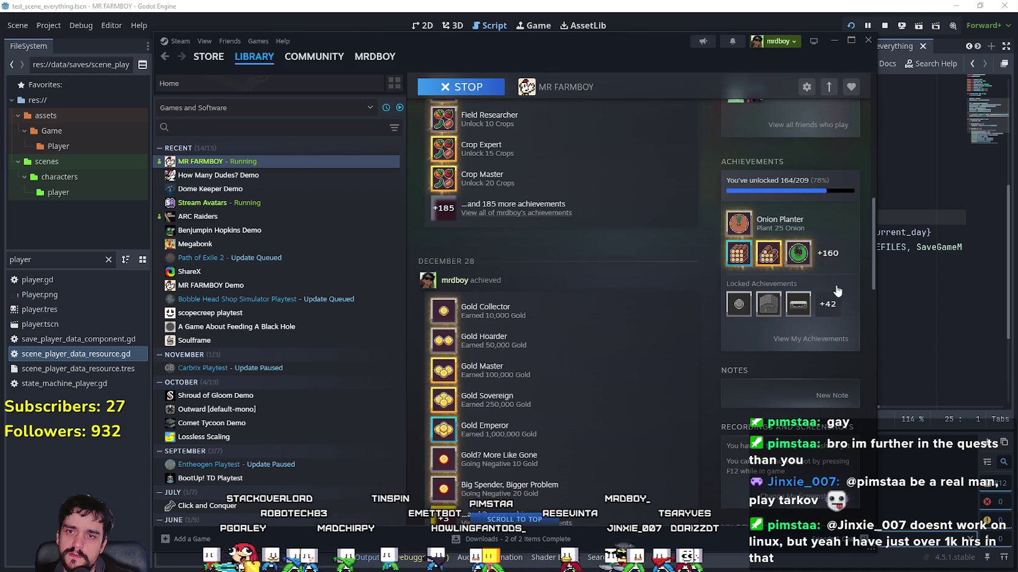
click(825, 252)
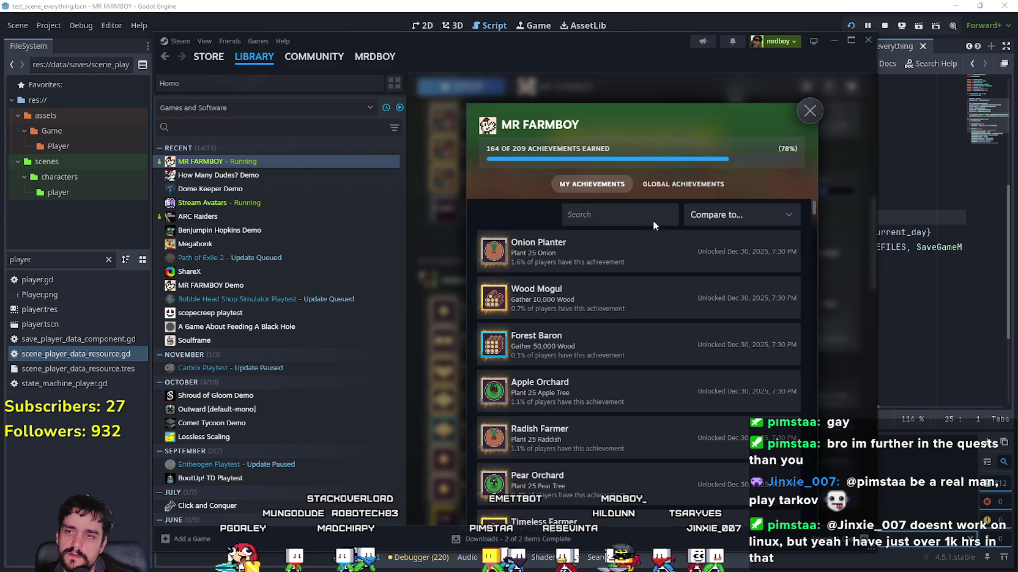
Check the friend comparison list, then scroll down through My Achievements
click(716, 214)
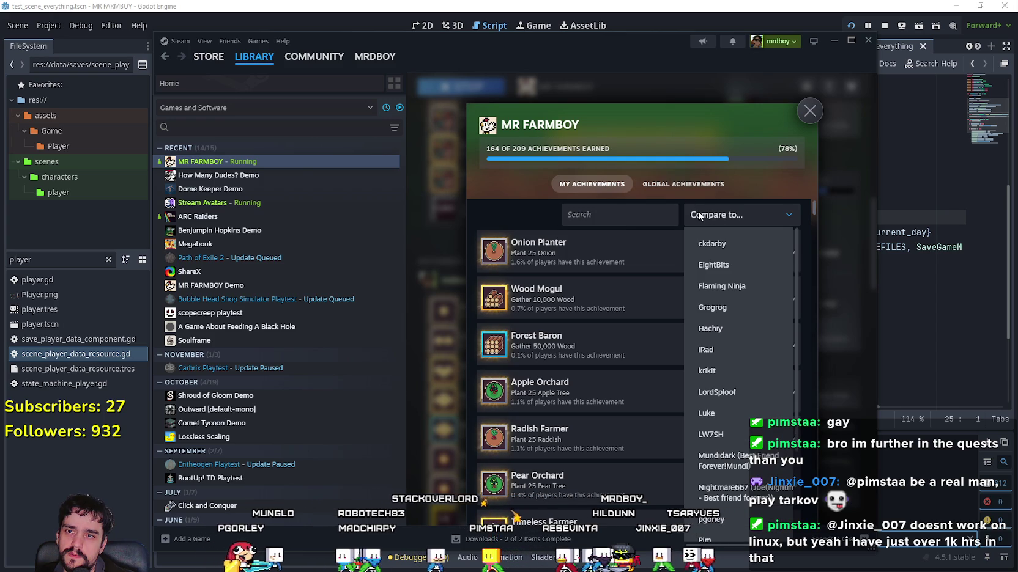
click(629, 210)
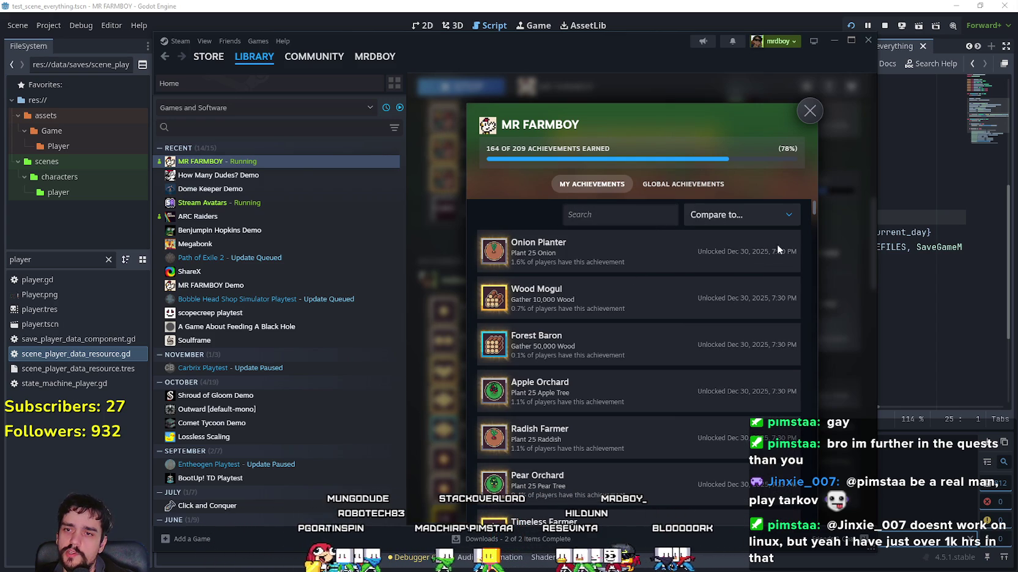
scroll(811, 212, down, 4)
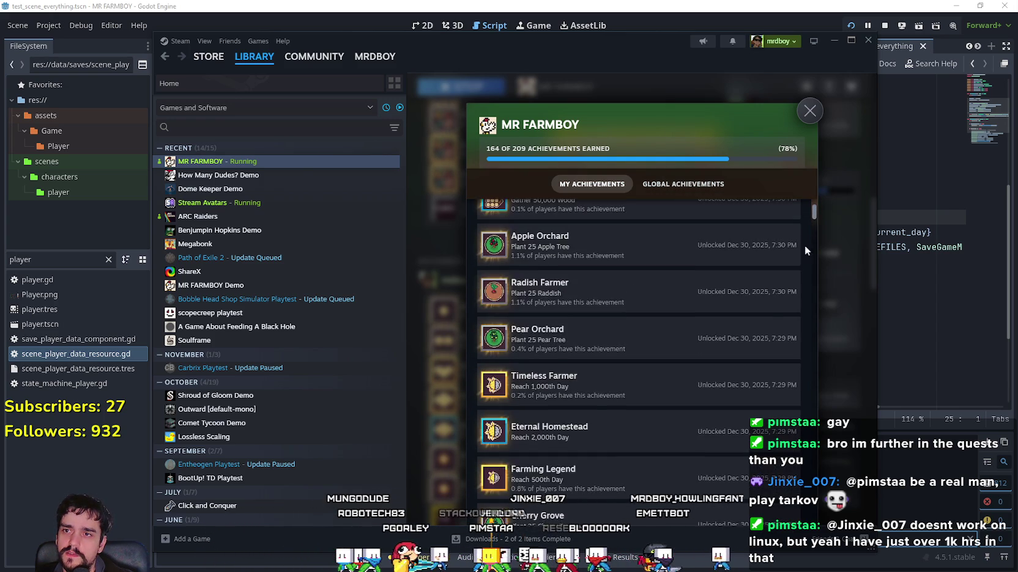
scroll(801, 347, down, 15)
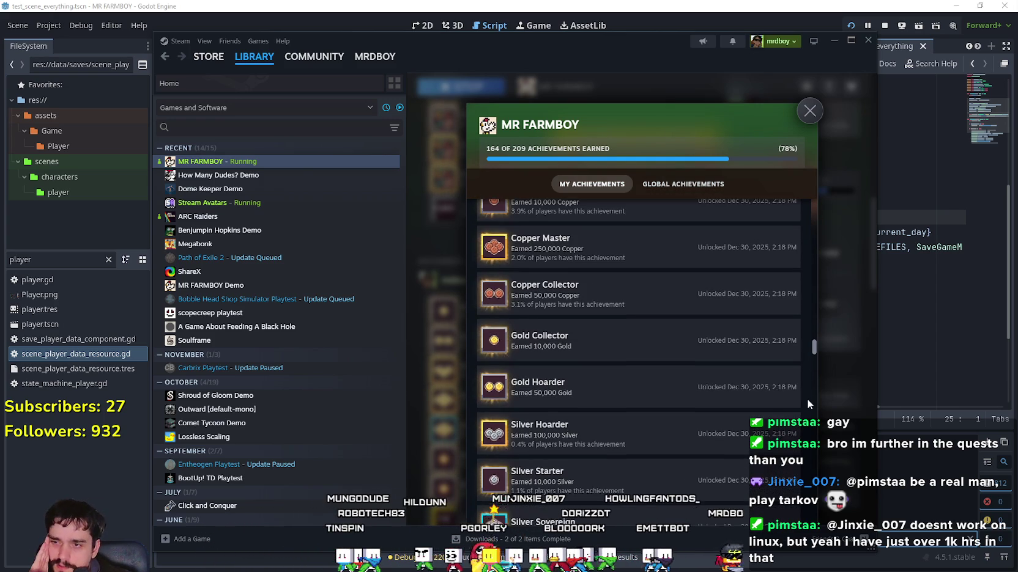
scroll(809, 406, down, 2)
scroll(823, 459, down, 15)
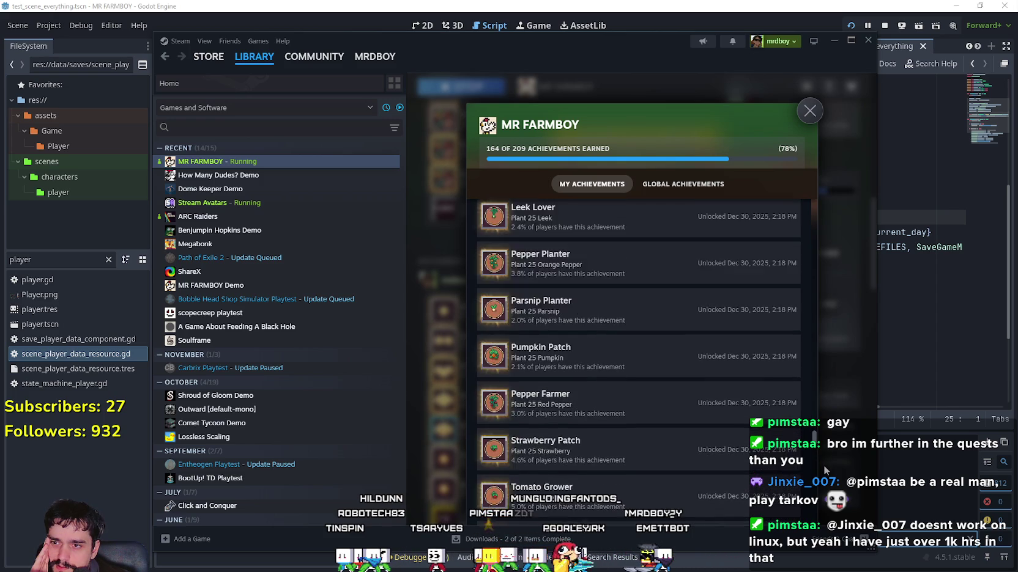
scroll(823, 460, up, 5)
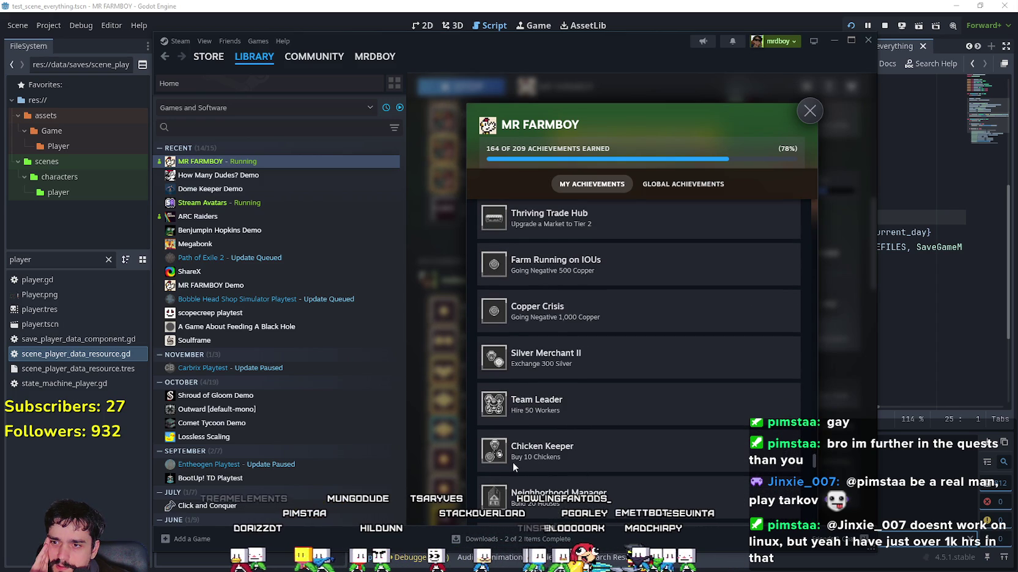
scroll(528, 451, up, 1)
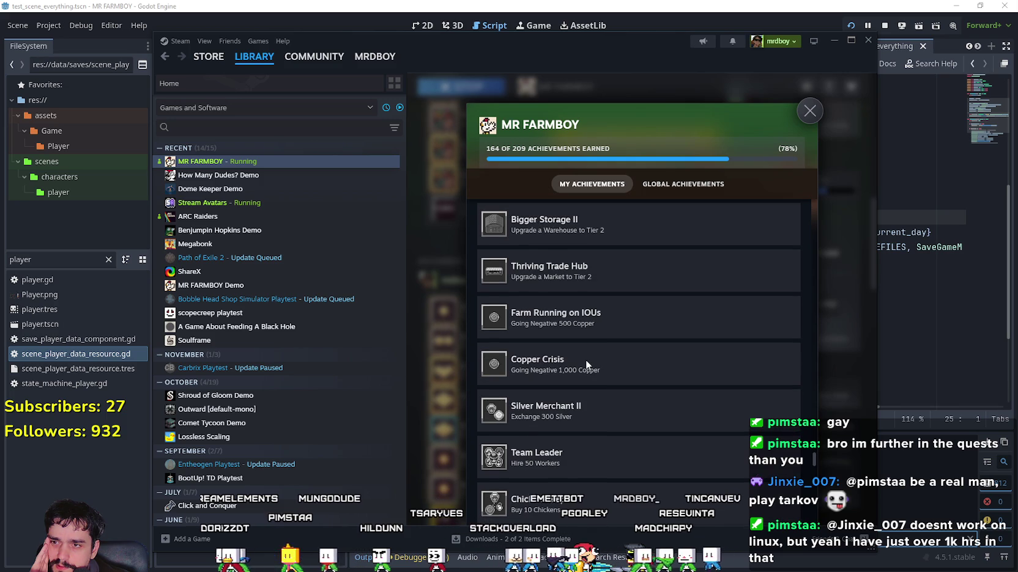
scroll(600, 379, up, 3)
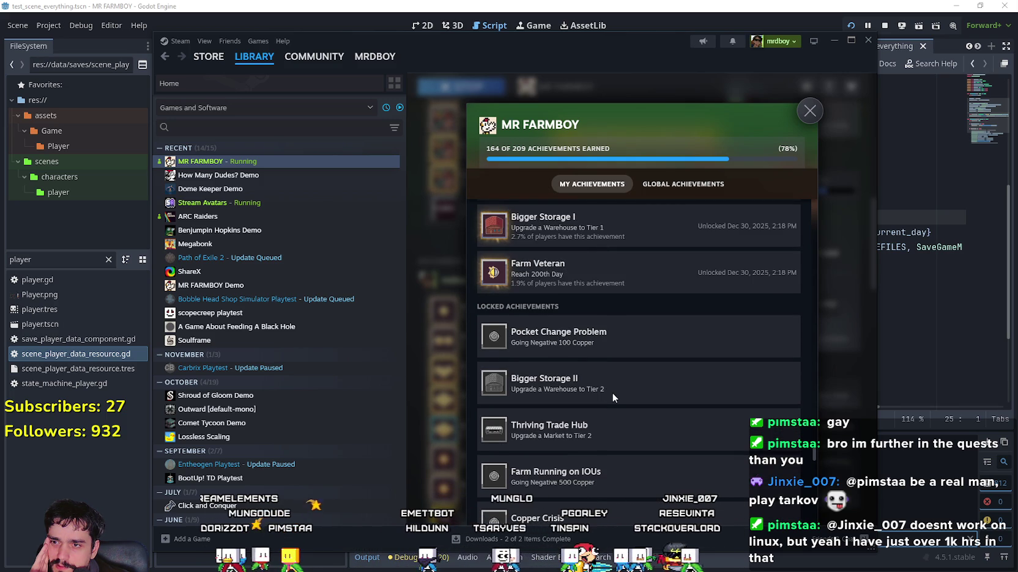
scroll(612, 391, down, 2)
scroll(610, 390, down, 2)
scroll(611, 389, down, 6)
scroll(610, 388, down, 3)
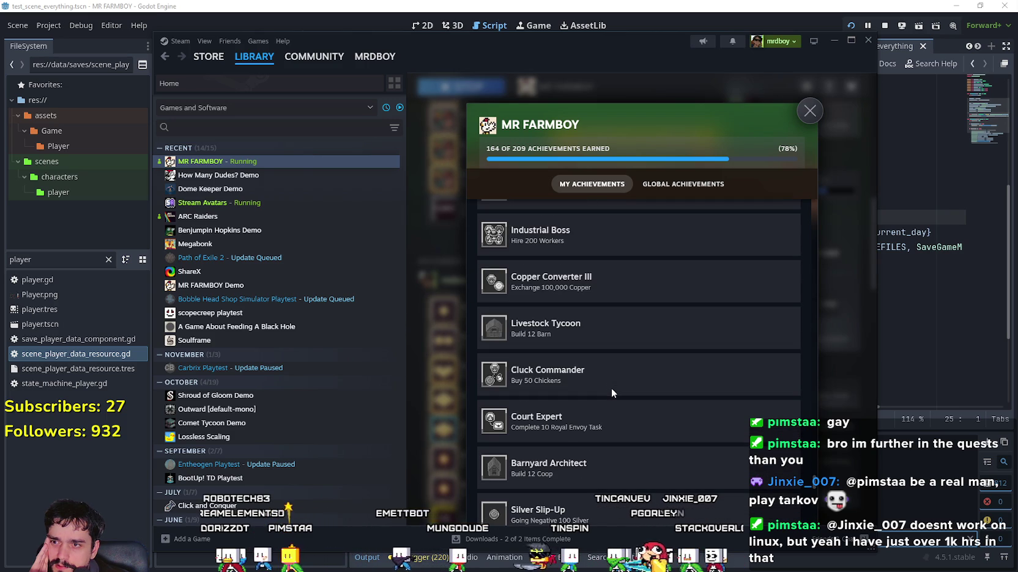
scroll(610, 387, down, 3)
Scroll back up the list and close it, returning to the page with 164 of 209 unlocked
scroll(610, 387, up, 1)
scroll(610, 388, down, 1)
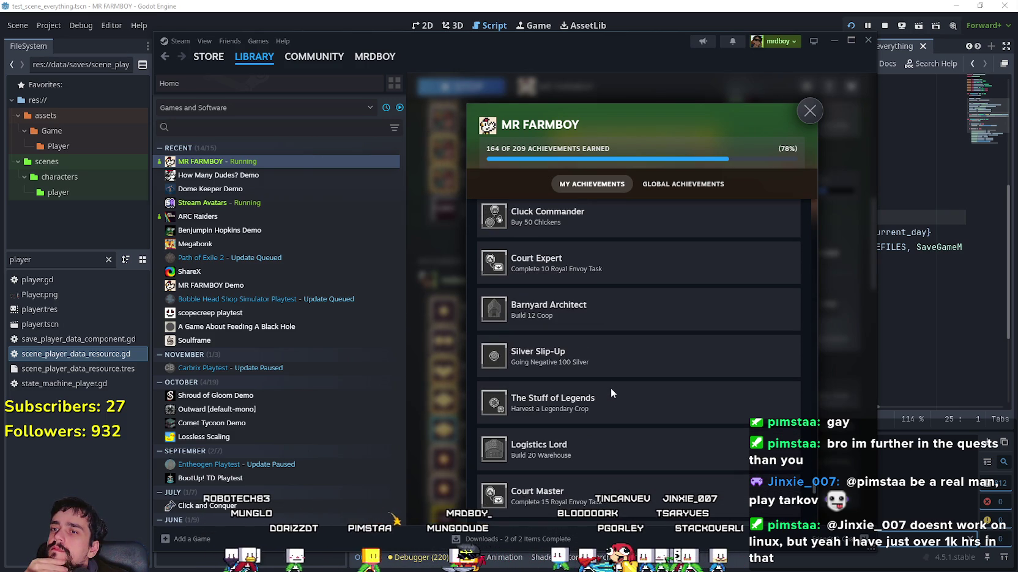
scroll(609, 389, up, 1)
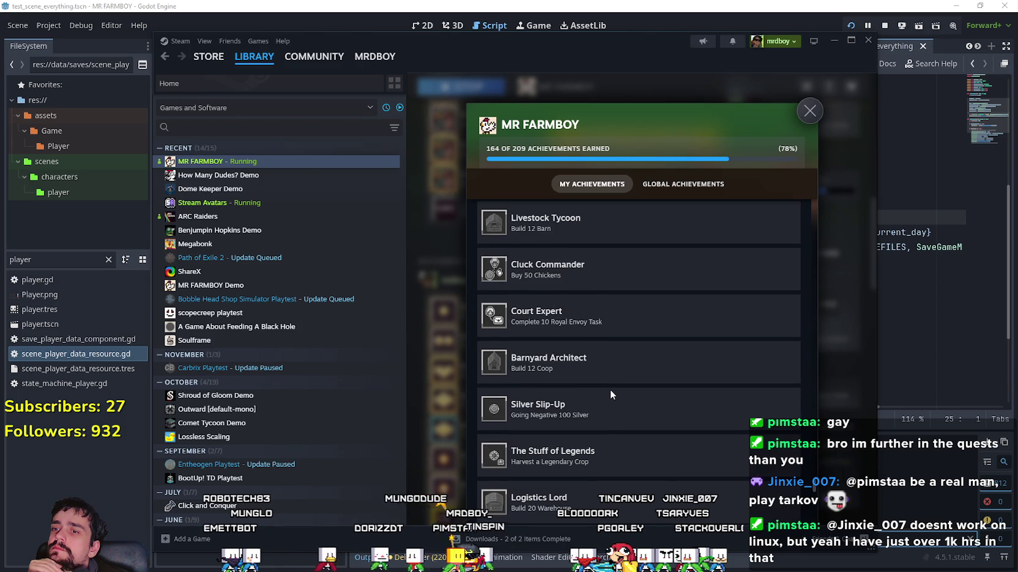
scroll(610, 391, down, 3)
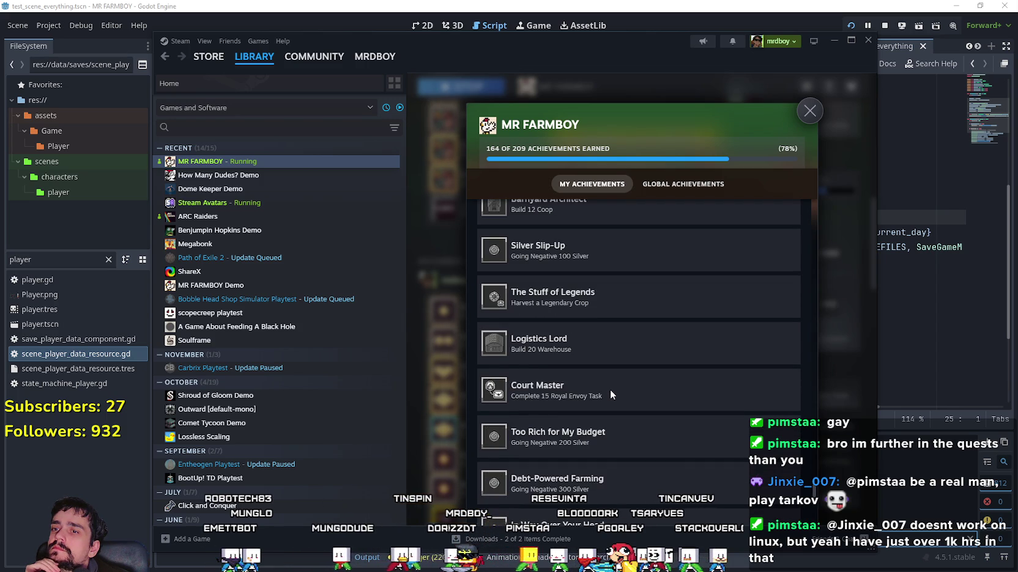
scroll(610, 390, down, 3)
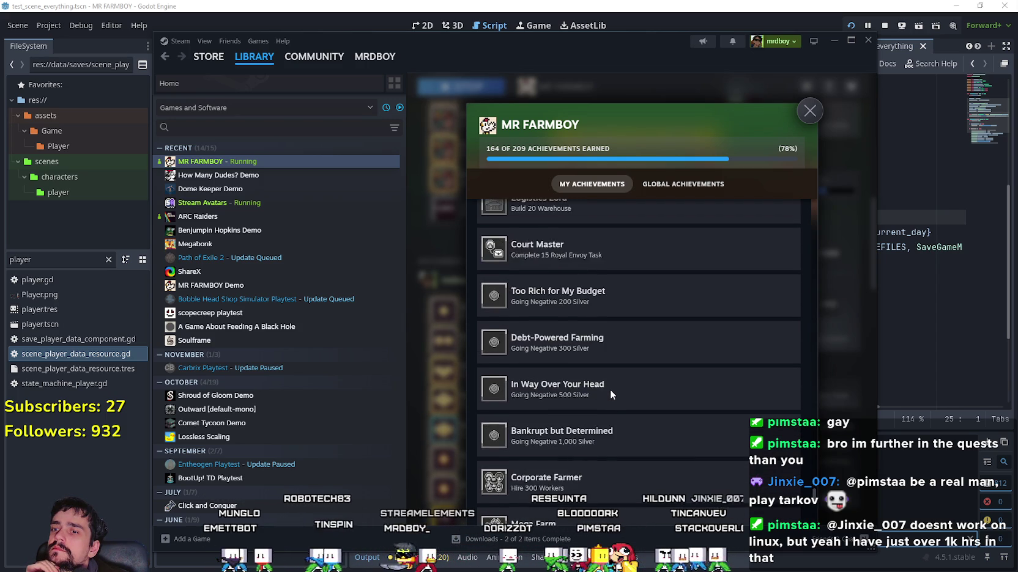
scroll(610, 390, down, 2)
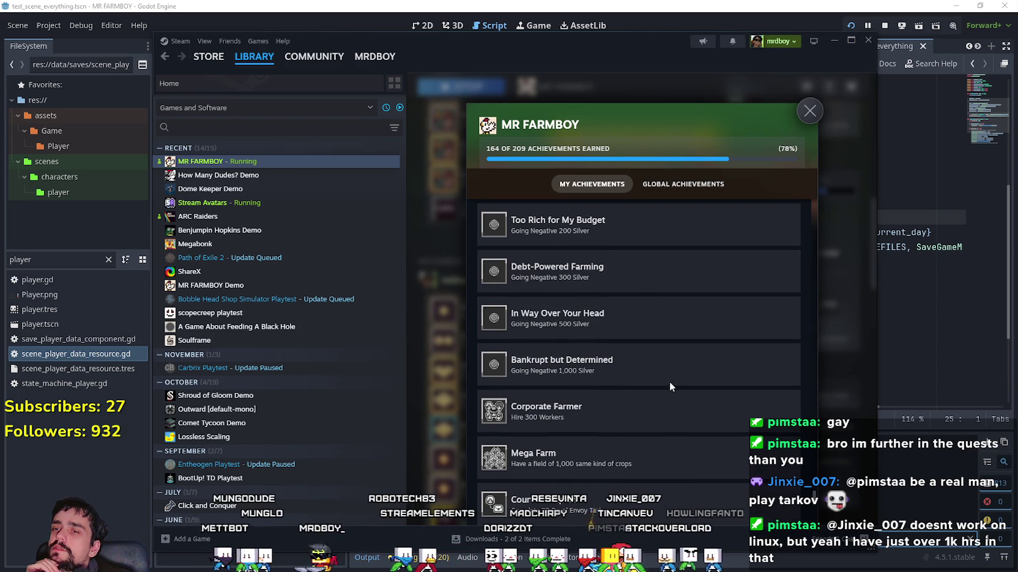
scroll(654, 425, down, 1)
scroll(654, 426, down, 5)
scroll(655, 426, down, 5)
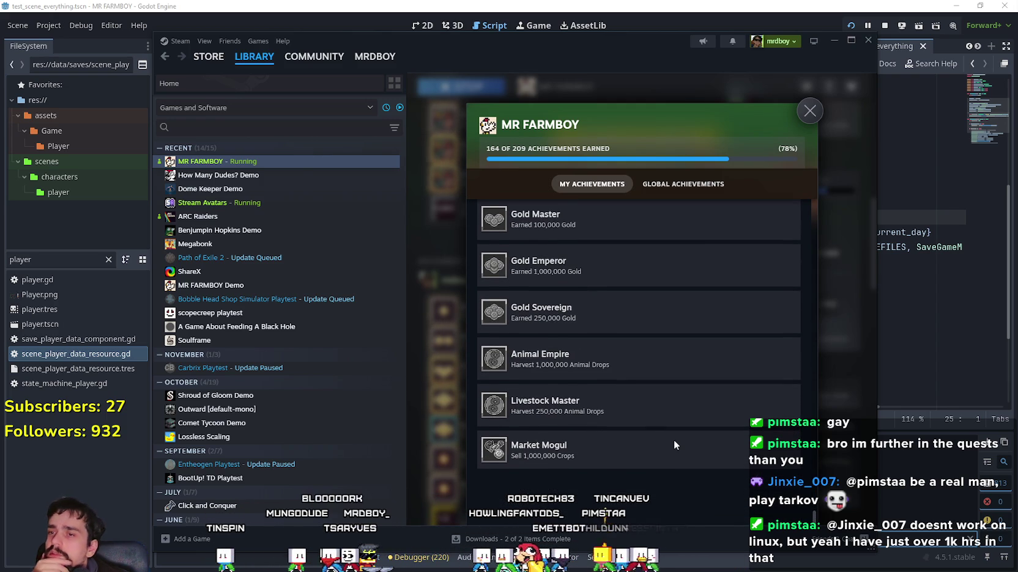
scroll(674, 439, up, 8)
scroll(667, 436, up, 7)
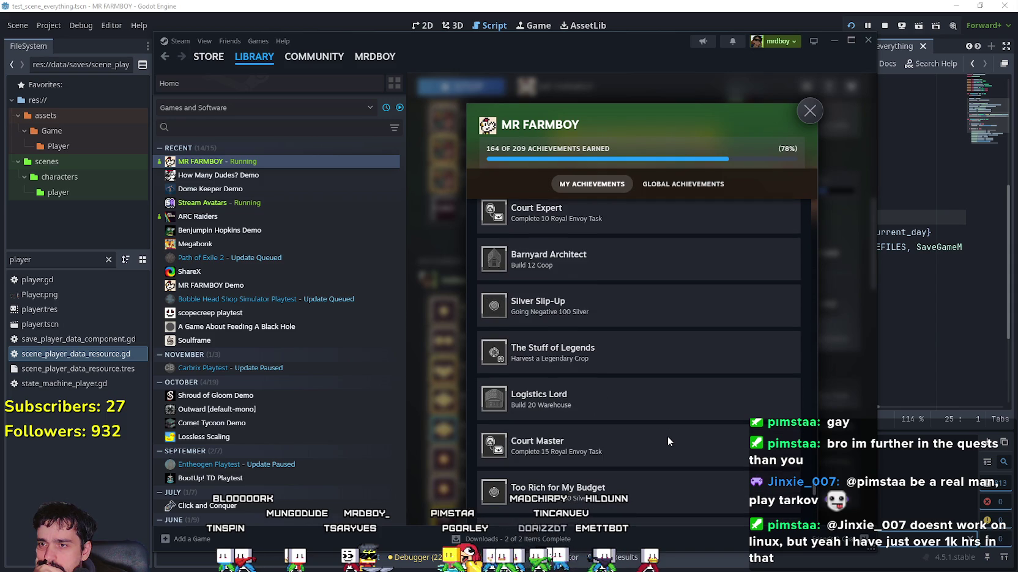
scroll(667, 435, up, 4)
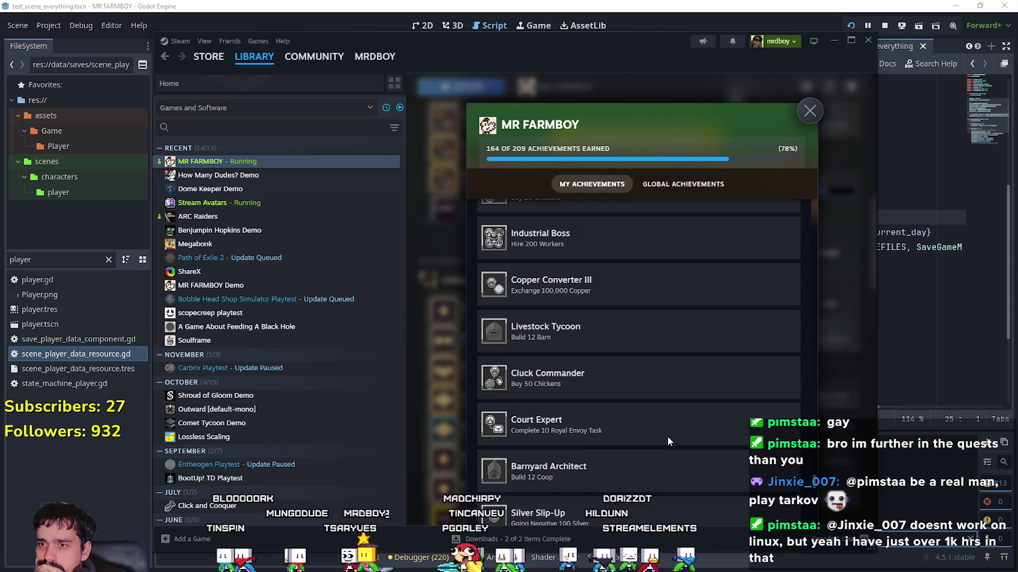
scroll(667, 436, up, 6)
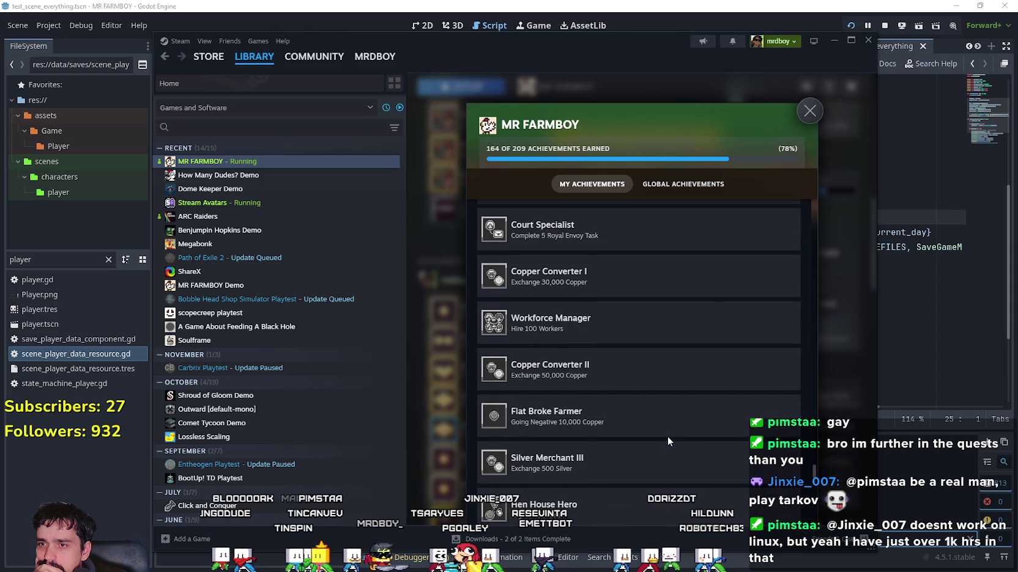
scroll(667, 436, up, 5)
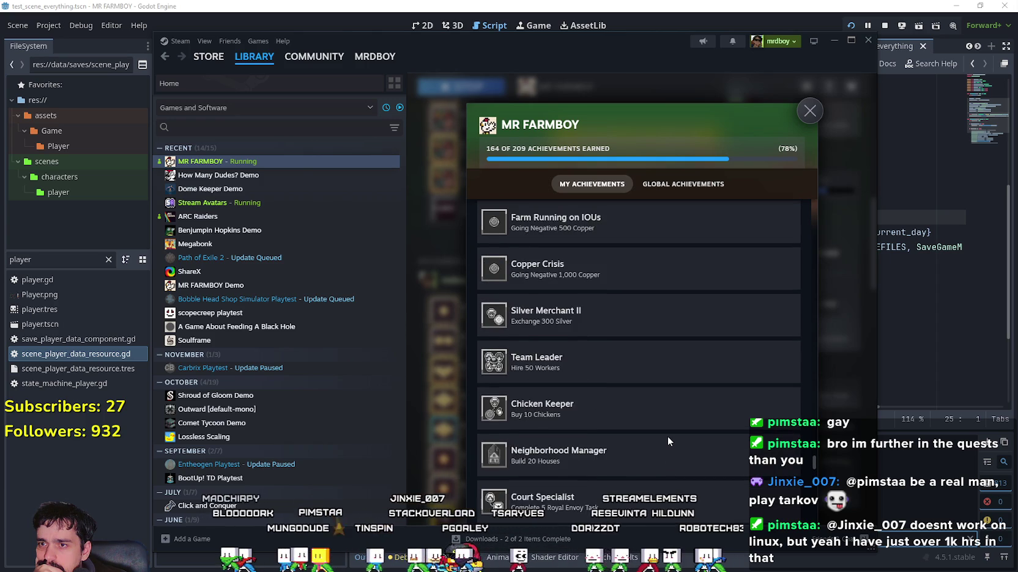
scroll(667, 435, up, 1)
scroll(639, 479, up, 5)
scroll(640, 479, up, 2)
scroll(639, 478, down, 2)
scroll(638, 473, down, 2)
click(809, 113)
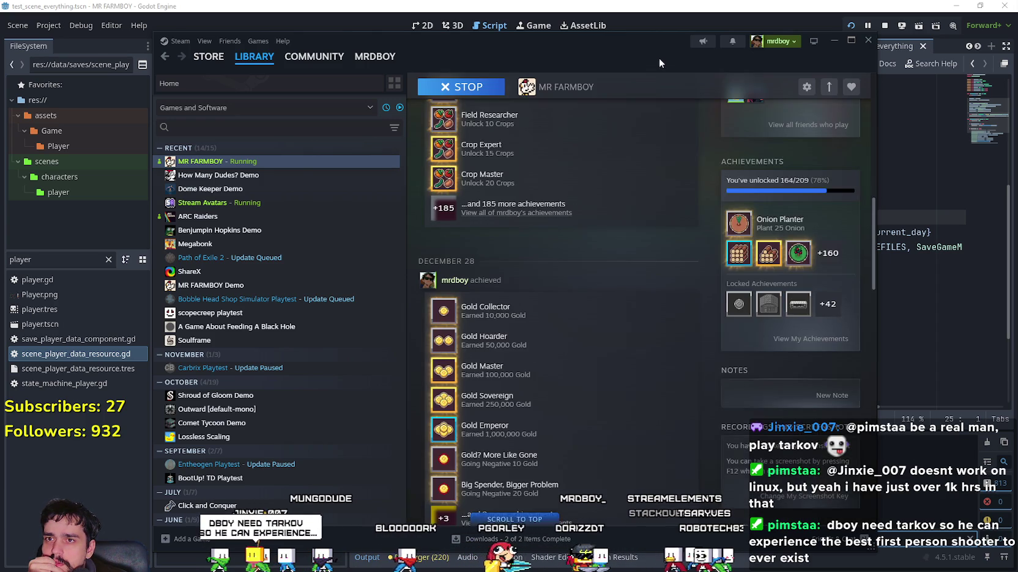
Close the running MR FARMBOY debug game and relaunch it with Run Project
drag(658, 57, 602, 51)
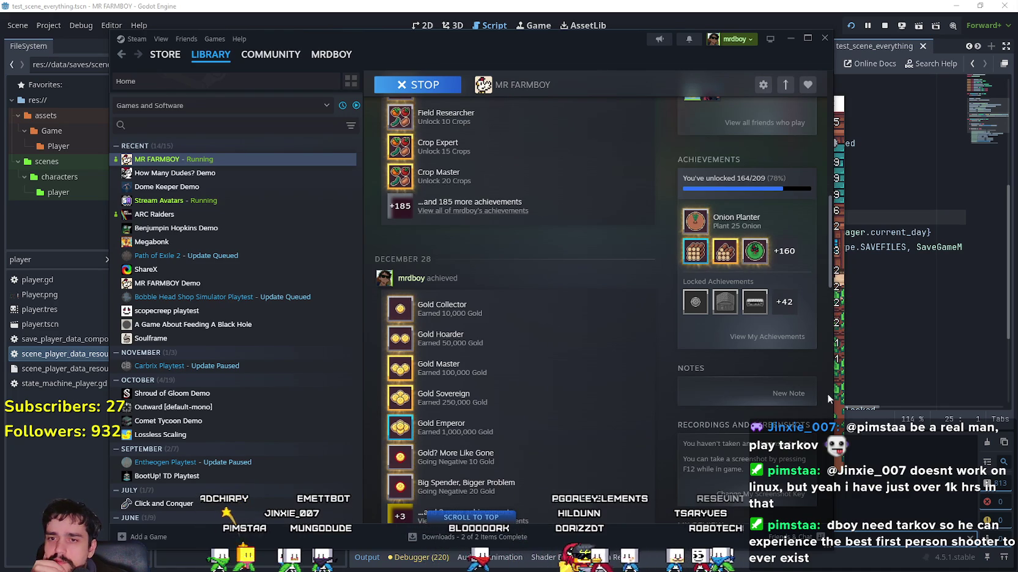
key(alt+Tab)
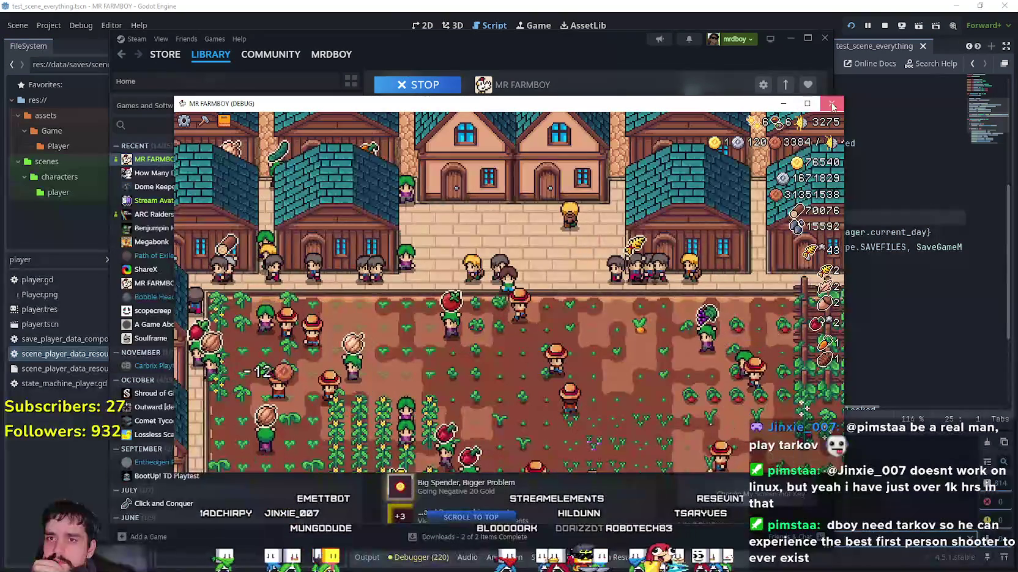
click(831, 105)
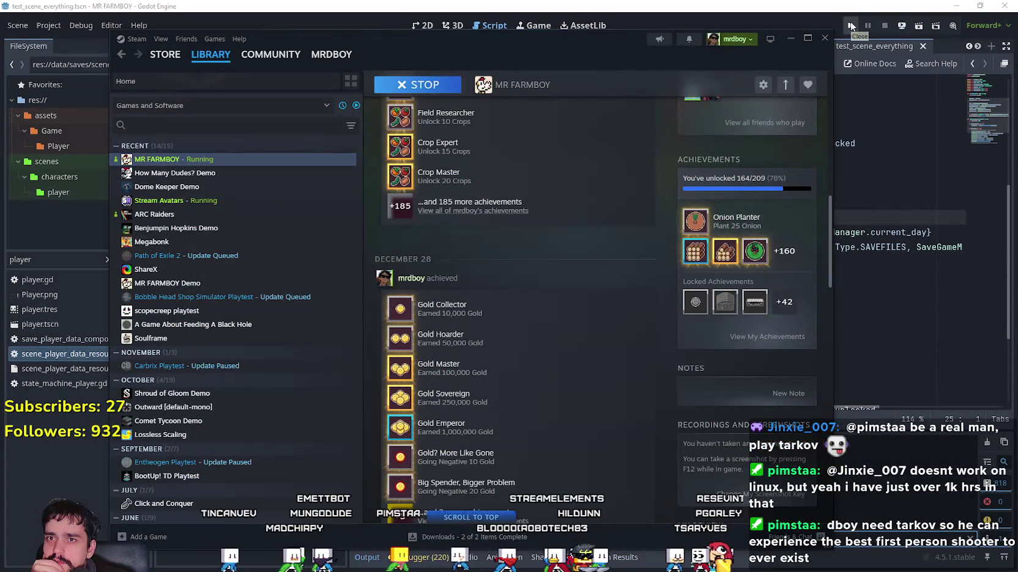
click(850, 26)
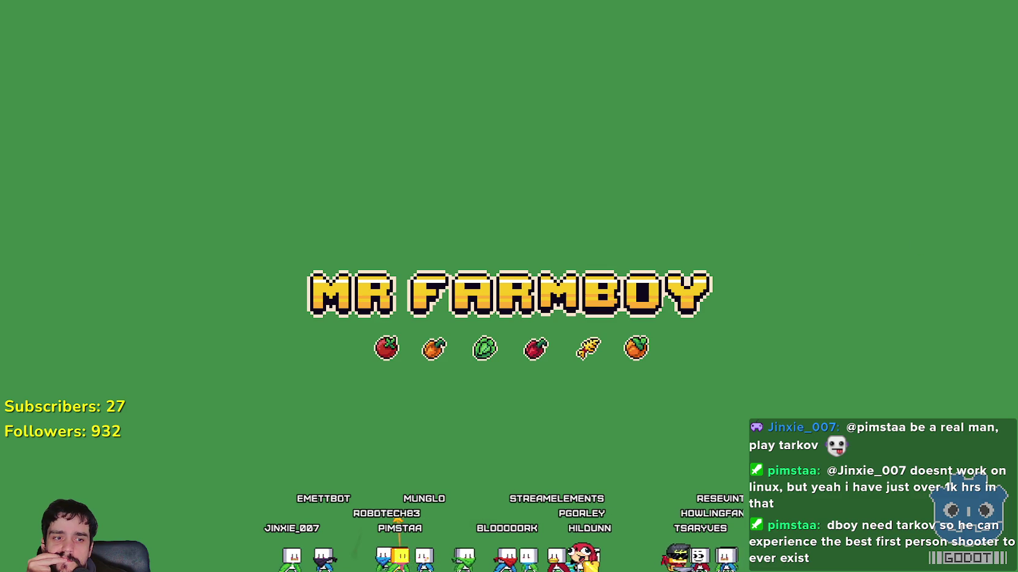
key(alt+Tab)
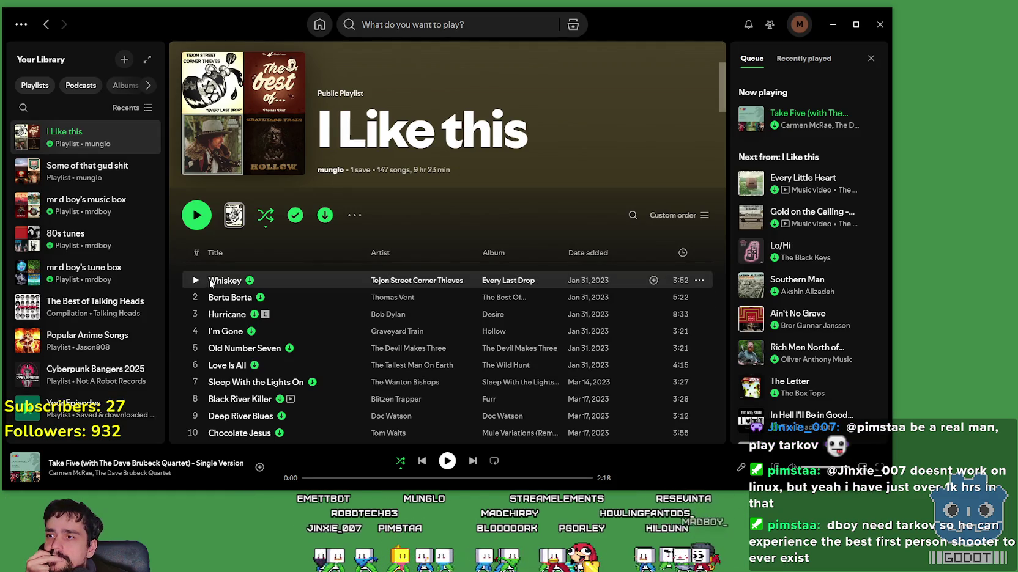
Play Whiskey from the I Like this playlist with Smart Shuffle on, then minimize Spotify
click(196, 280)
click(400, 461)
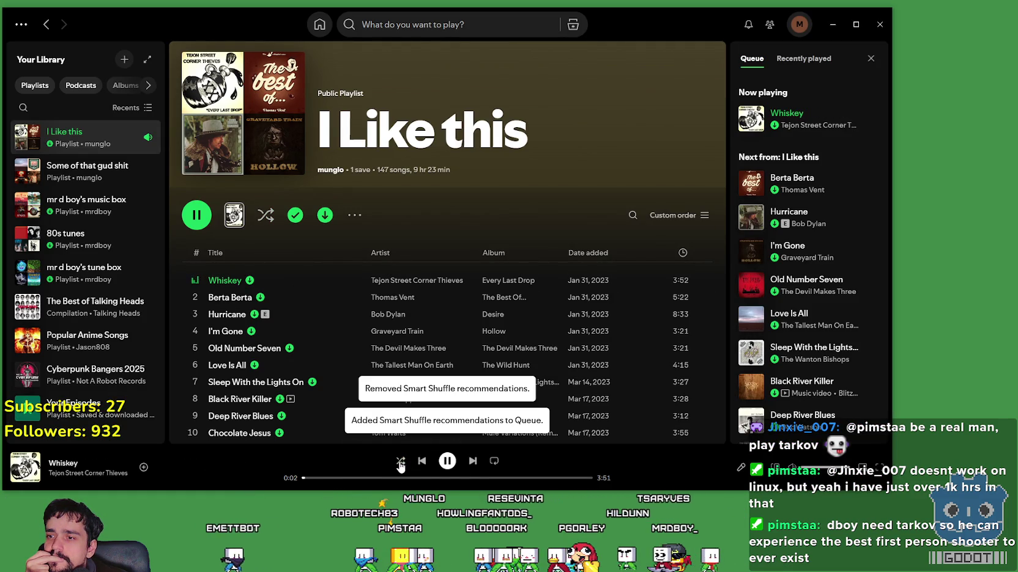
click(833, 24)
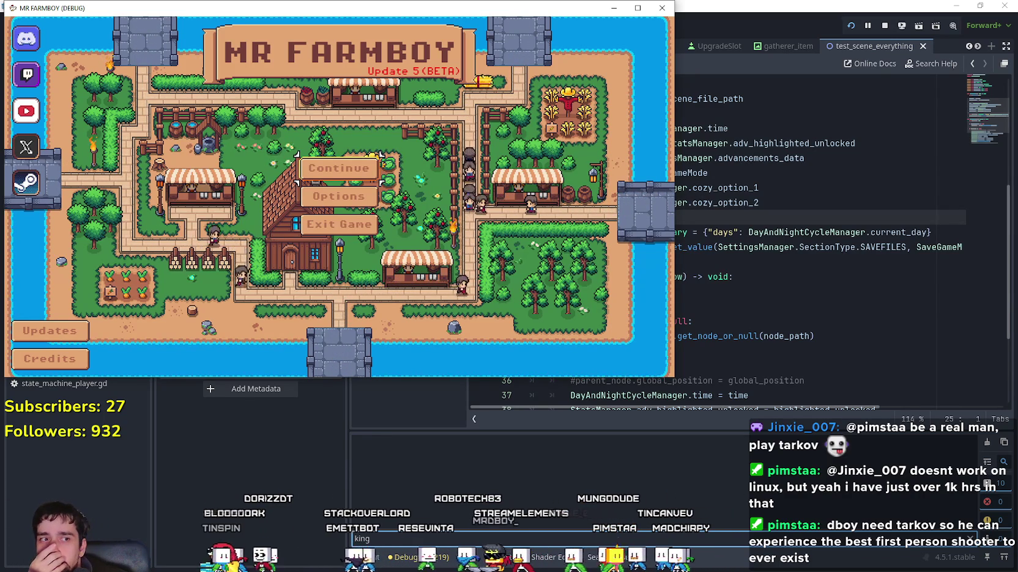
Load Save 10 in the running MR FARMBOY game, then return to Steam's achievements page
click(340, 166)
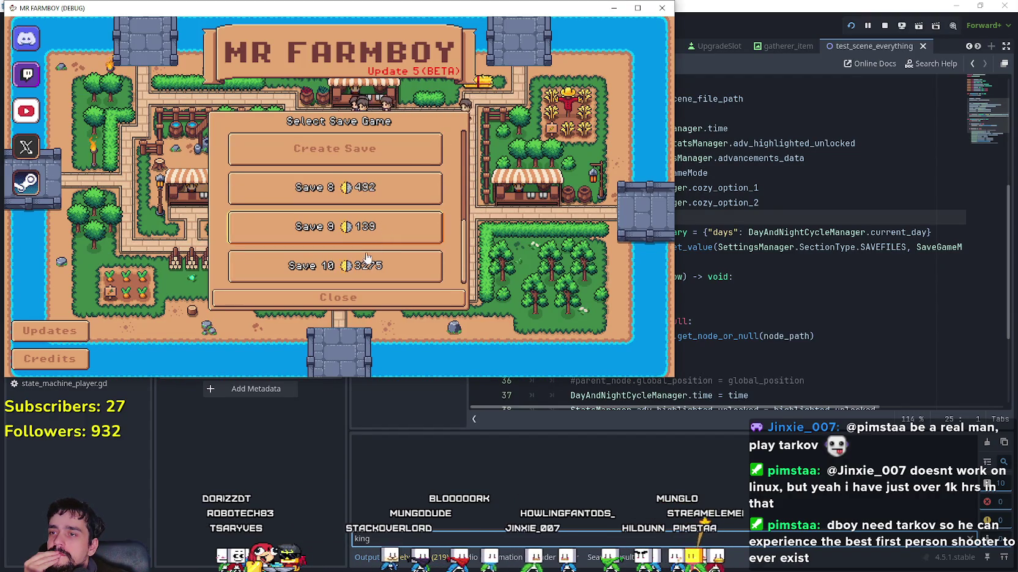
click(367, 257)
click(296, 274)
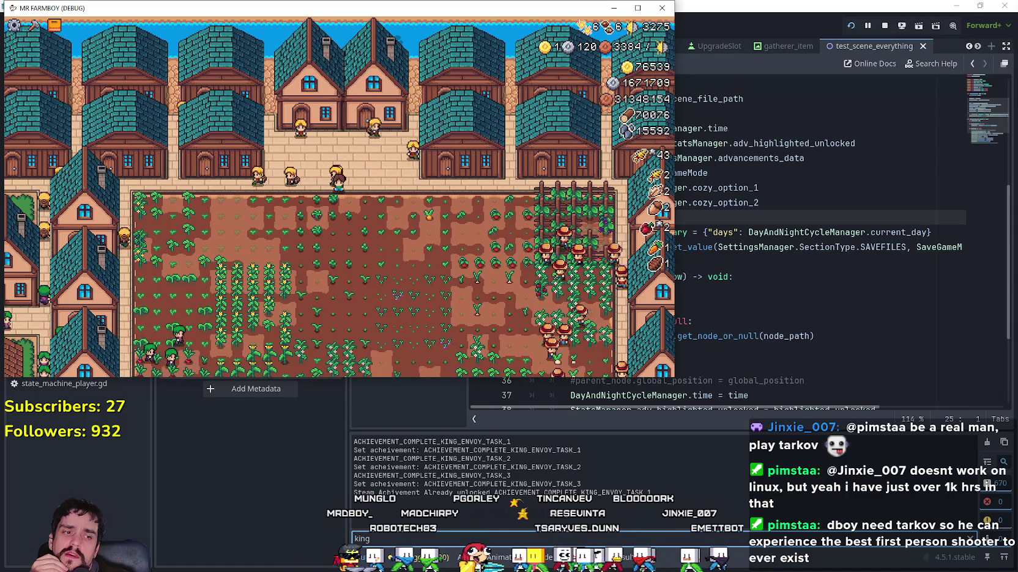
key(alt+Tab)
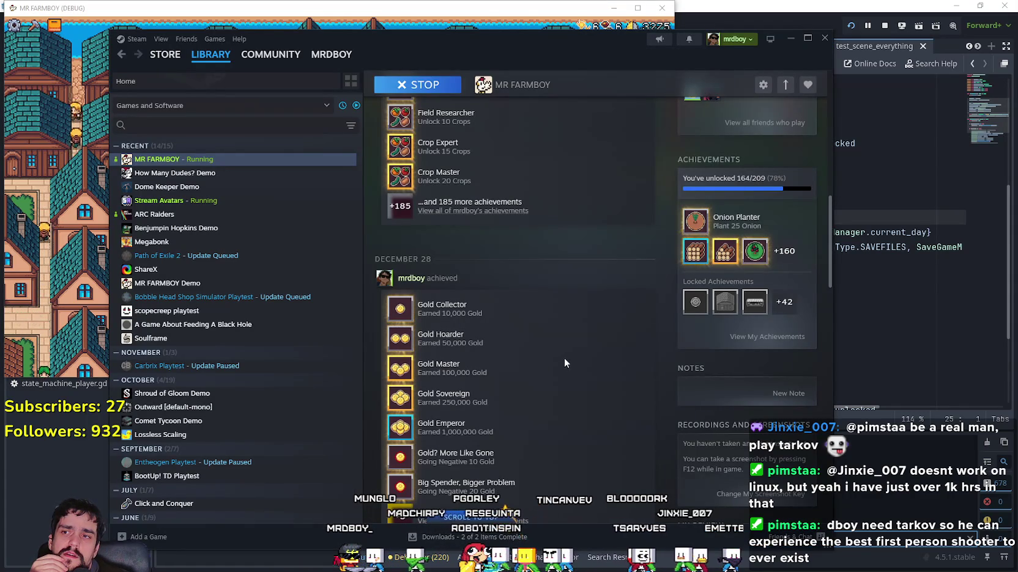
Refresh MR FARMBOY's library page by switching to another game and back
click(203, 174)
click(205, 162)
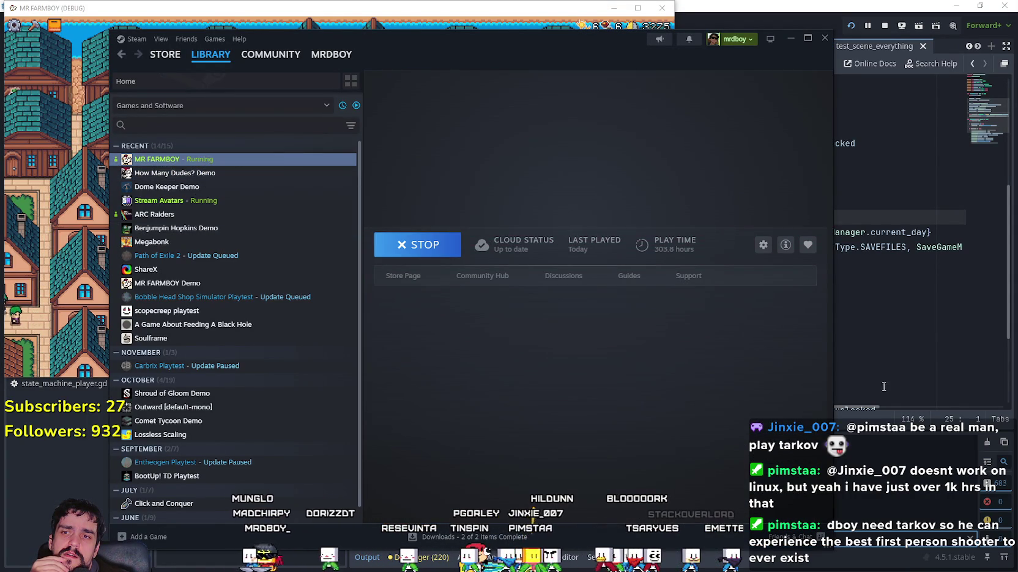
scroll(622, 357, down, 3)
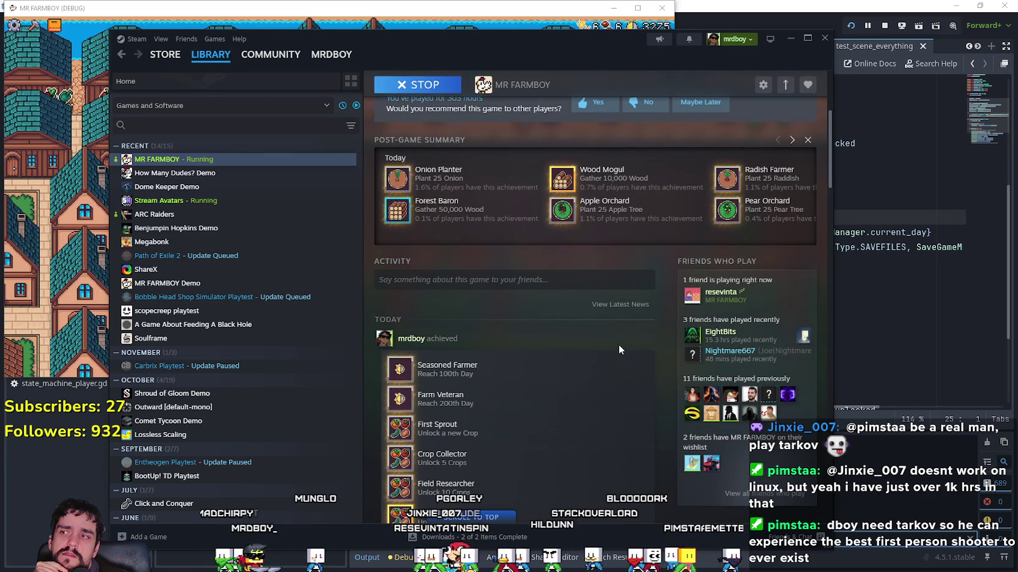
scroll(618, 345, down, 1)
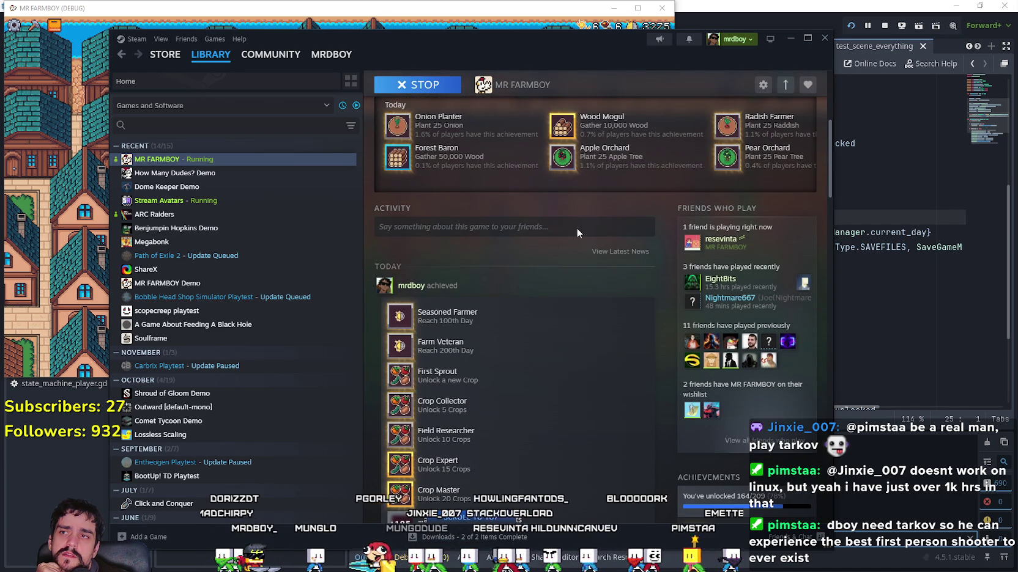
Shift the Steam window right and open the full achievements list from the +160 tile
drag(468, 57, 593, 55)
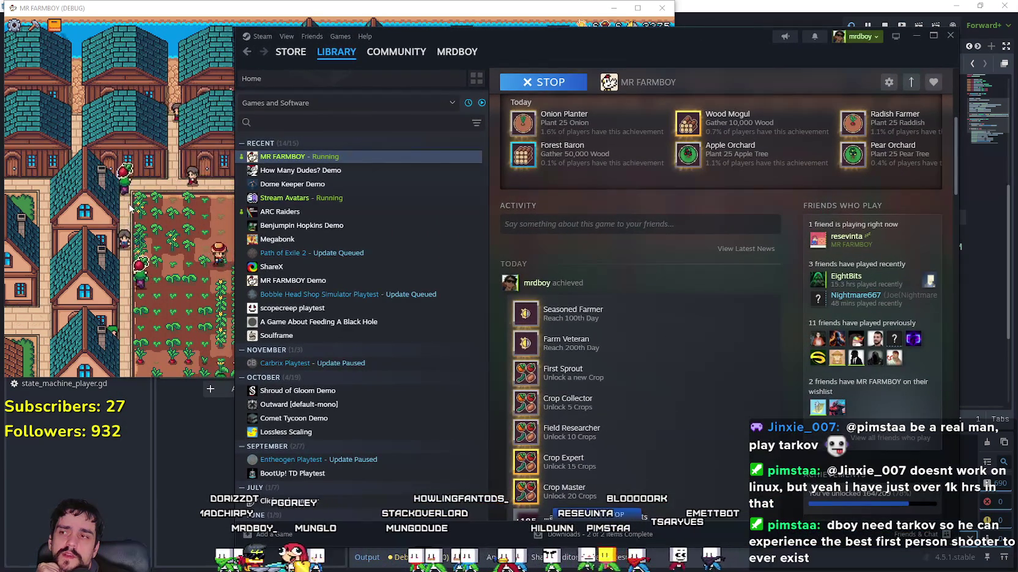
click(129, 208)
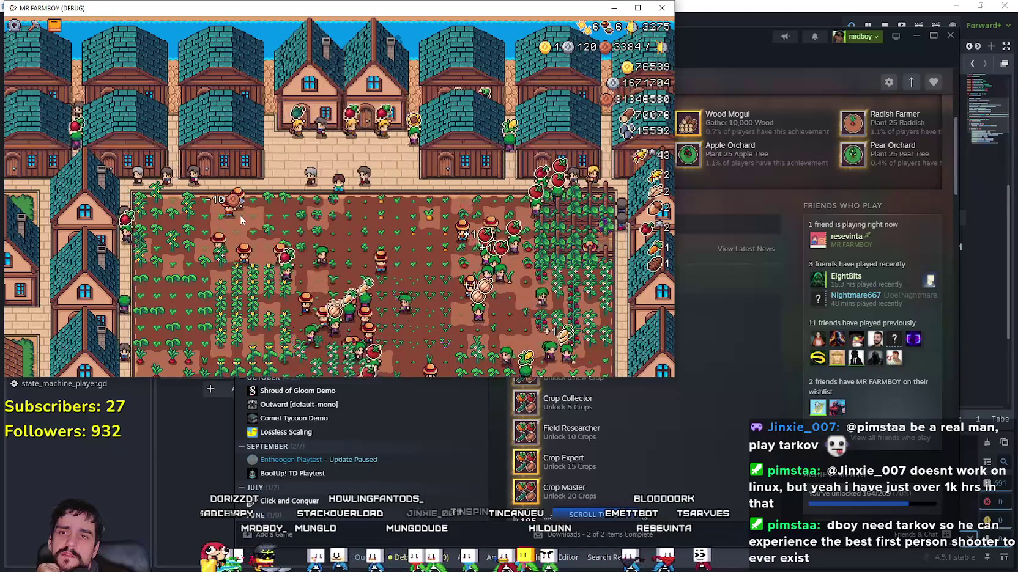
click(710, 54)
scroll(865, 414, down, 3)
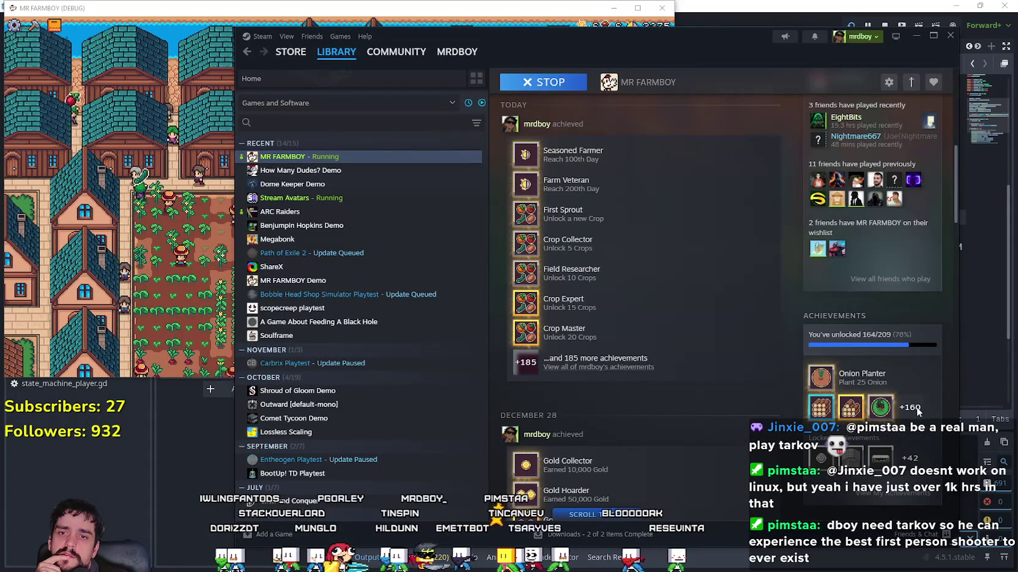
click(911, 408)
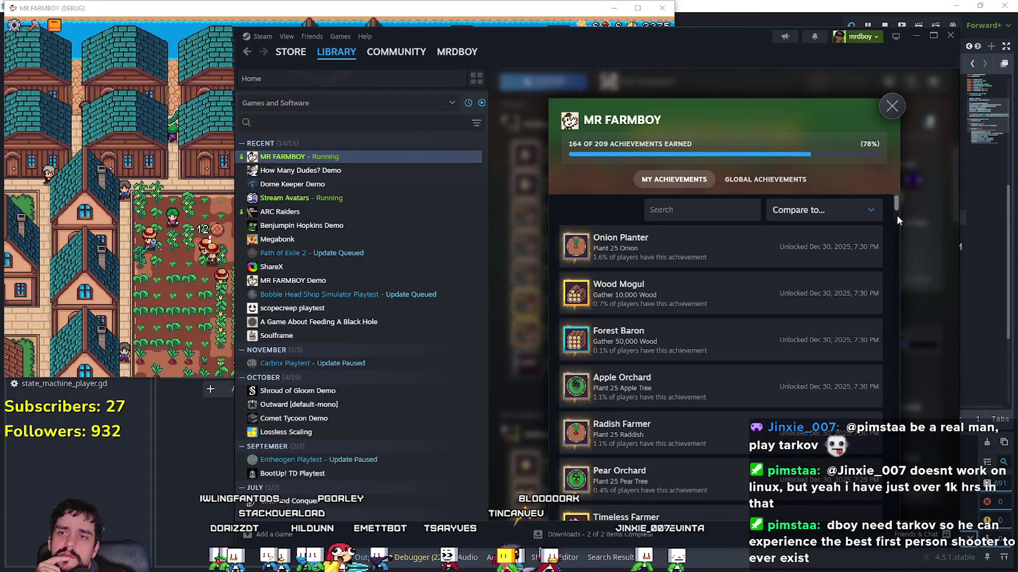
Scroll the achievements to the Locked section and back, then return to Godot's script at line 28
scroll(905, 257, down, 15)
scroll(896, 505, down, 15)
scroll(897, 485, up, 5)
scroll(895, 472, up, 4)
scroll(895, 471, up, 1)
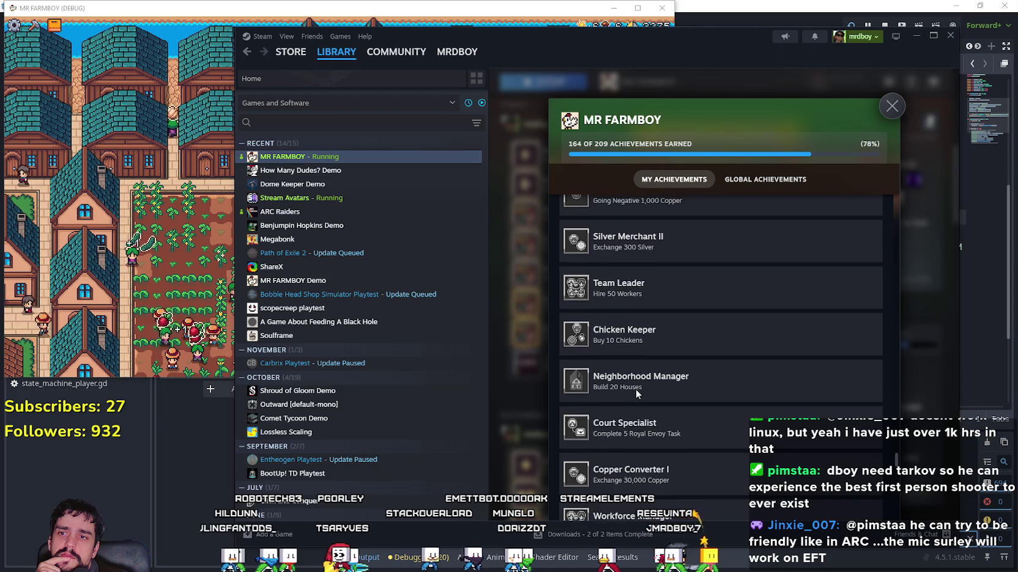
scroll(639, 389, up, 3)
scroll(641, 389, up, 1)
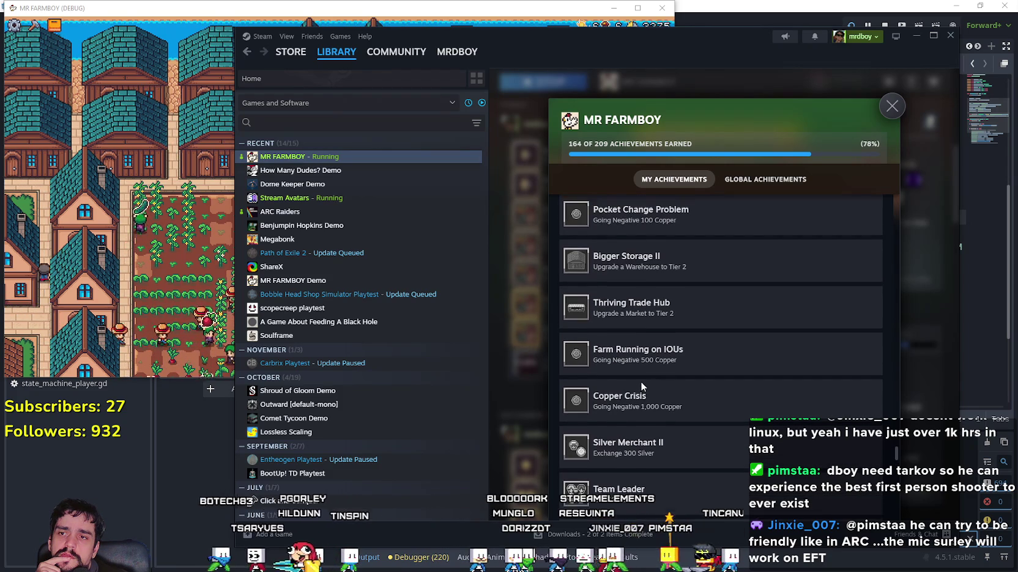
scroll(641, 385, up, 3)
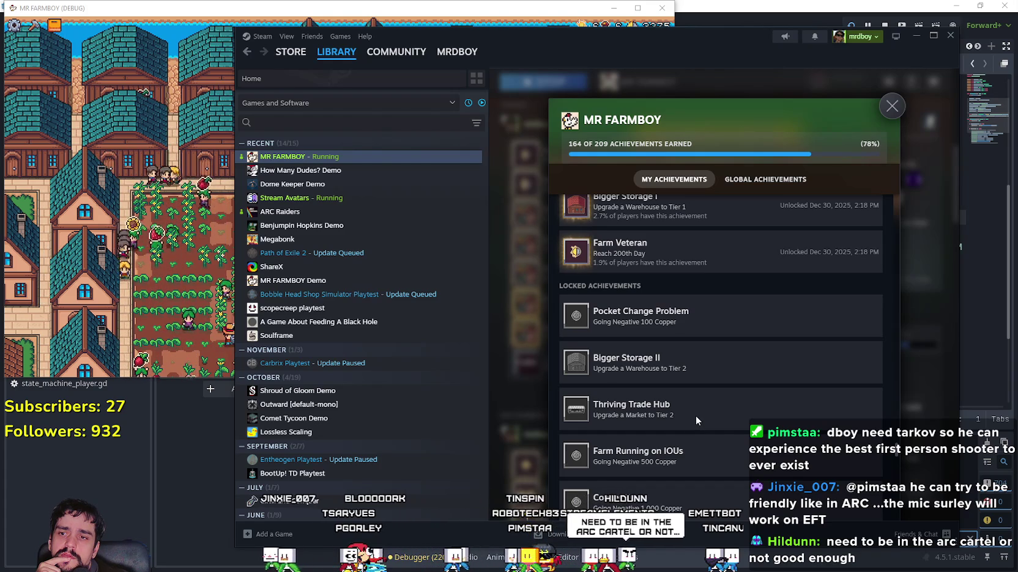
click(185, 505)
click(685, 262)
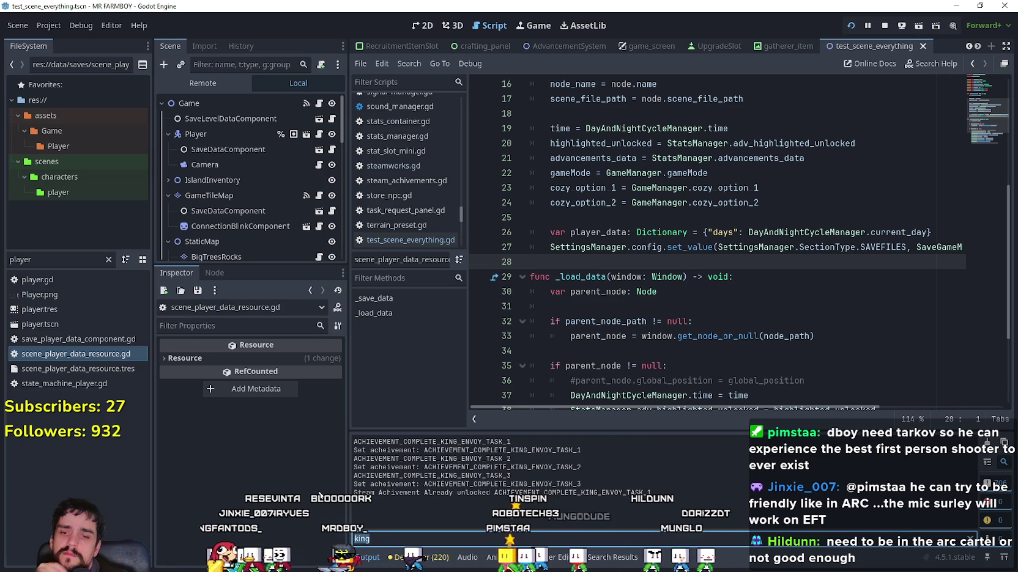
Filter the Output log by 'market', then by the copied ACHIEVEMENT_MARKET_UPGRADE_2 name
text(market)
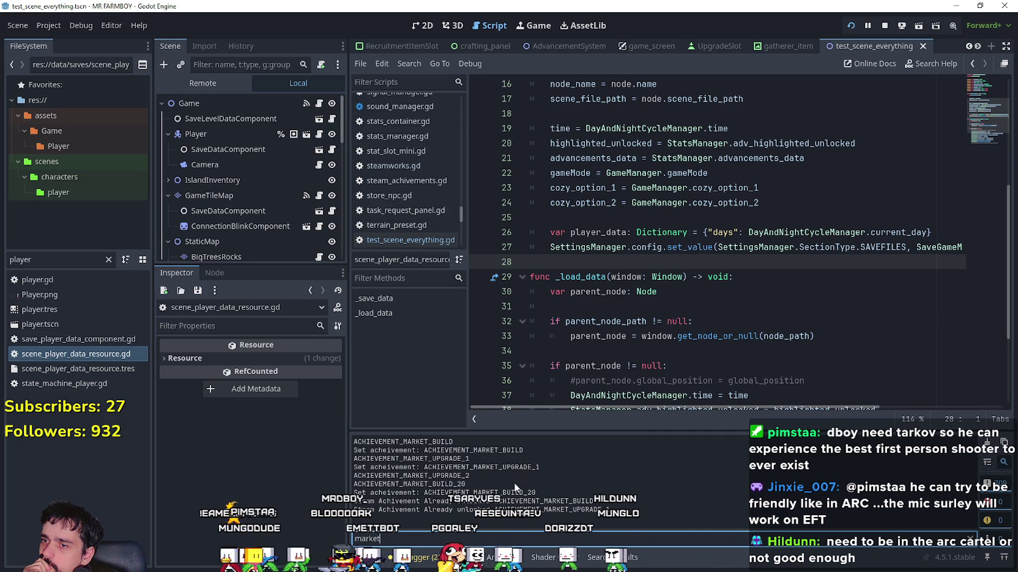
drag(479, 471, 381, 480)
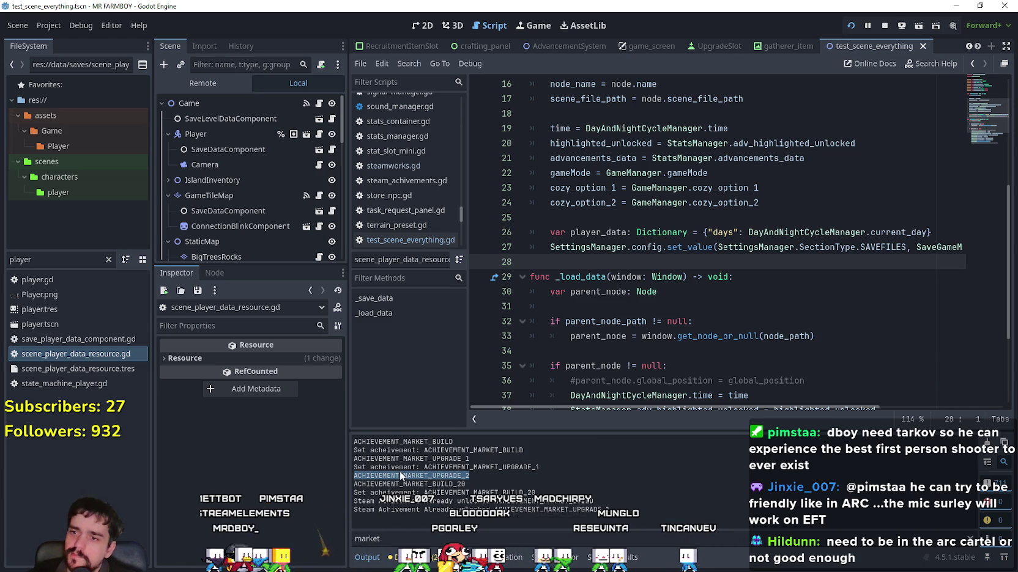
click(417, 536)
key(ctrl+a)
text(ACHIEVEMENT_MARKET_UPGRADE_2)
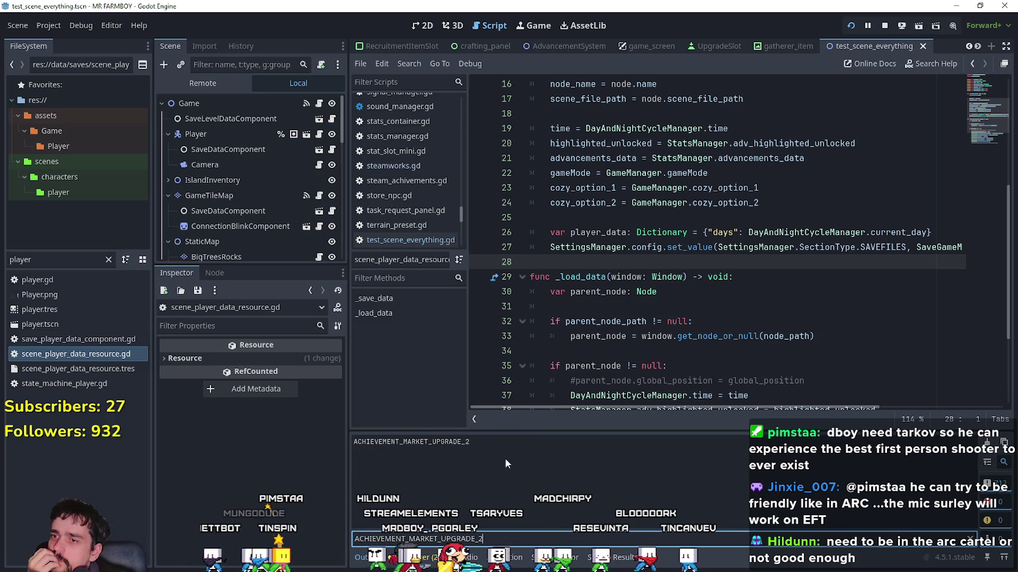
Replace the FileSystem filter text with 'steam'
click(454, 440)
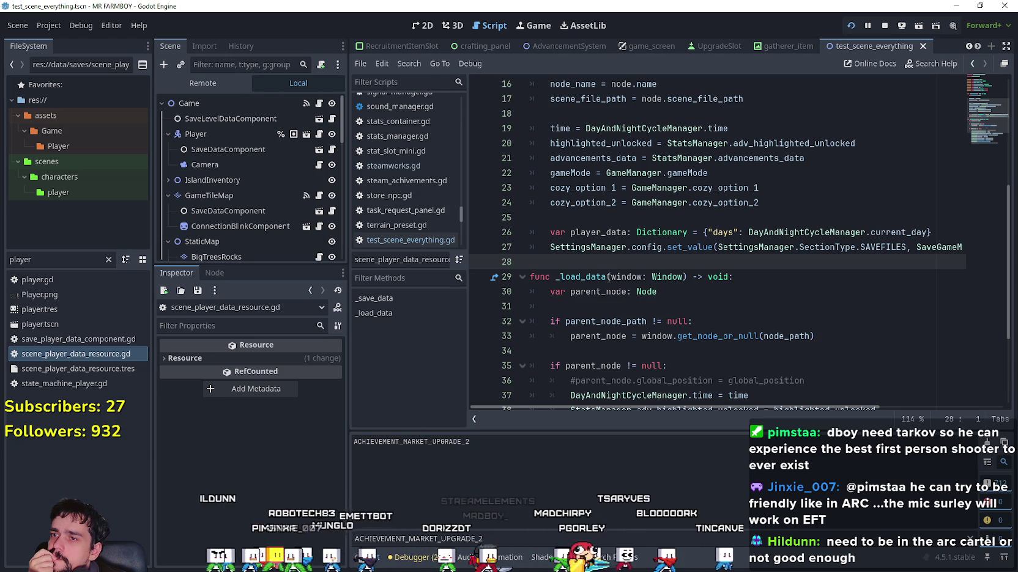
double_click(20, 259)
text(steam)
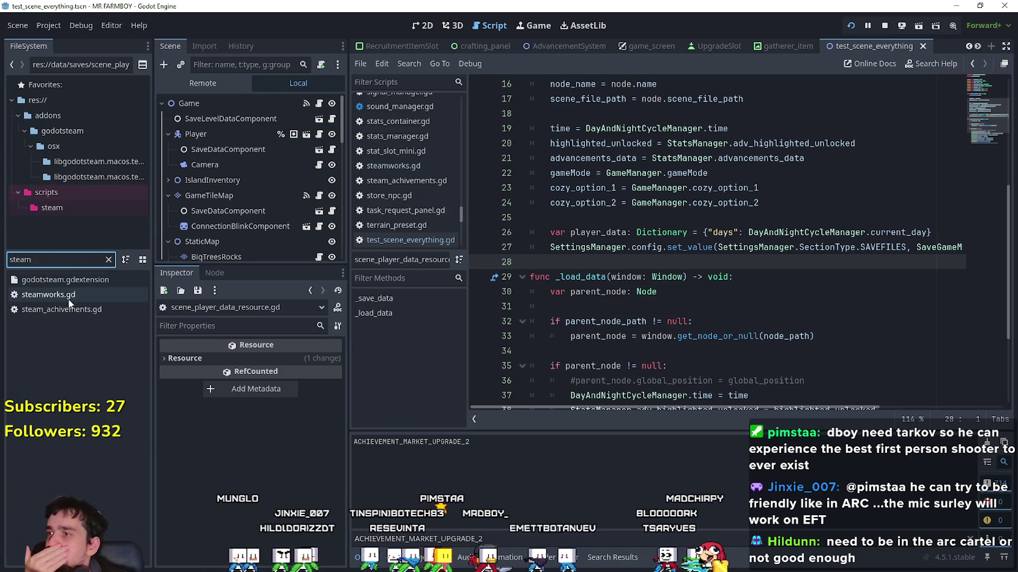
Open steamworks.gd and scroll along line 404 to read MARKET → ACHIEVEMENT_MARKET_UPGRADE_2 at level 3
double_click(49, 295)
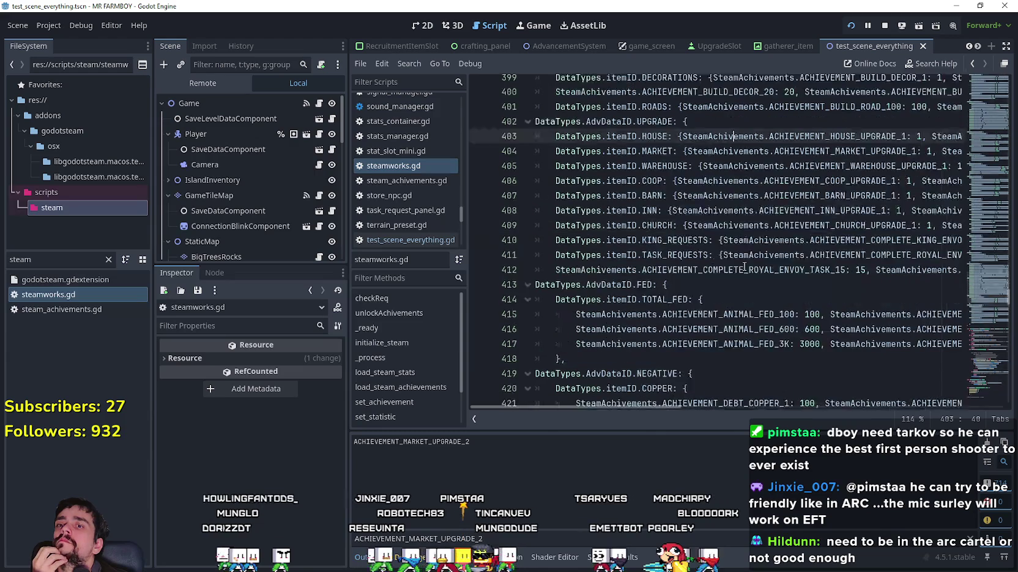
scroll(744, 267, down, 2)
scroll(746, 251, up, 3)
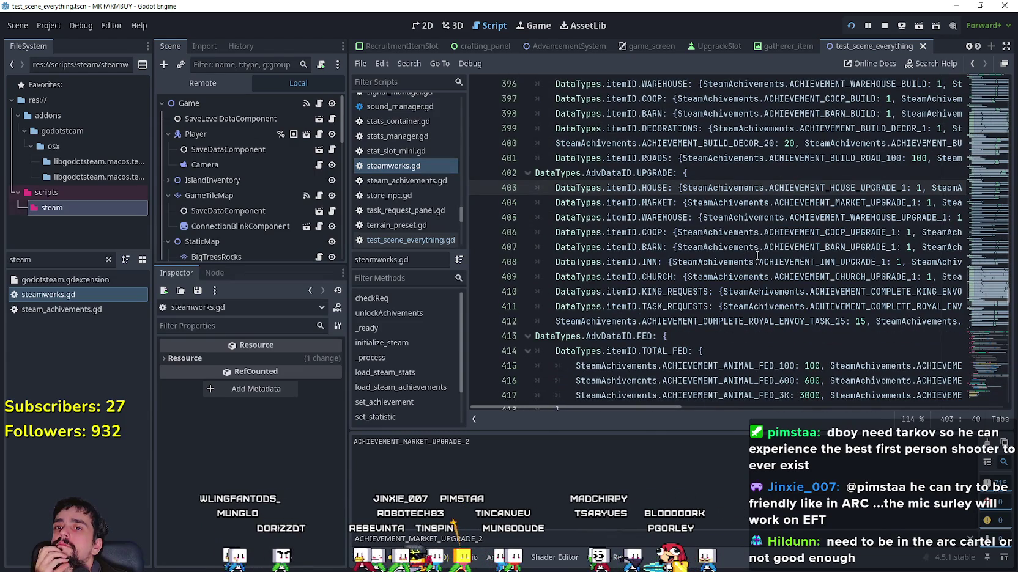
click(850, 203)
drag(637, 407, 737, 414)
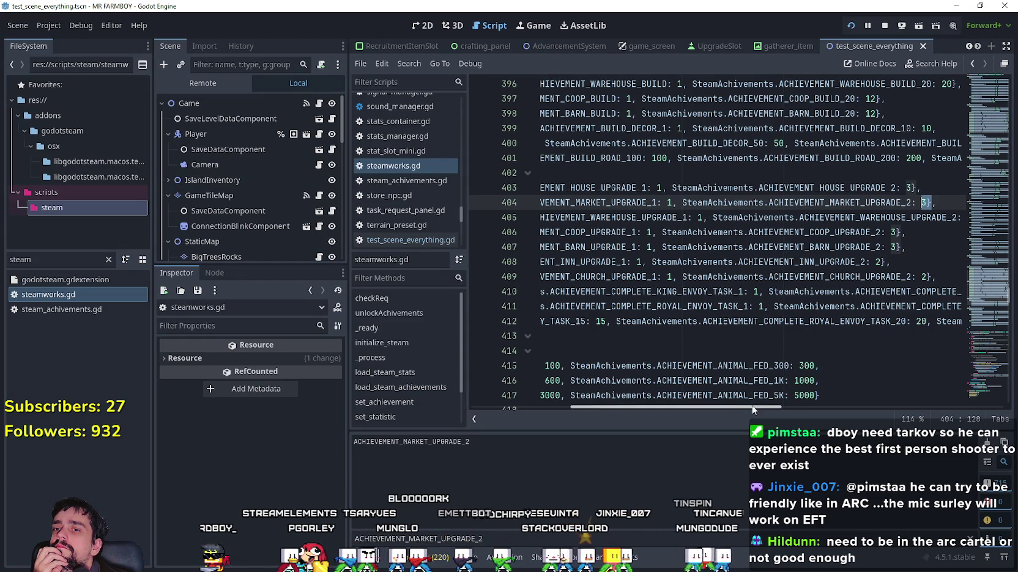
scroll(741, 410, left, 2)
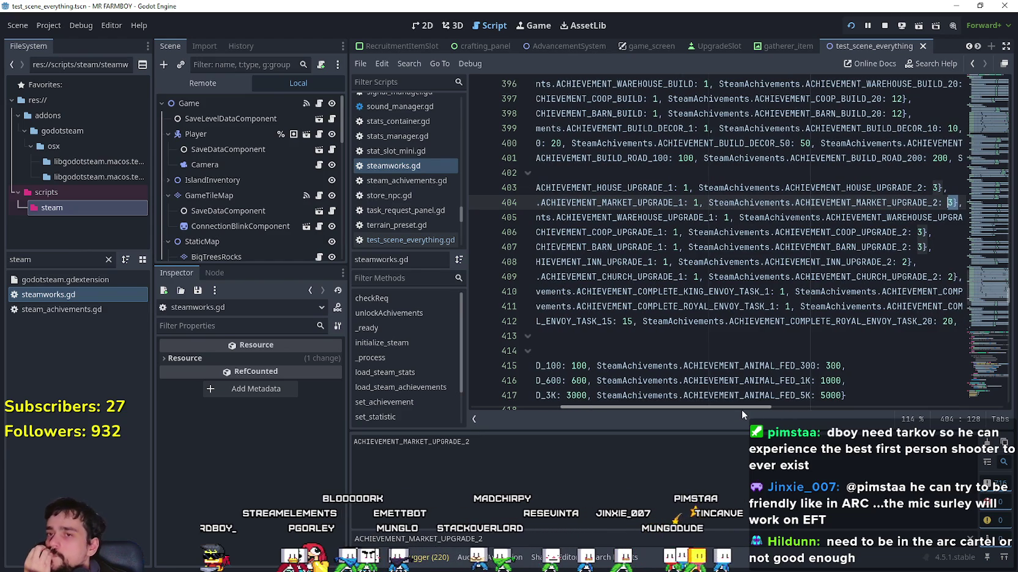
drag(741, 409, 773, 405)
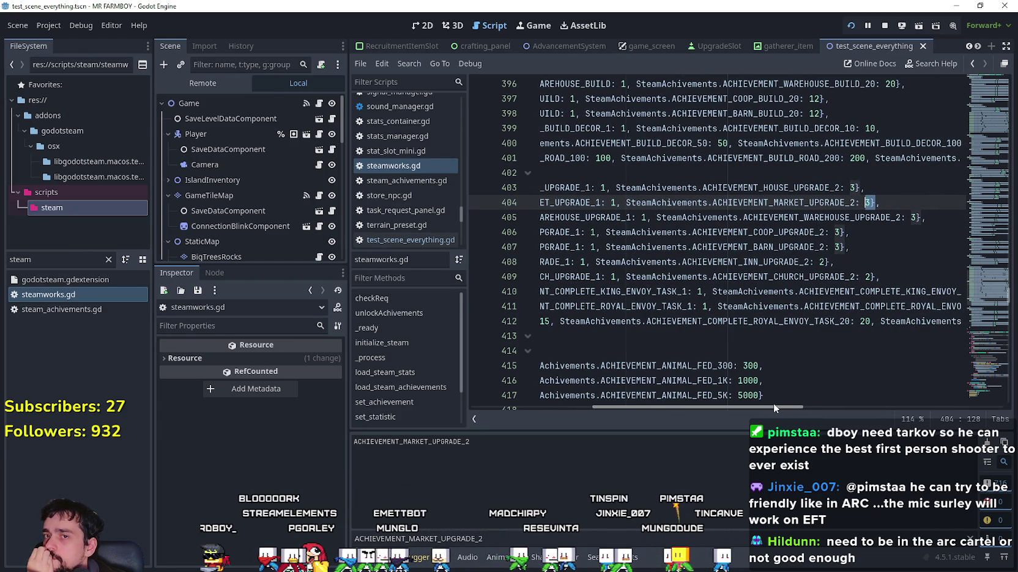
scroll(773, 405, left, 5)
mouse_move(704, 407)
mouse_down()
mouse_move(621, 403)
mouse_move(685, 416)
mouse_move(702, 414)
mouse_move(613, 407)
mouse_move(800, 410)
mouse_move(612, 401)
mouse_up()
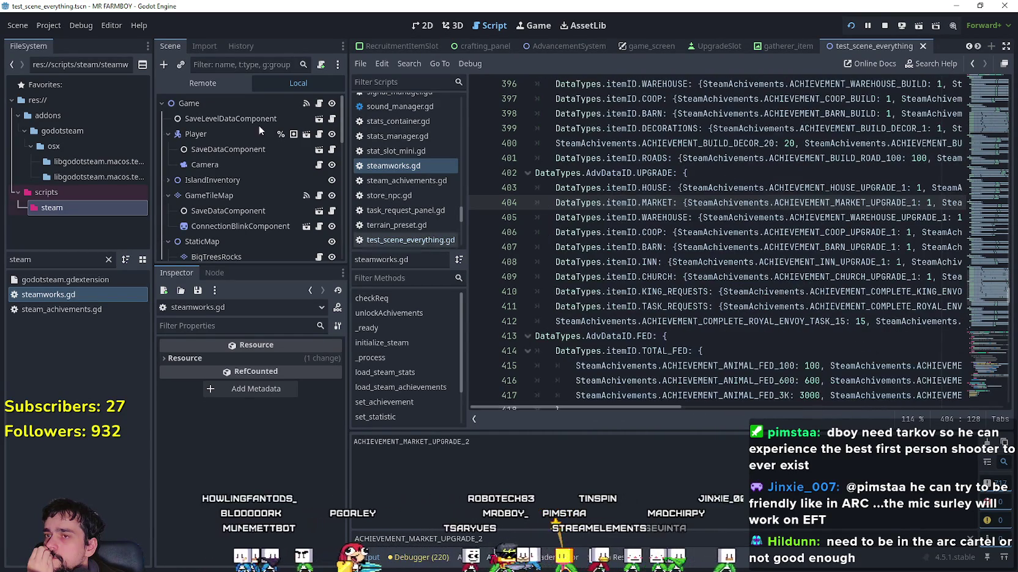
click(213, 84)
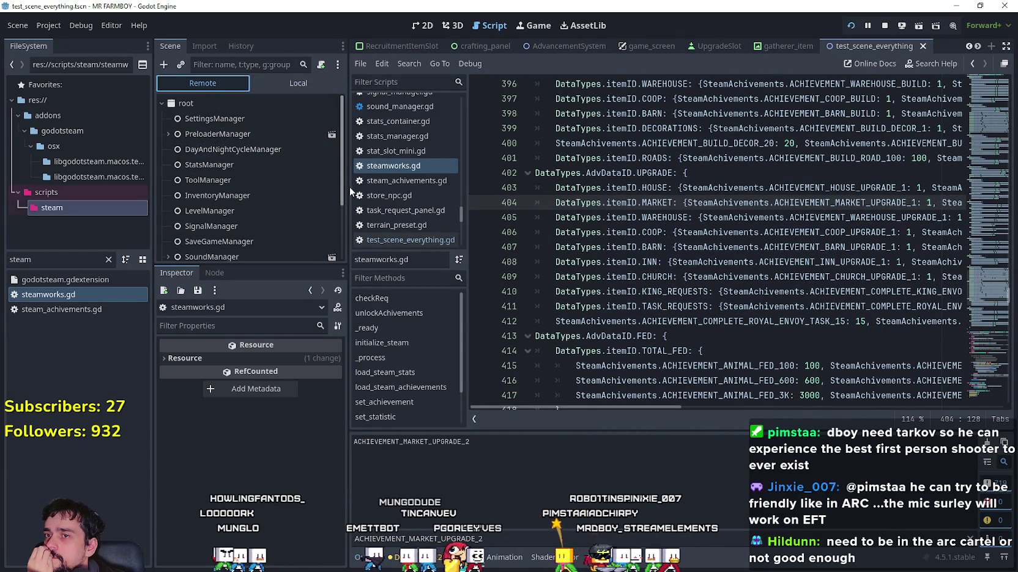
Inspect the live Steamworks node, expanding achivementsReq_2 and widening the scene and inspector panels
scroll(257, 202, down, 3)
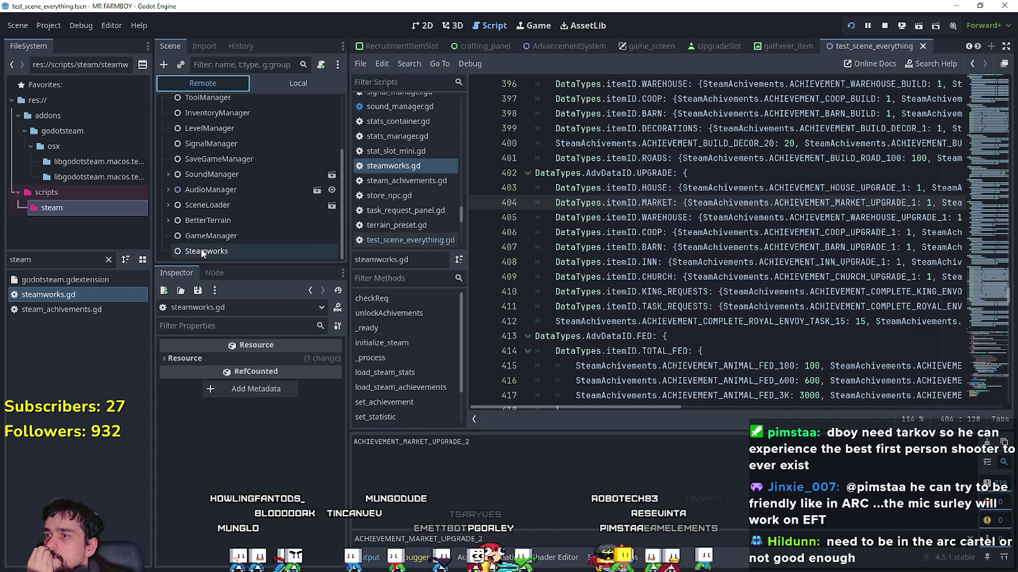
click(231, 252)
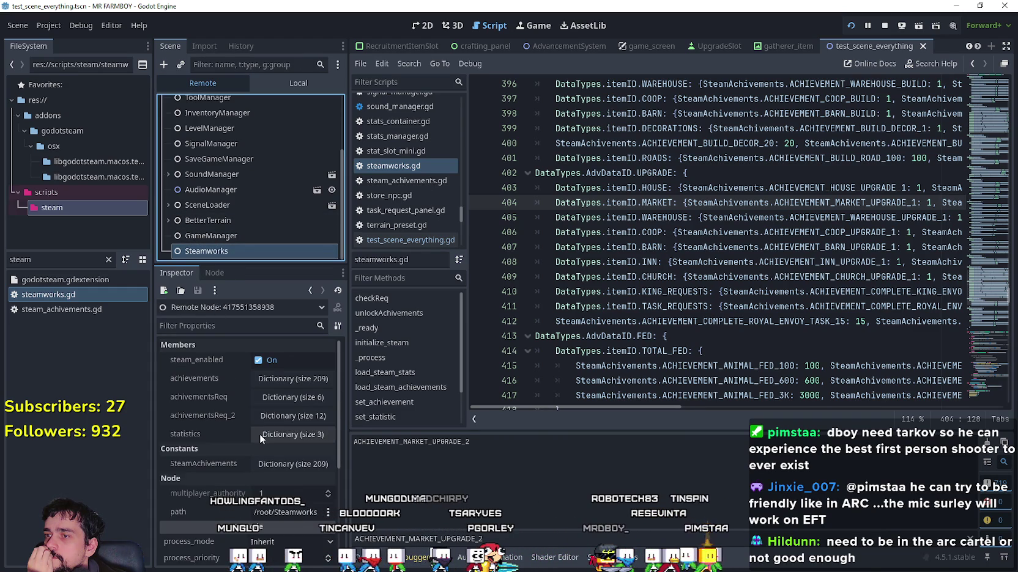
click(291, 416)
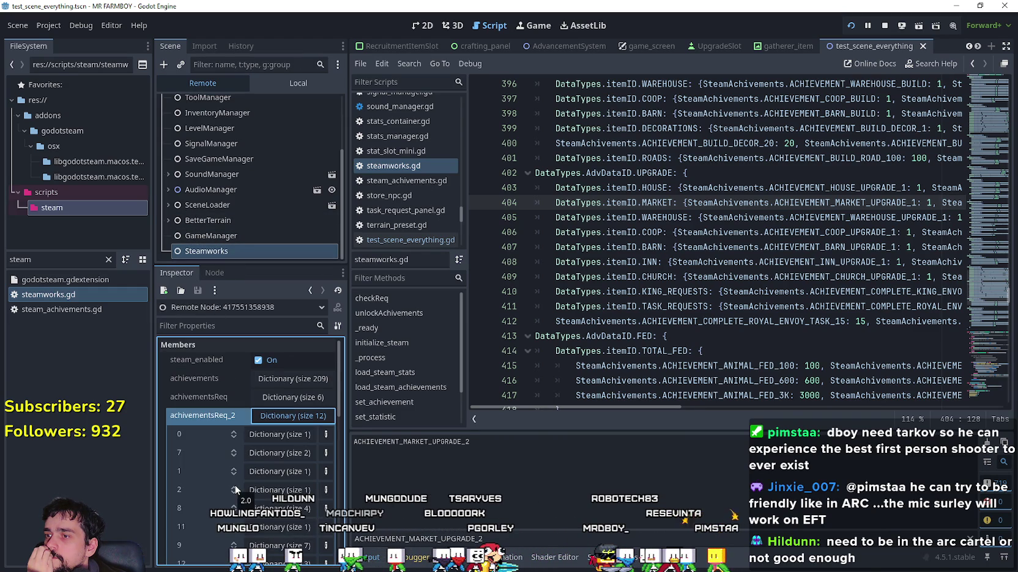
scroll(234, 485, down, 3)
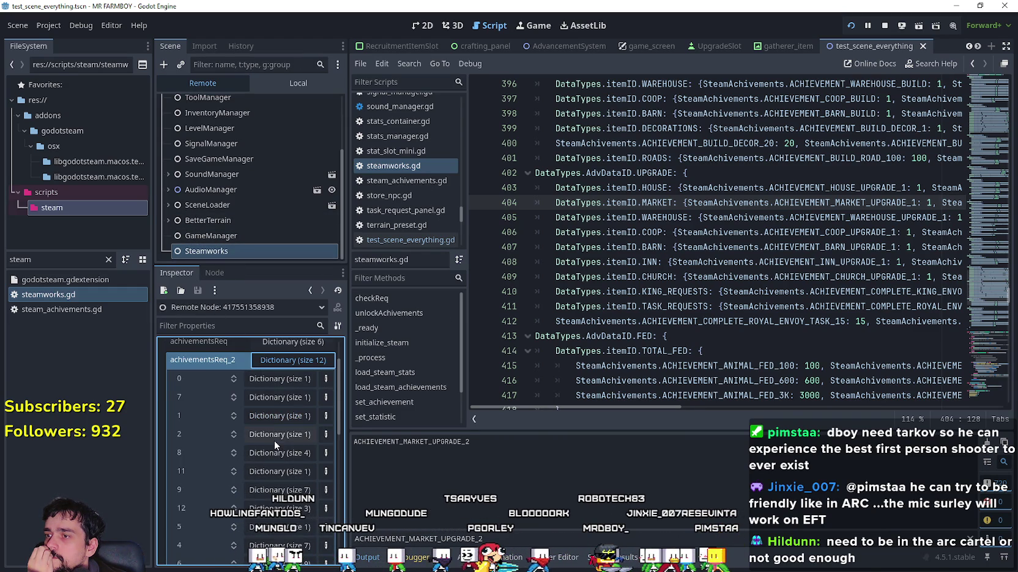
scroll(271, 442, down, 2)
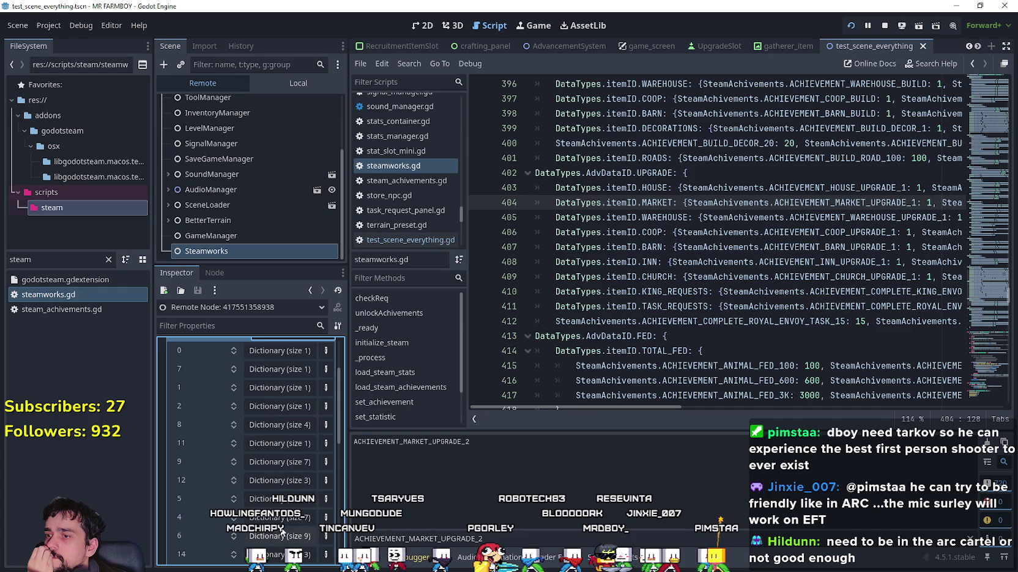
scroll(208, 499, down, 7)
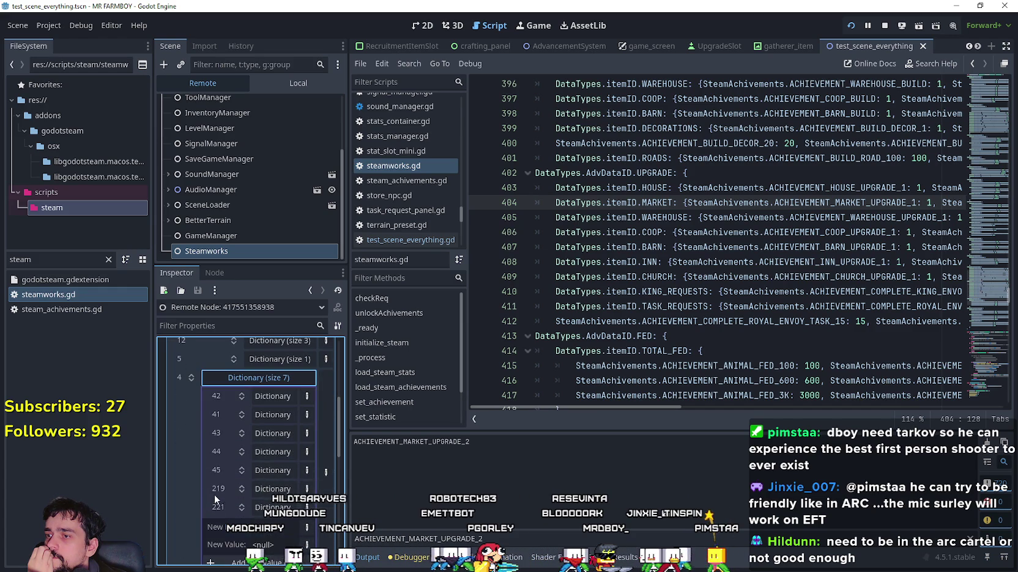
drag(347, 421, 555, 421)
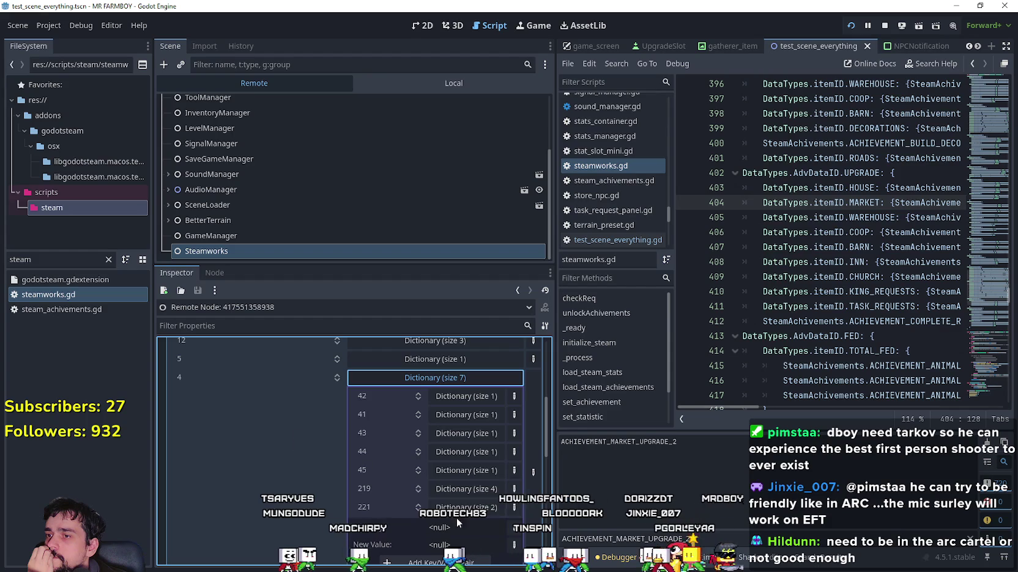
Expand the nested dictionaries under keys 221, 219, 45, 44, 43, 41 and 42
click(469, 507)
scroll(353, 473, down, 2)
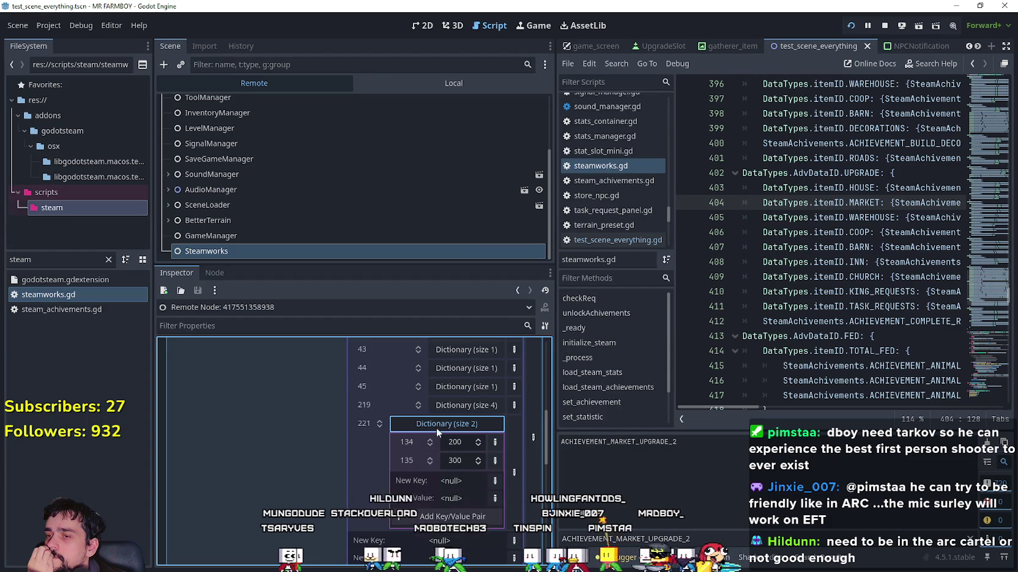
click(474, 399)
click(474, 388)
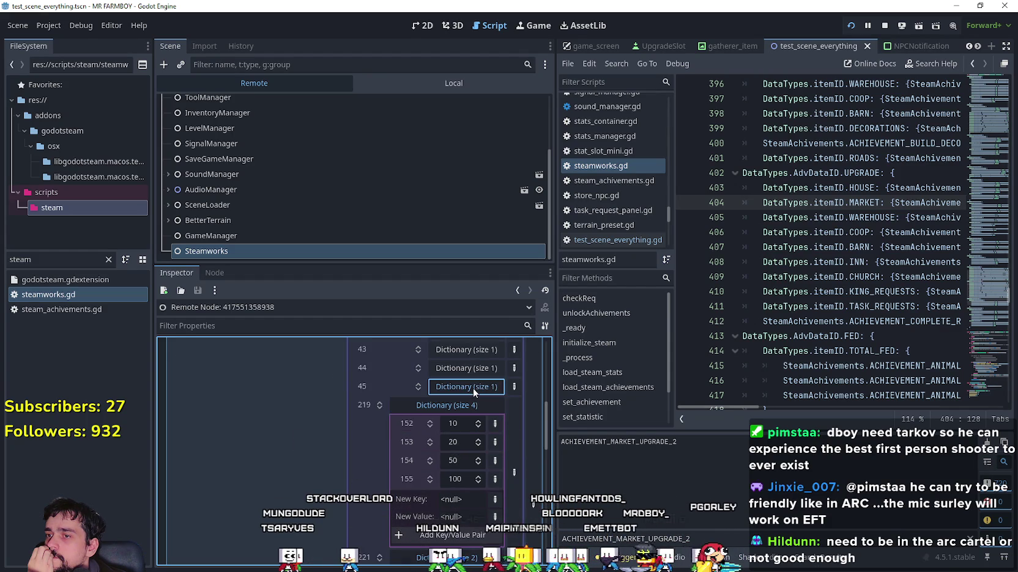
scroll(413, 499, up, 2)
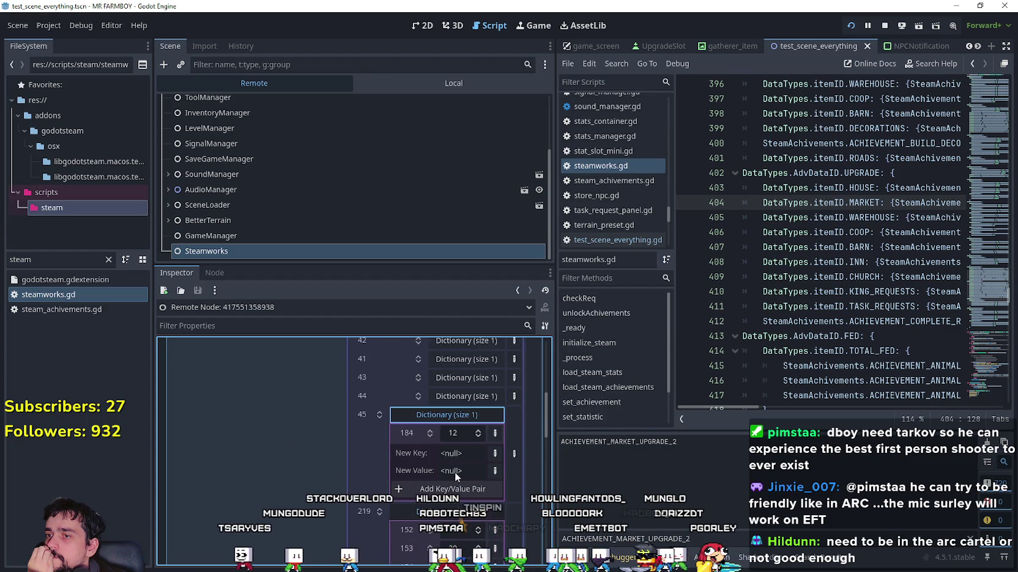
click(476, 452)
click(478, 435)
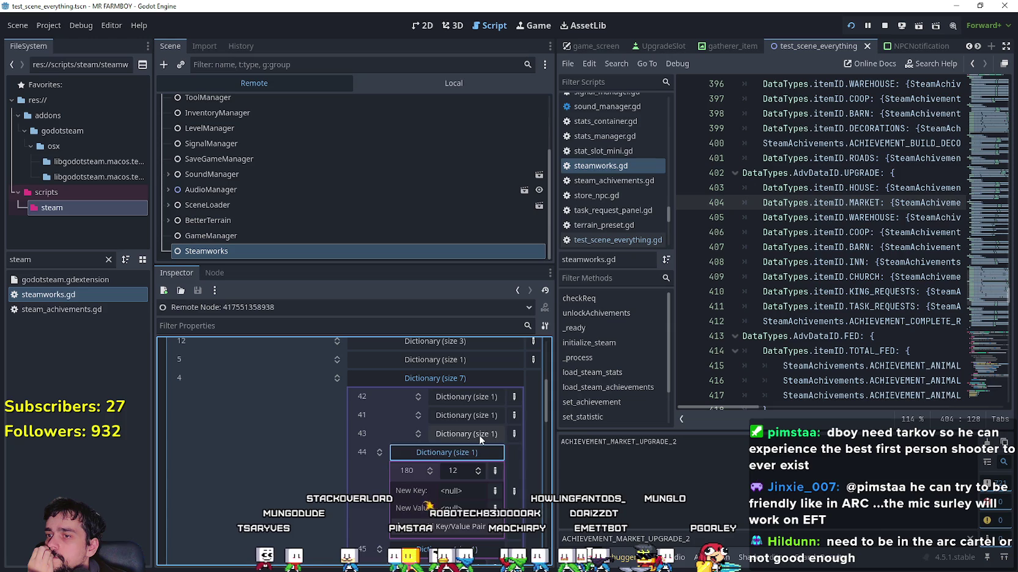
click(481, 416)
click(478, 398)
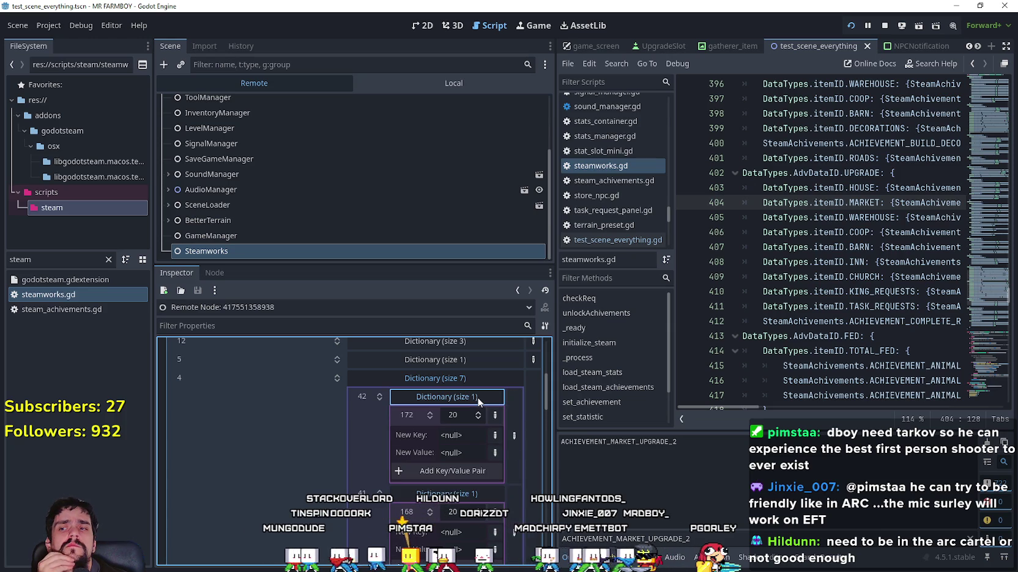
mouse_move(741, 407)
mouse_down()
mouse_move(854, 411)
mouse_move(703, 409)
mouse_up()
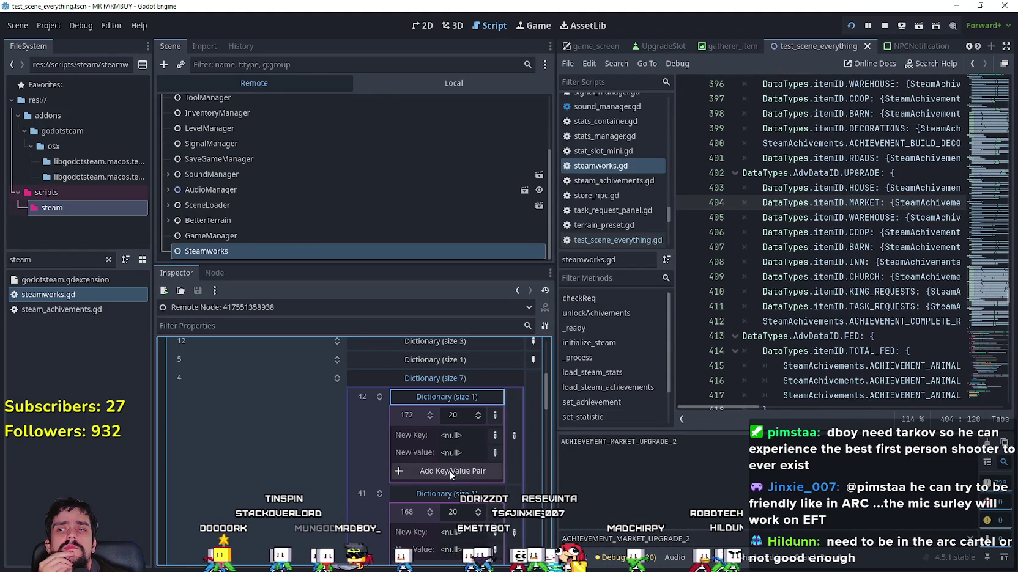
Collapse the dictionaries under keys 42, 41, 43, 44, 45 and 219
click(455, 399)
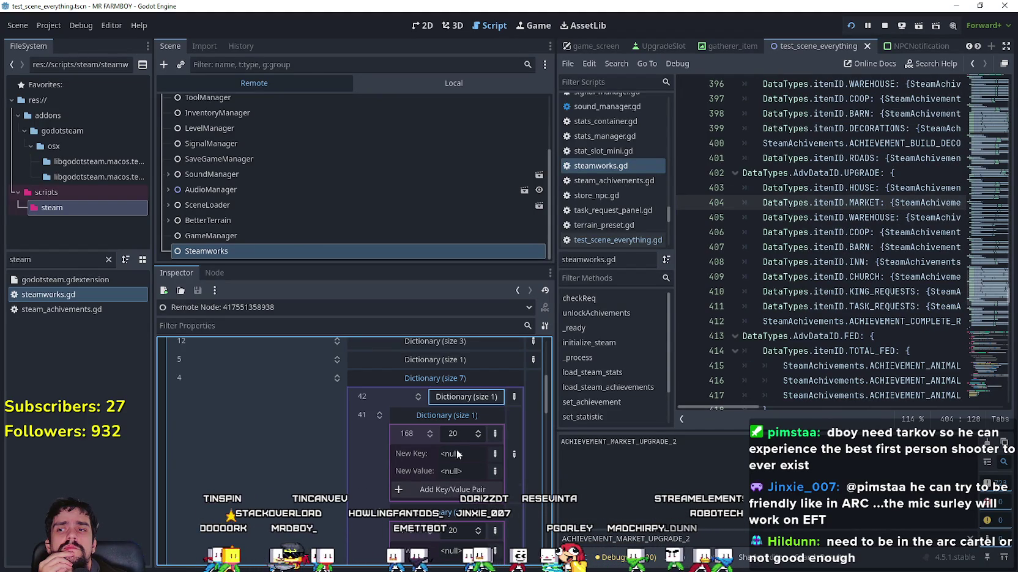
click(440, 415)
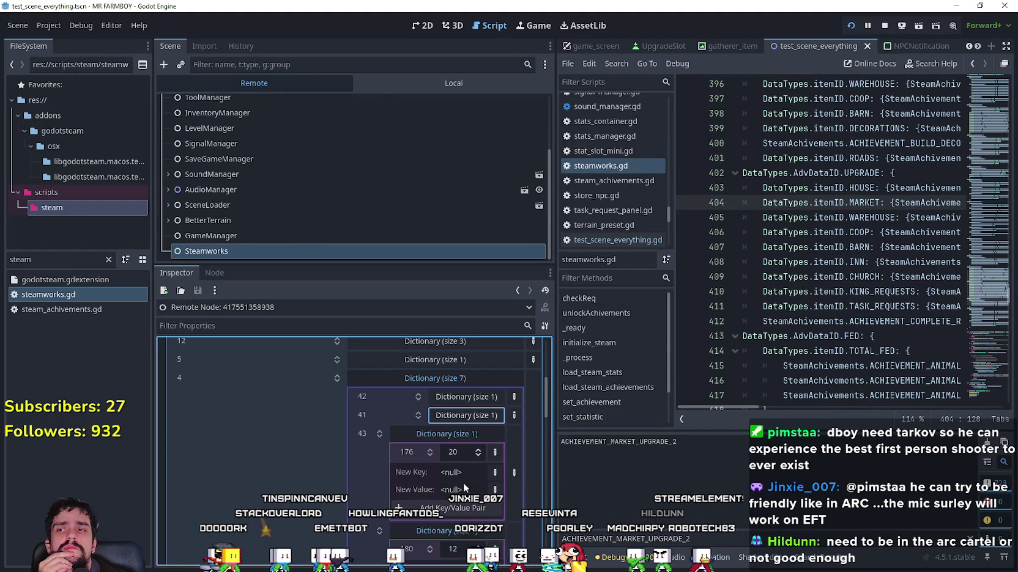
click(458, 433)
click(454, 452)
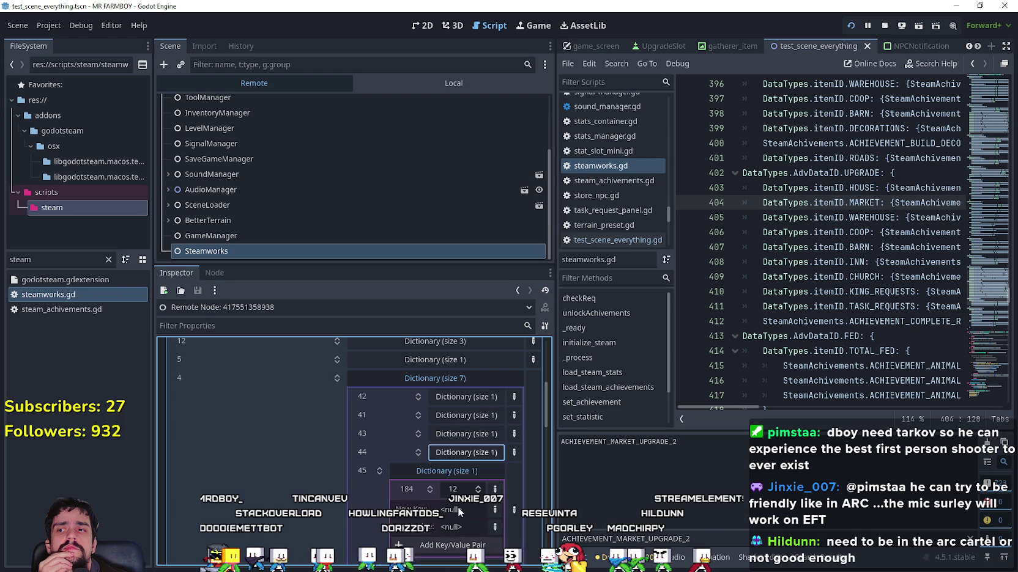
click(456, 471)
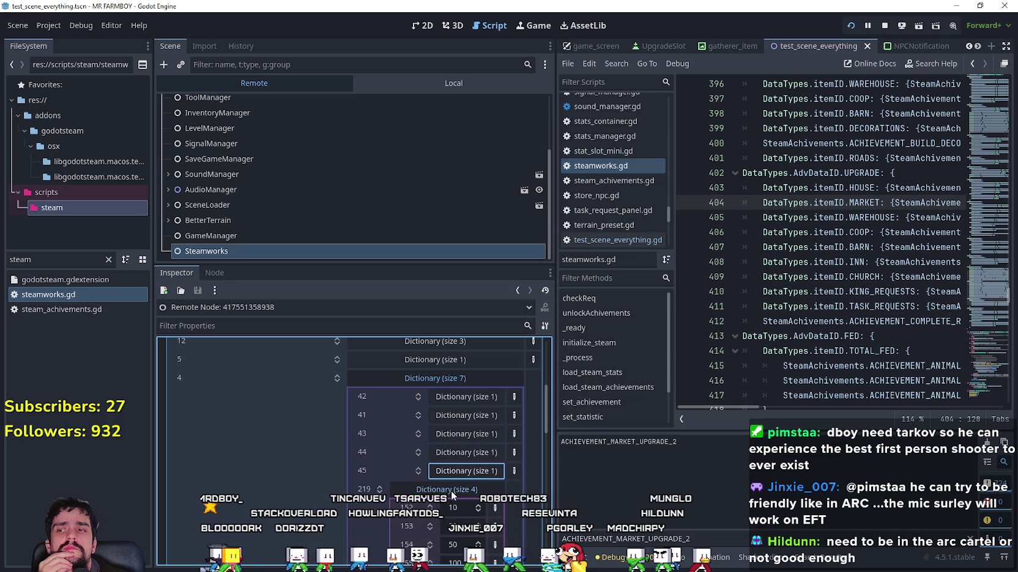
scroll(451, 490, down, 1)
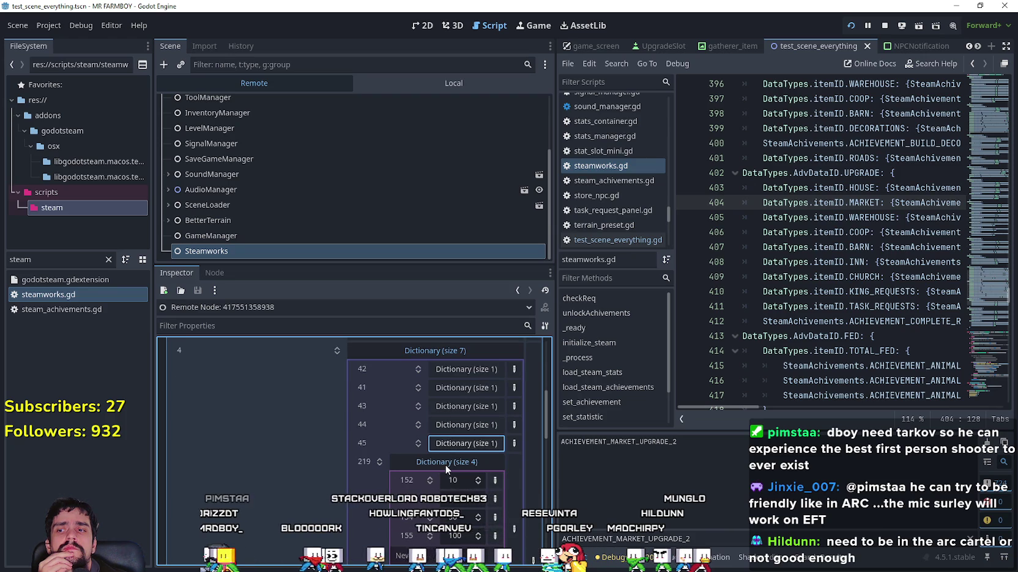
click(445, 465)
mouse_move(740, 406)
mouse_down()
mouse_move(976, 411)
mouse_move(859, 404)
mouse_up()
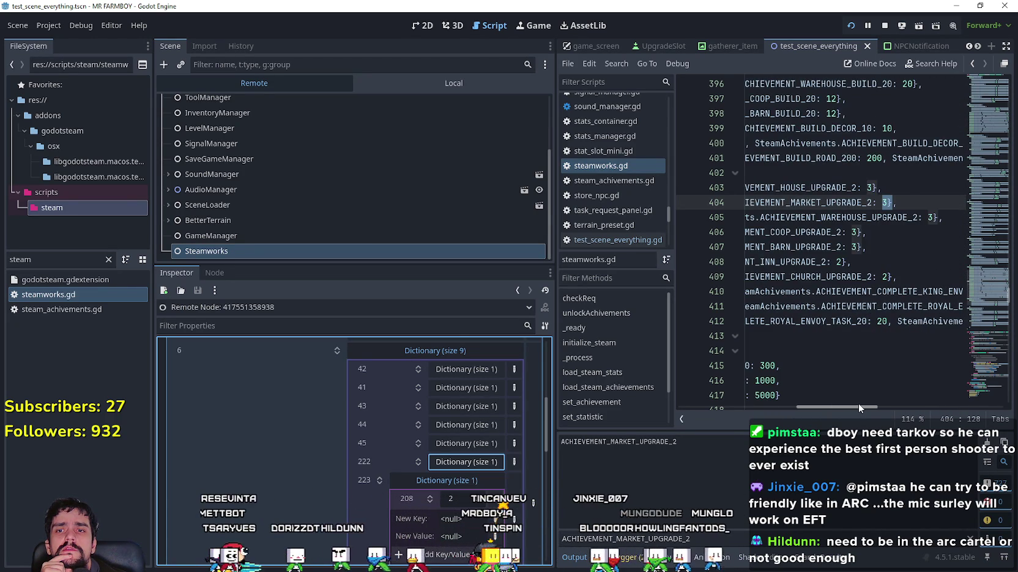
Expand the five-entry dictionary under key 149 and the one under key 82
scroll(476, 458, down, 3)
click(473, 487)
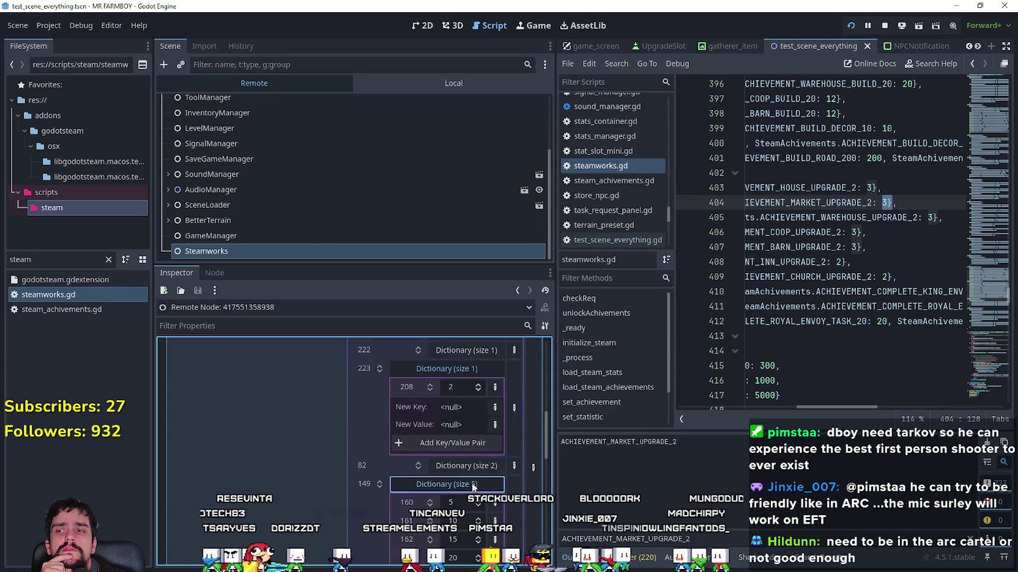
scroll(471, 478, down, 2)
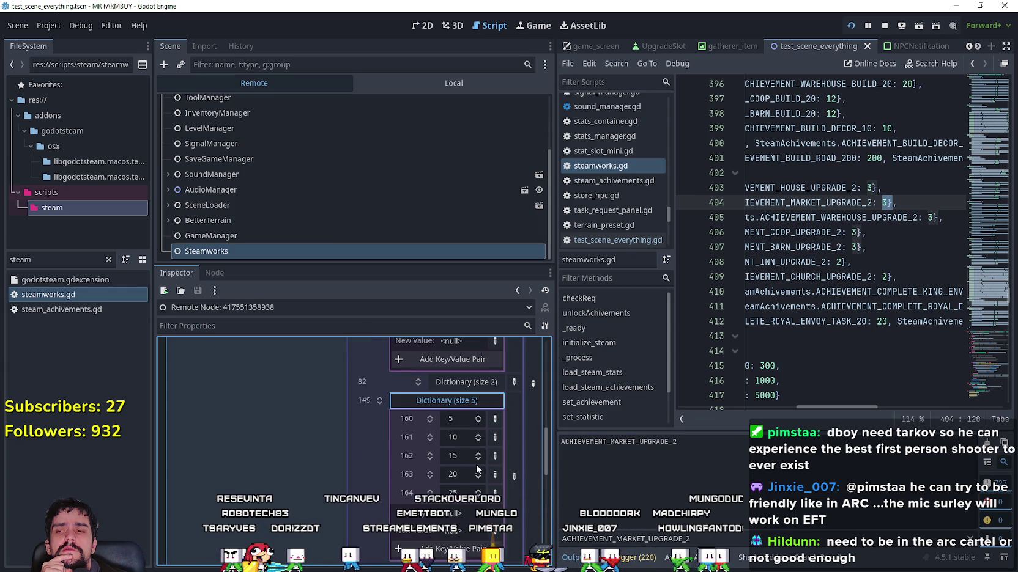
click(458, 382)
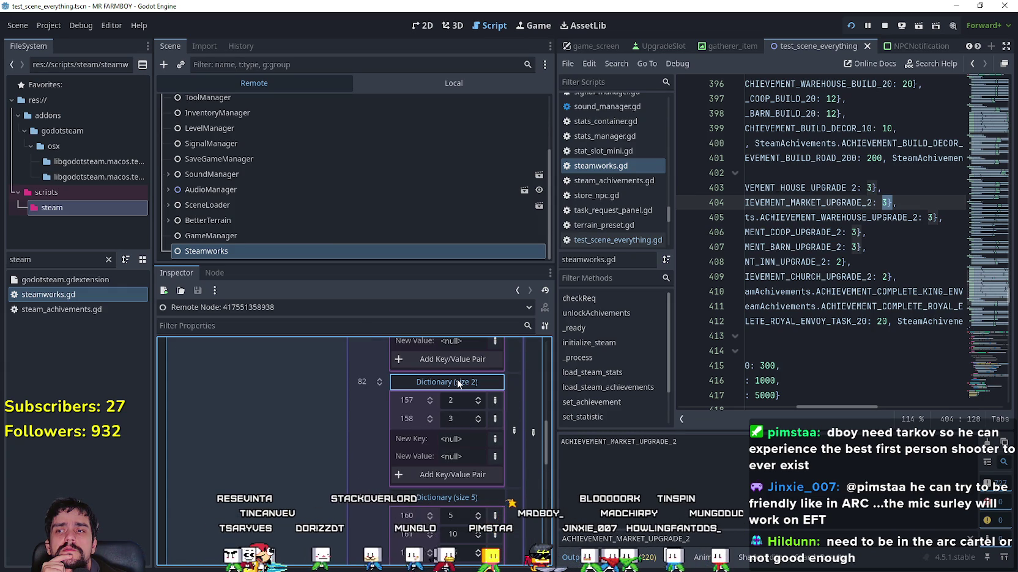
click(458, 383)
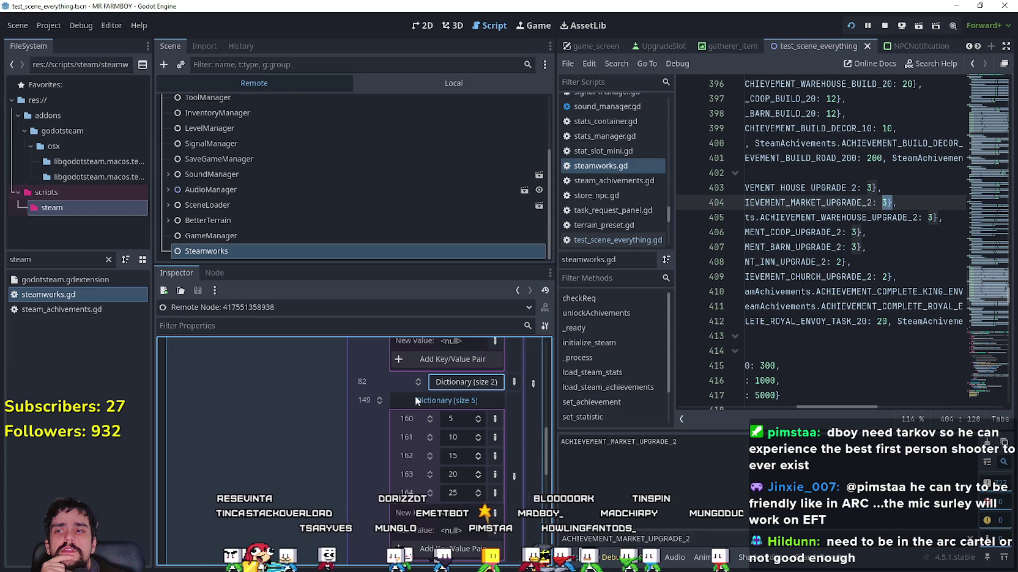
click(454, 383)
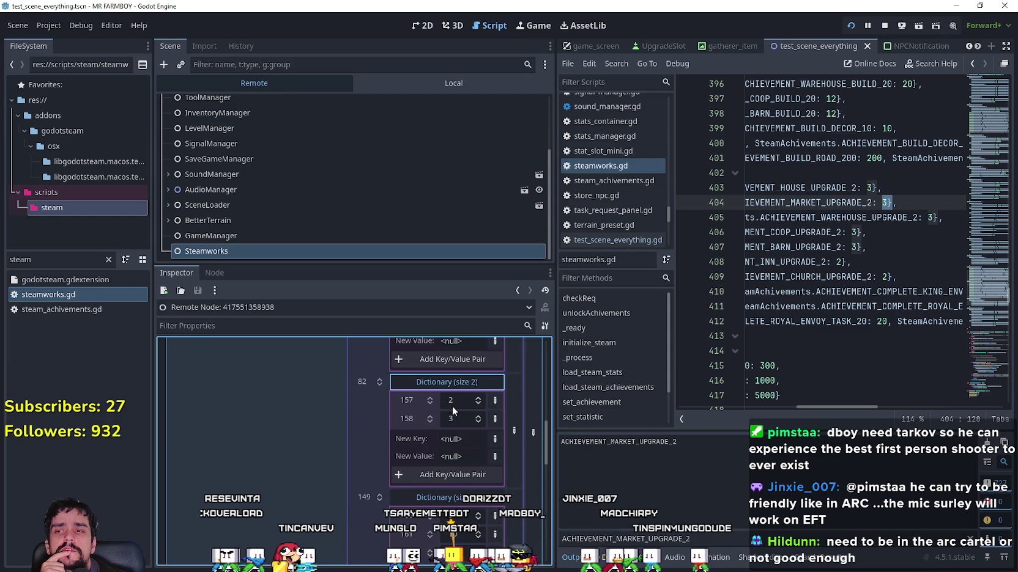
click(880, 403)
mouse_move(881, 402)
mouse_down()
mouse_move(945, 401)
mouse_move(744, 406)
mouse_move(703, 398)
mouse_move(676, 374)
mouse_up()
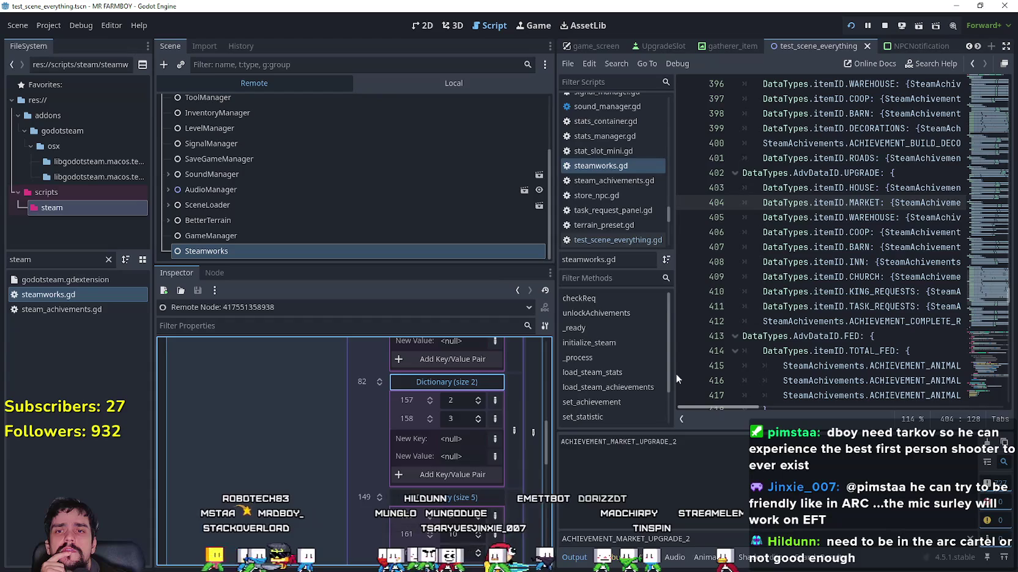
Narrow the side panels and switch the Scene dock back to the local scene tree
drag(555, 263, 307, 257)
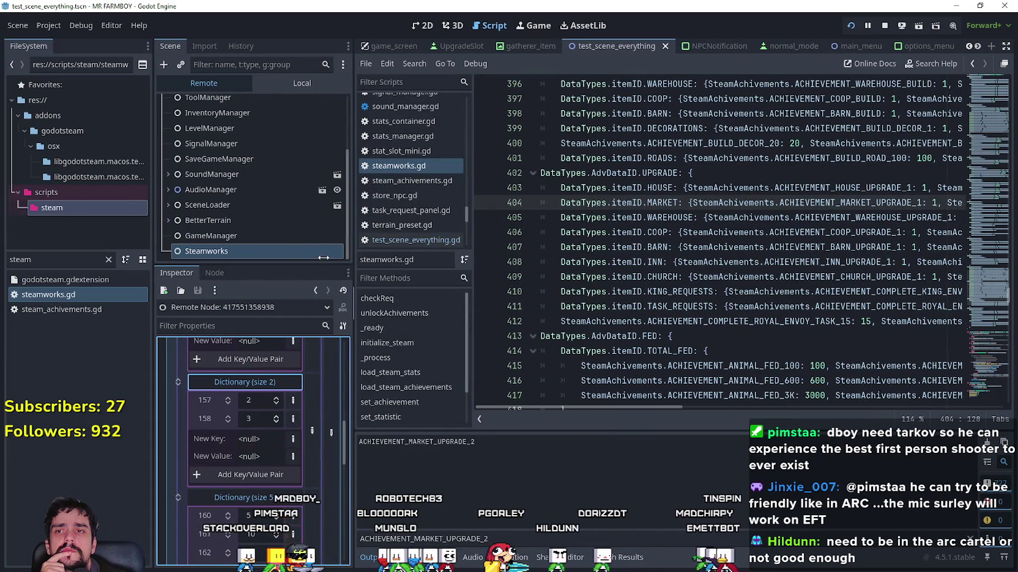
mouse_move(672, 411)
mouse_down()
mouse_move(803, 408)
mouse_move(579, 383)
mouse_up()
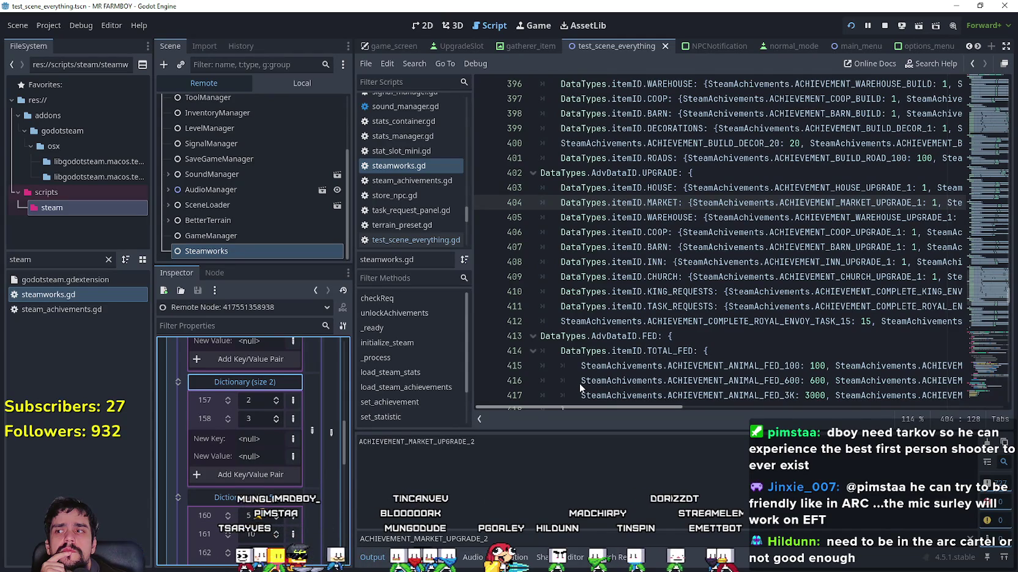
click(302, 80)
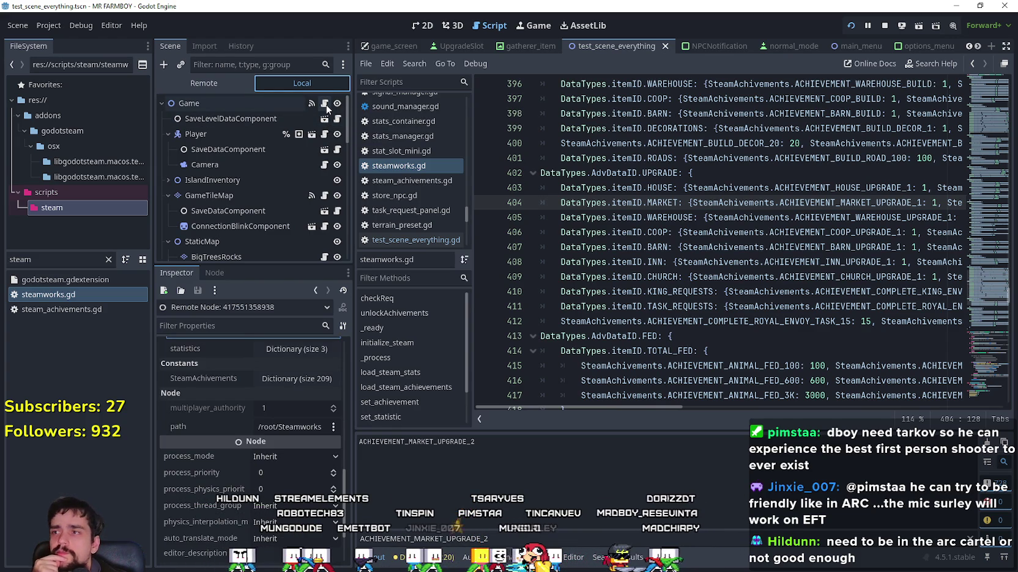
Filter files by 'player' and open scene_player_data_resource.gd at the load_steam_achievements call
double_click(62, 262)
text(player)
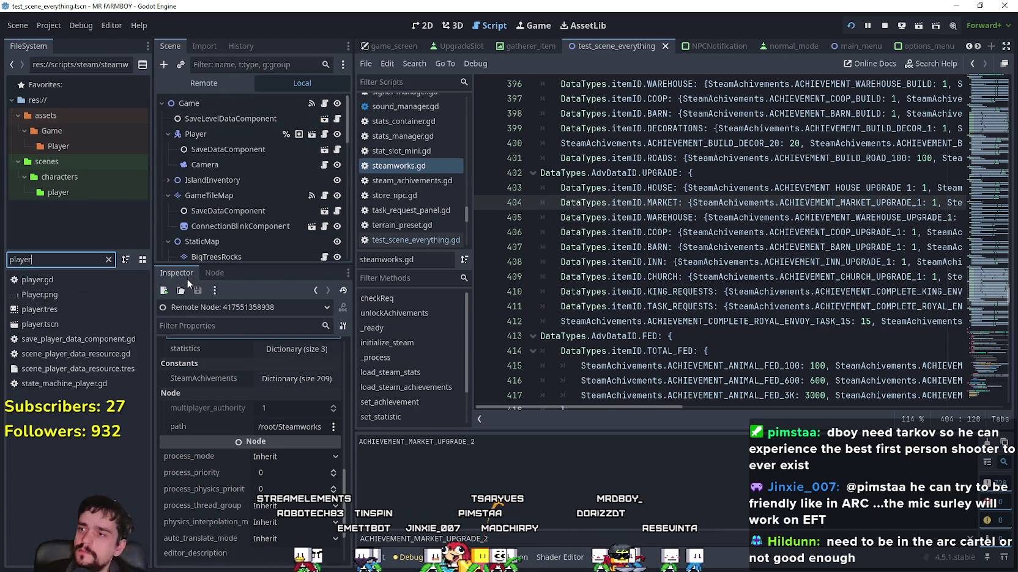
double_click(103, 354)
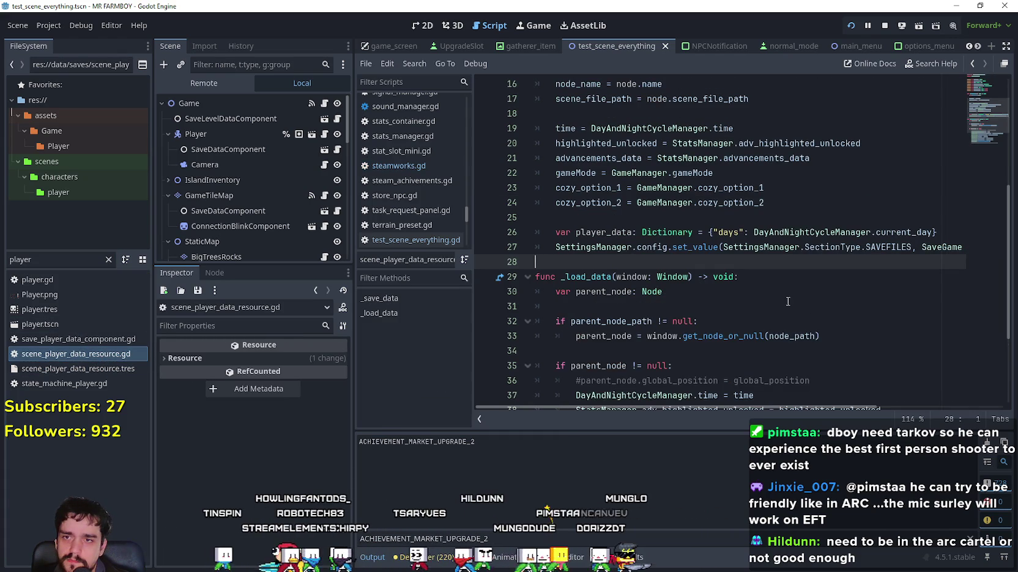
scroll(703, 256, down, 3)
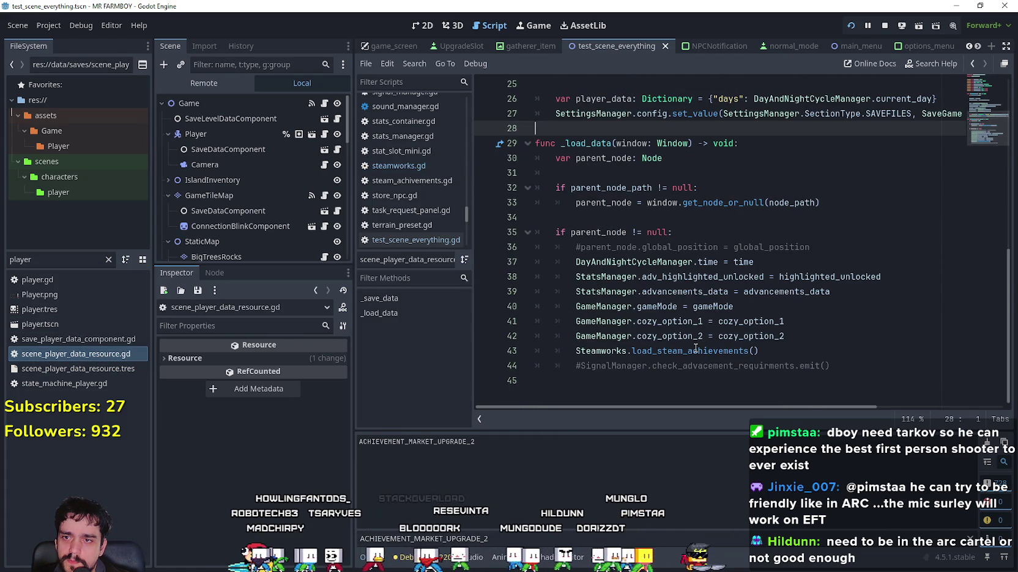
click(694, 351)
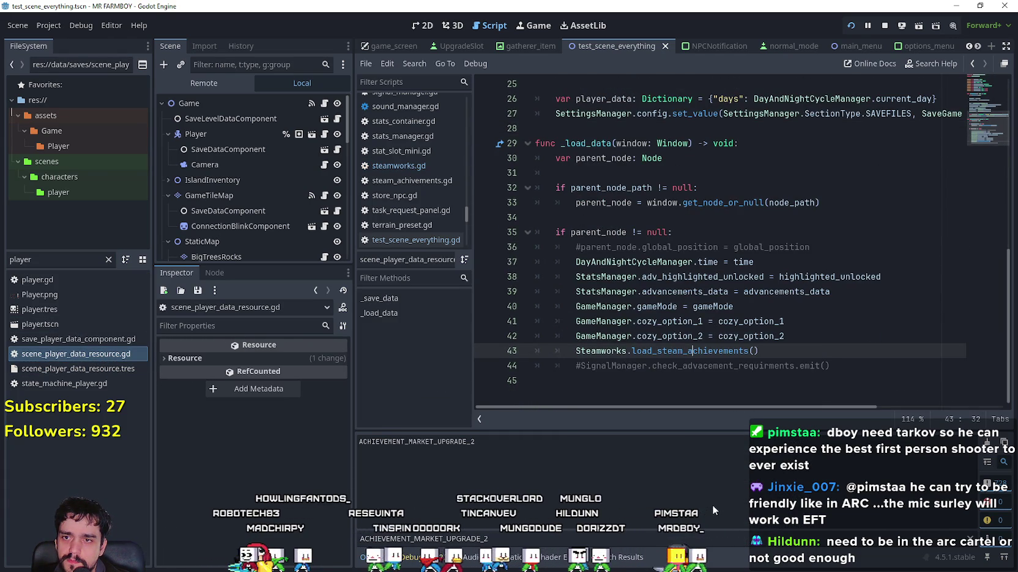
Jump to the load_steam_achievements definition in steamworks.gd
ctrl+click(671, 346)
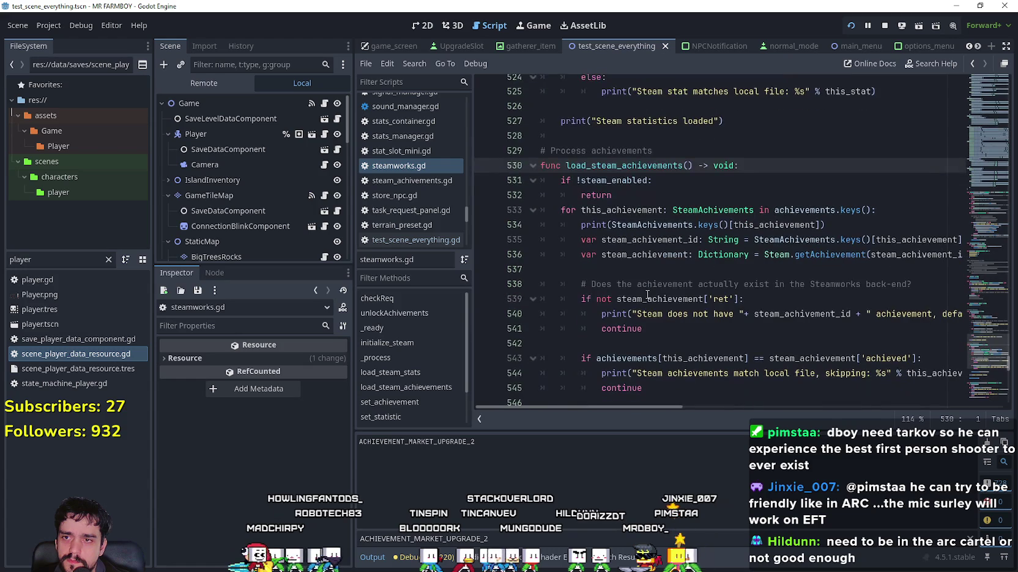
scroll(617, 346, down, 3)
click(776, 317)
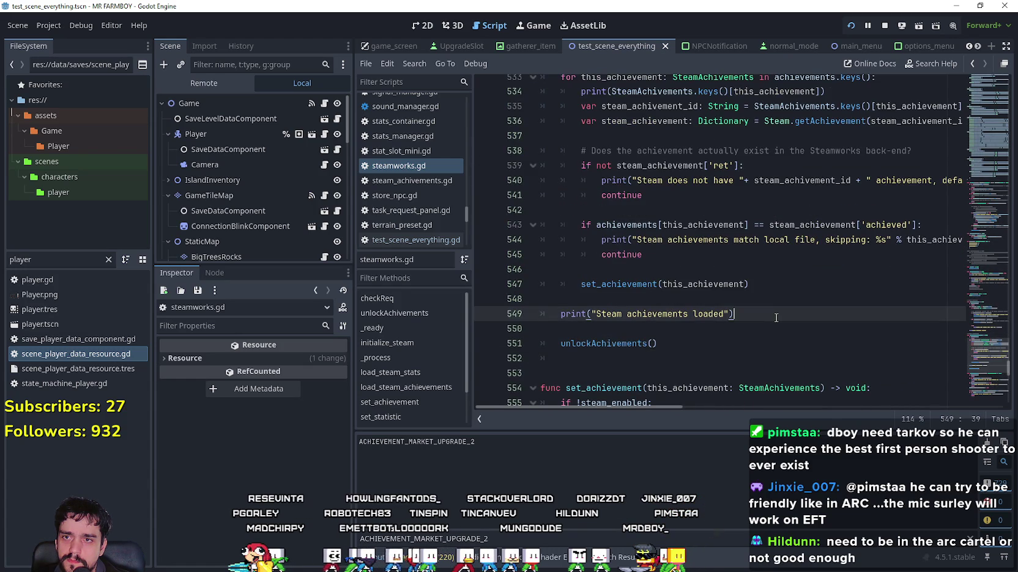
scroll(792, 286, up, 1)
scroll(736, 292, down, 3)
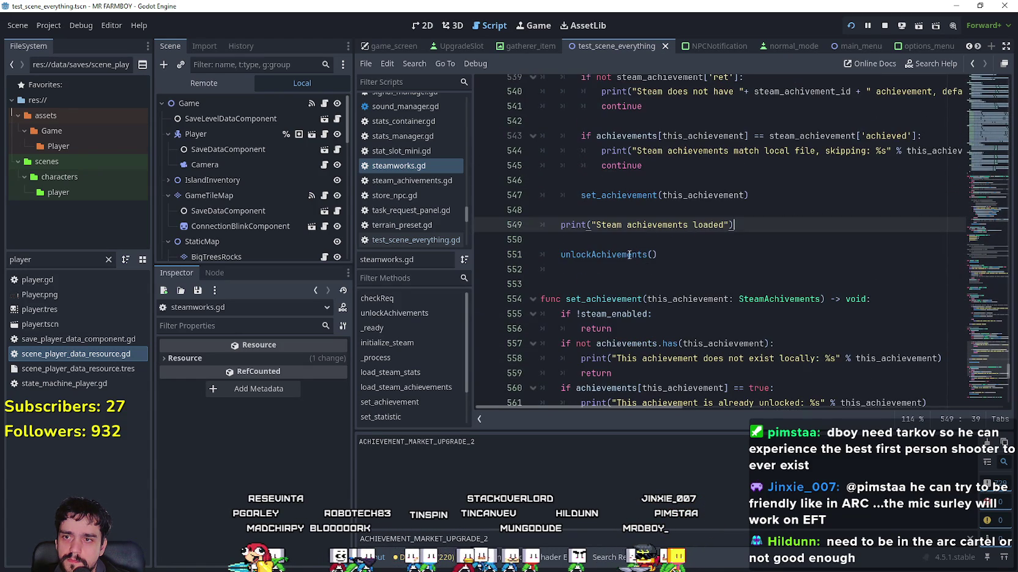
Use Lookup Symbol on unlockAchivements to reach its function definition
click(628, 256)
right_click(628, 257)
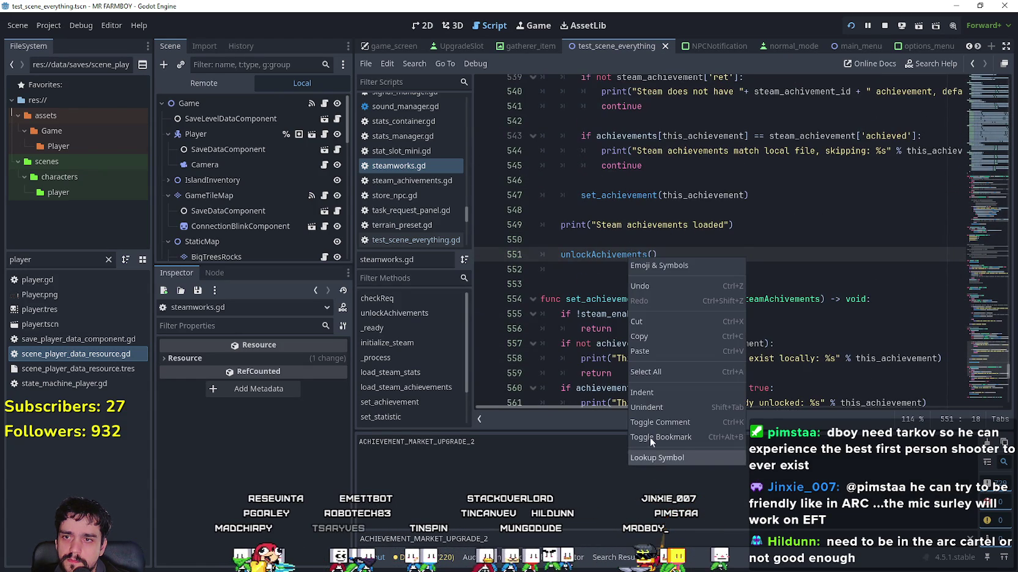
click(602, 260)
click(631, 254)
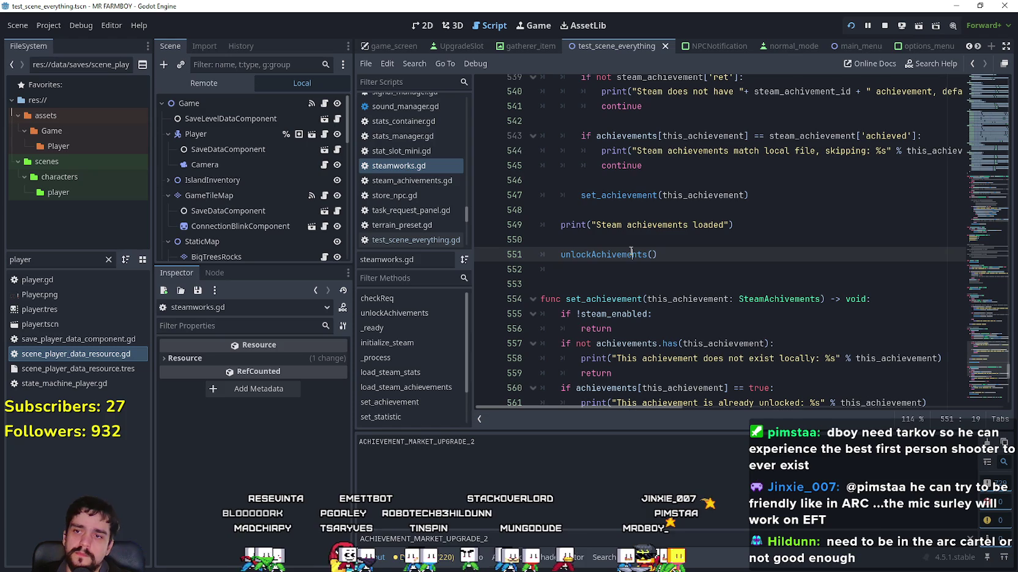
right_click(625, 252)
click(674, 448)
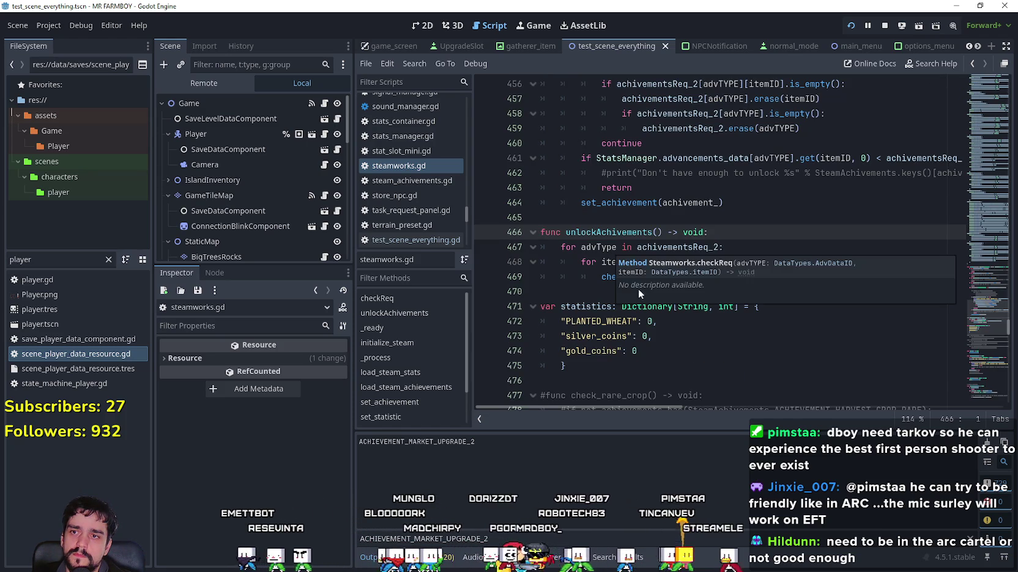
Look up the checkReq definition and select its whole function body
click(598, 262)
drag(601, 277, 644, 277)
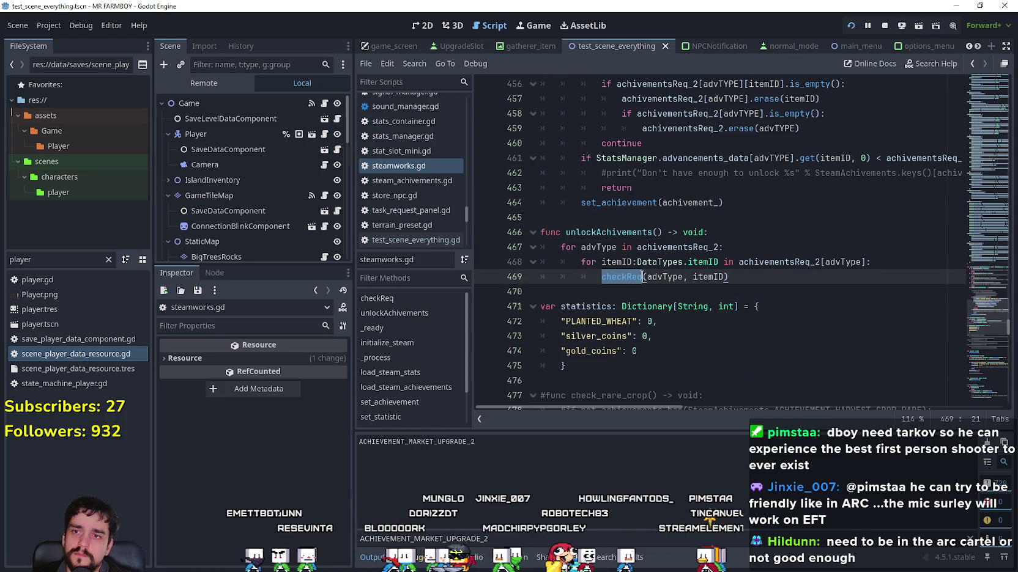
right_click(631, 276)
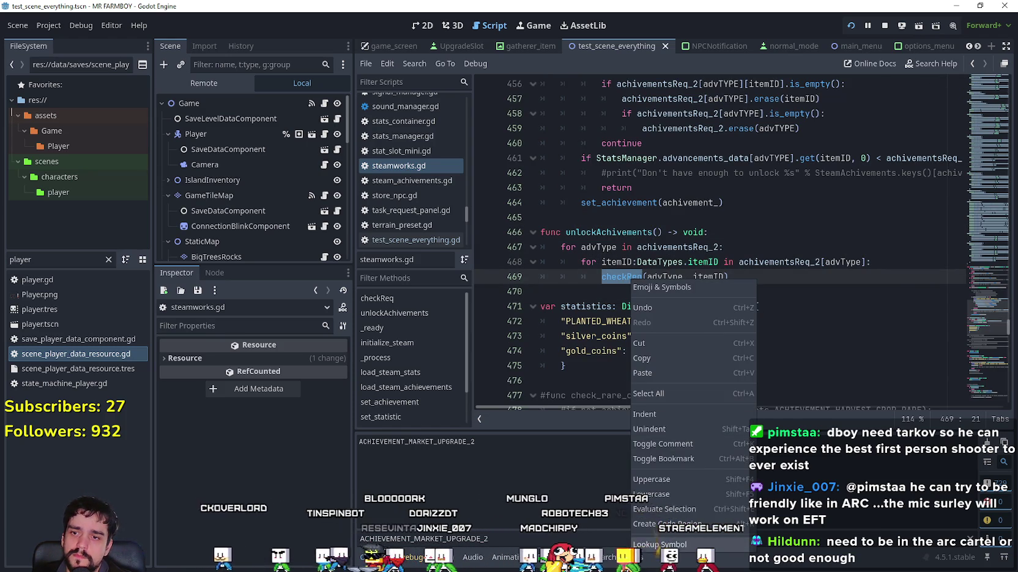
click(691, 409)
scroll(634, 276, down, 6)
mouse_move(737, 282)
mouse_down()
mouse_move(664, 205)
mouse_move(657, 232)
mouse_move(556, 185)
mouse_up()
scroll(551, 245, down, 10)
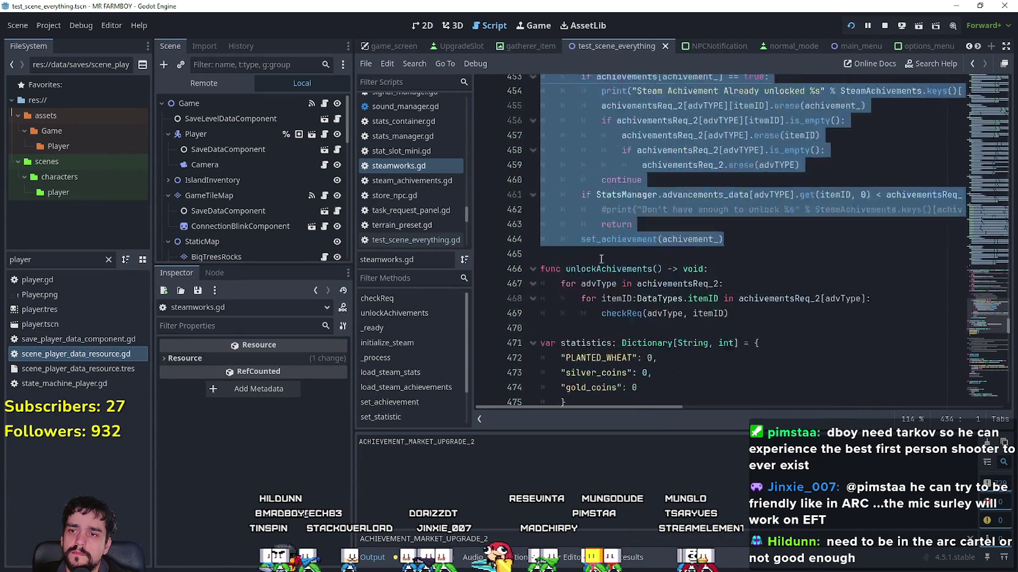
Paste the copied checkReq below the original, separated by a blank line, and rename it checkReq2
click(603, 190)
click(586, 259)
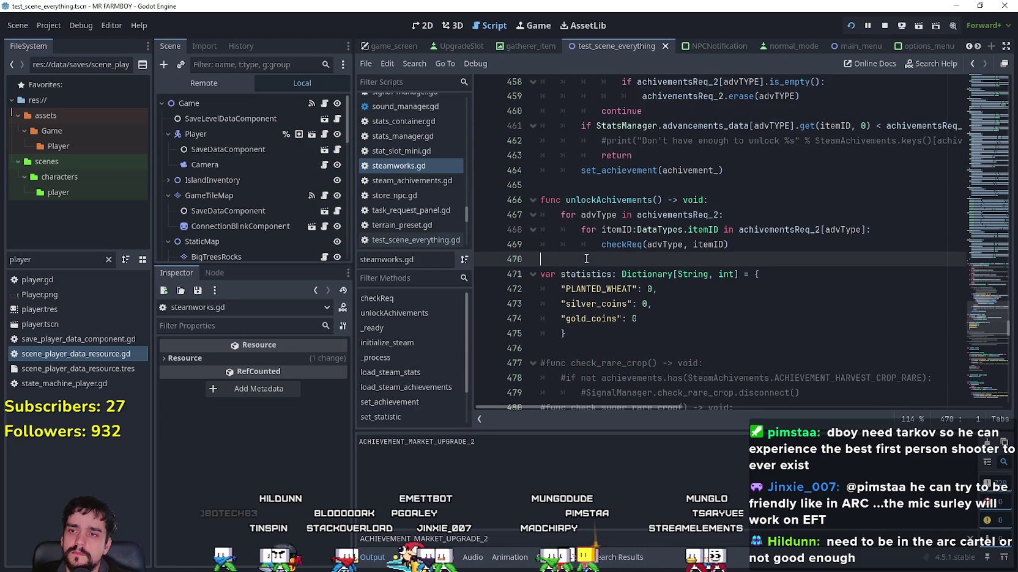
click(575, 180)
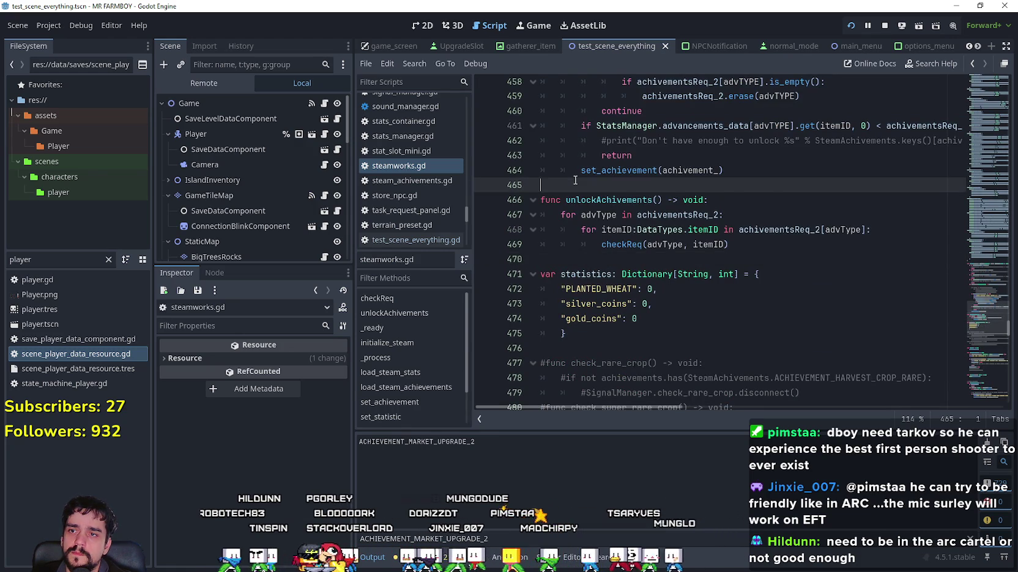
key(ctrl+v)
scroll(638, 209, up, 10)
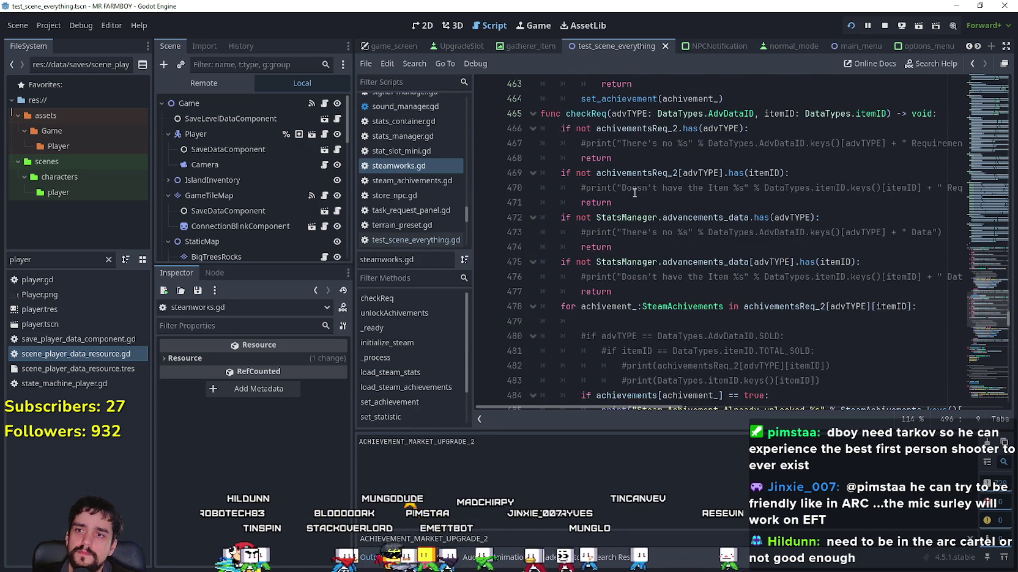
click(742, 147)
key(Return)
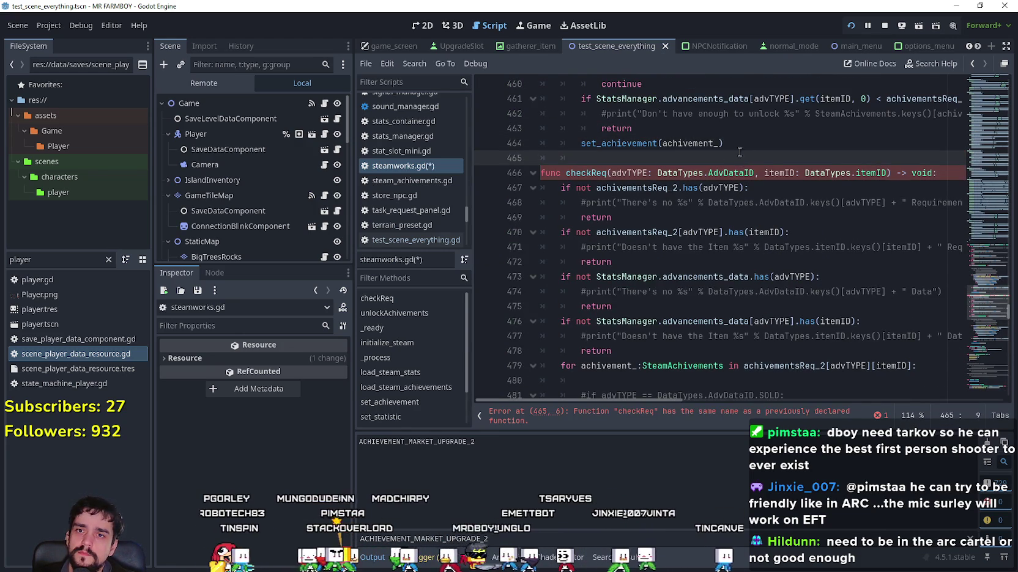
click(607, 173)
text(2)
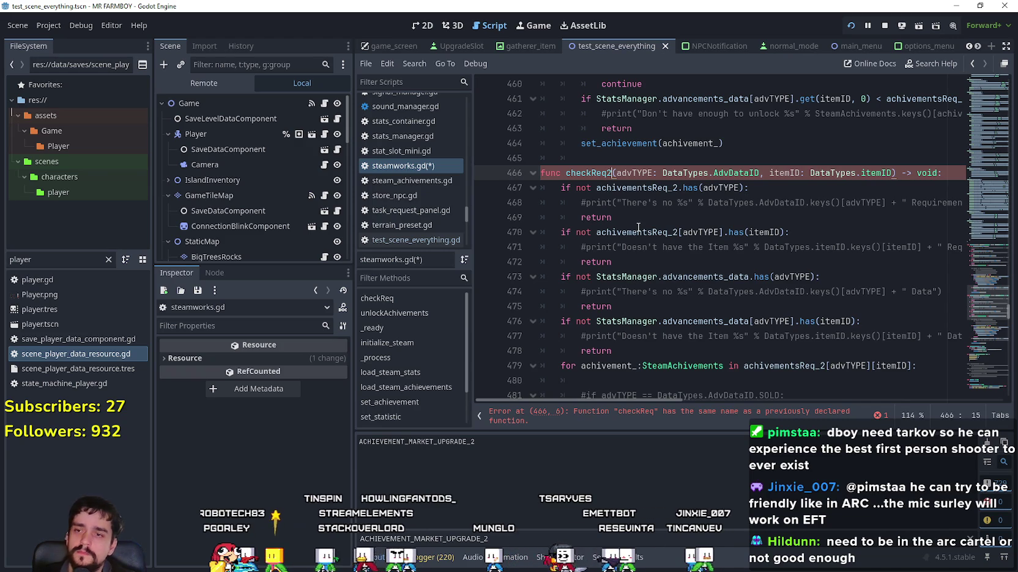
Review checkReq2's body, selecting advancements_data and advTYPE to see their uses
scroll(661, 289, down, 1)
click(601, 217)
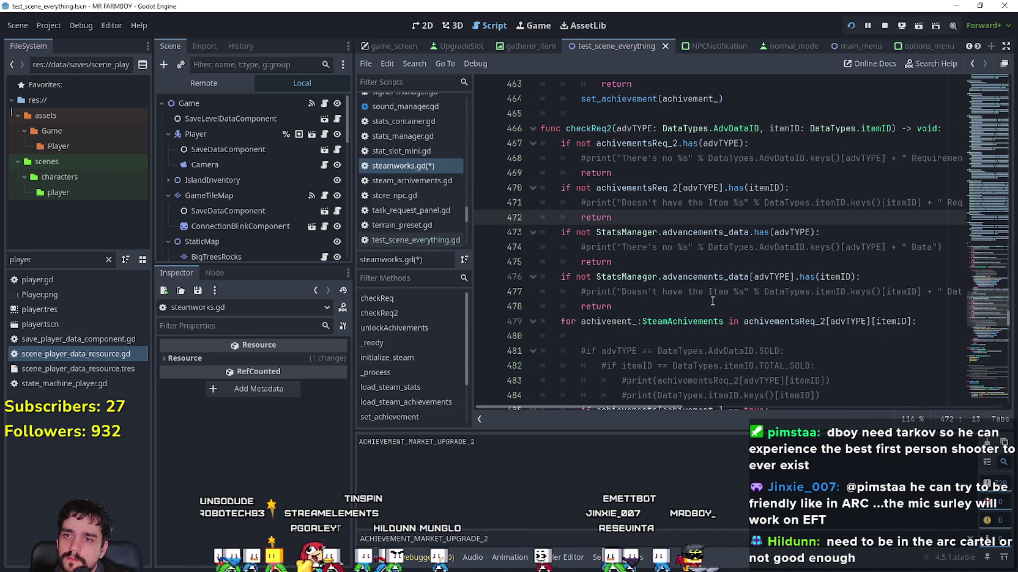
click(702, 262)
double_click(710, 232)
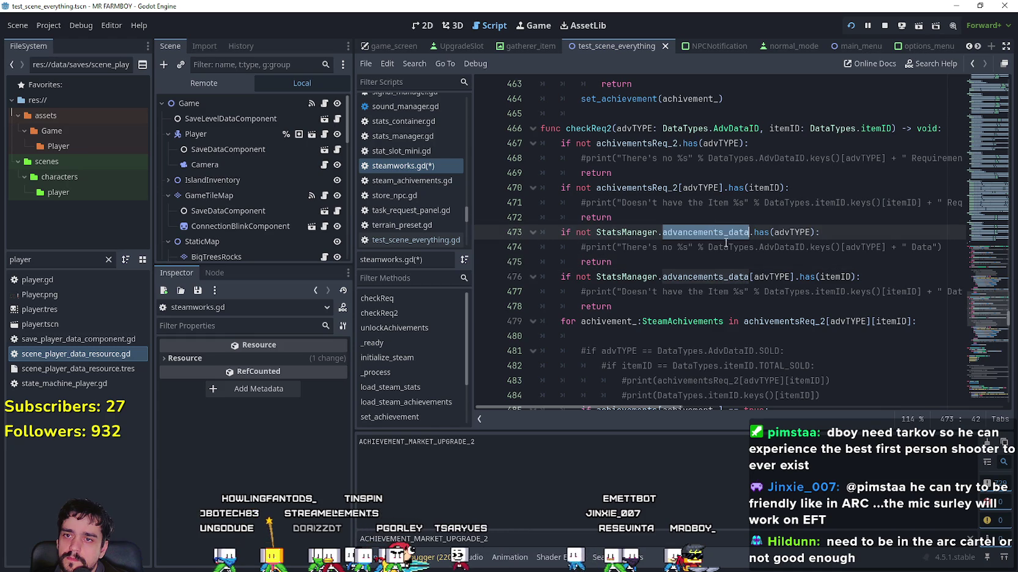
mouse_move(748, 270)
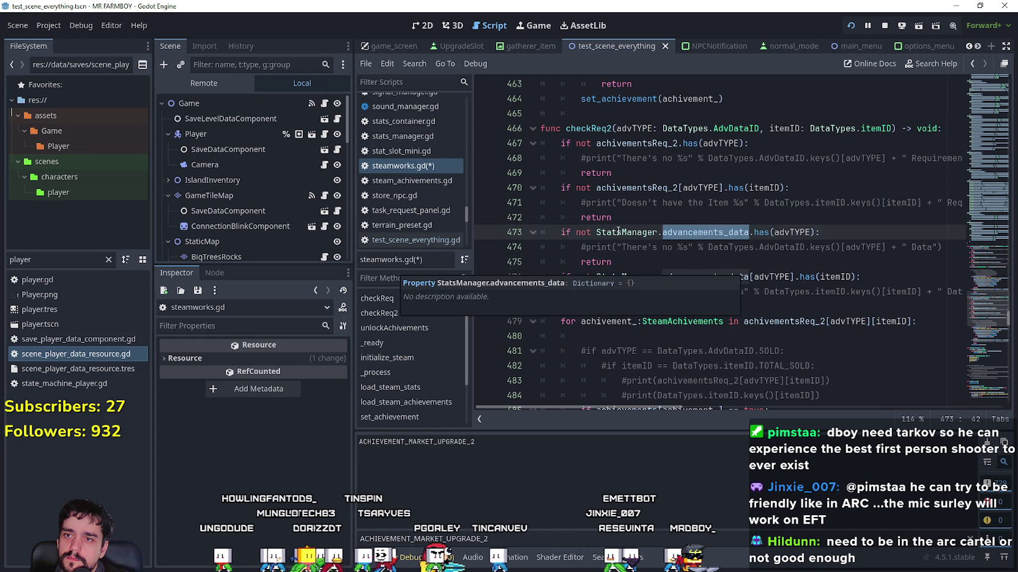
double_click(791, 233)
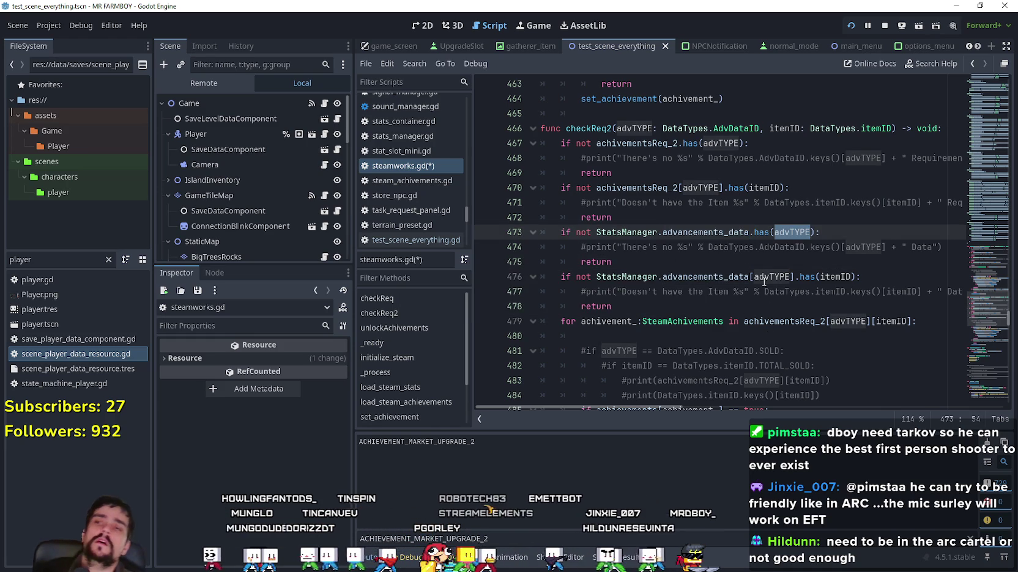
mouse_move(764, 282)
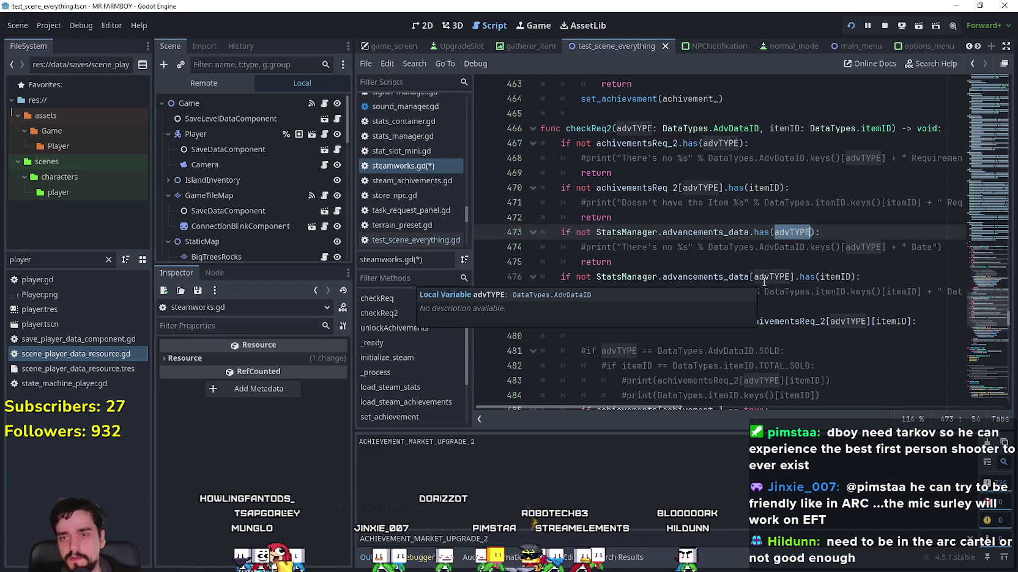
Highlight the uses of advTYPE and itemID in the achievement-check code near line 476
click(764, 282)
scroll(681, 238, down, 1)
key(Down)
key(Down)
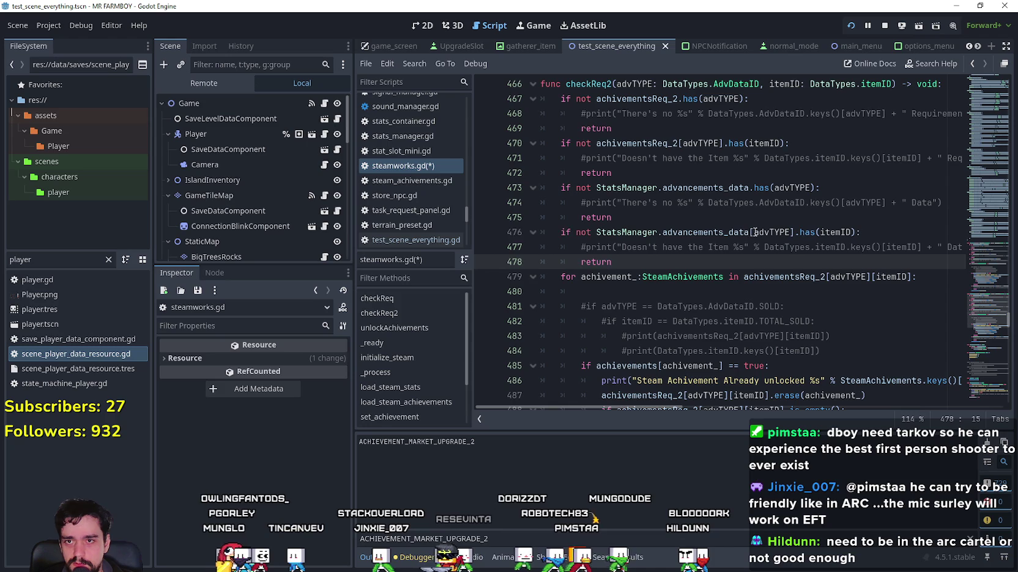
double_click(755, 233)
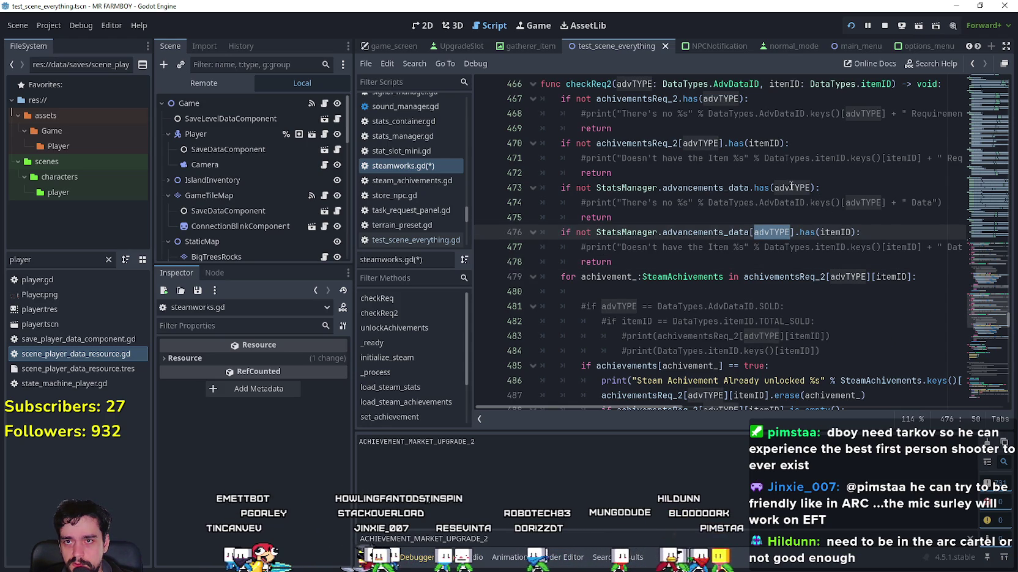
click(838, 277)
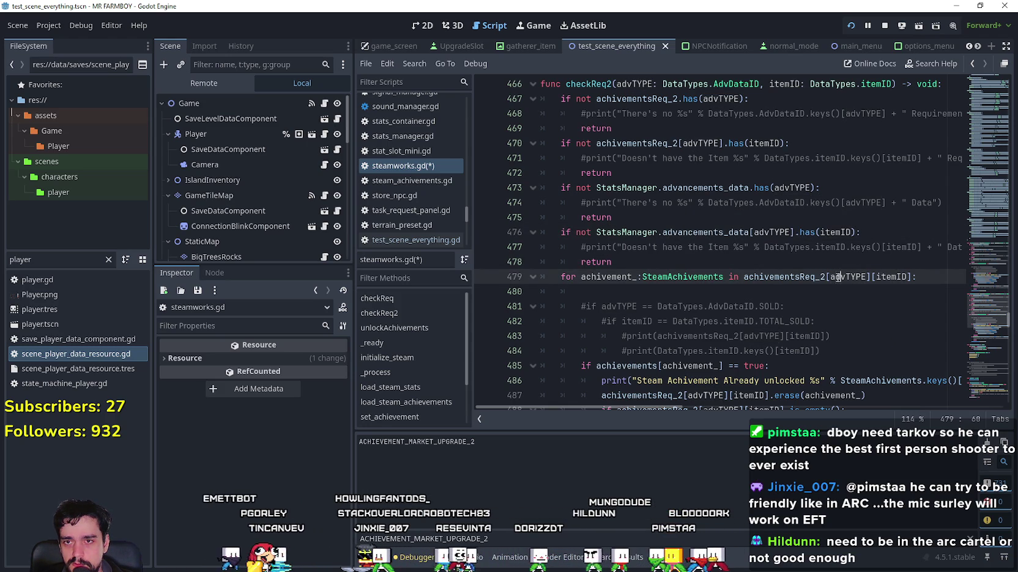
double_click(838, 232)
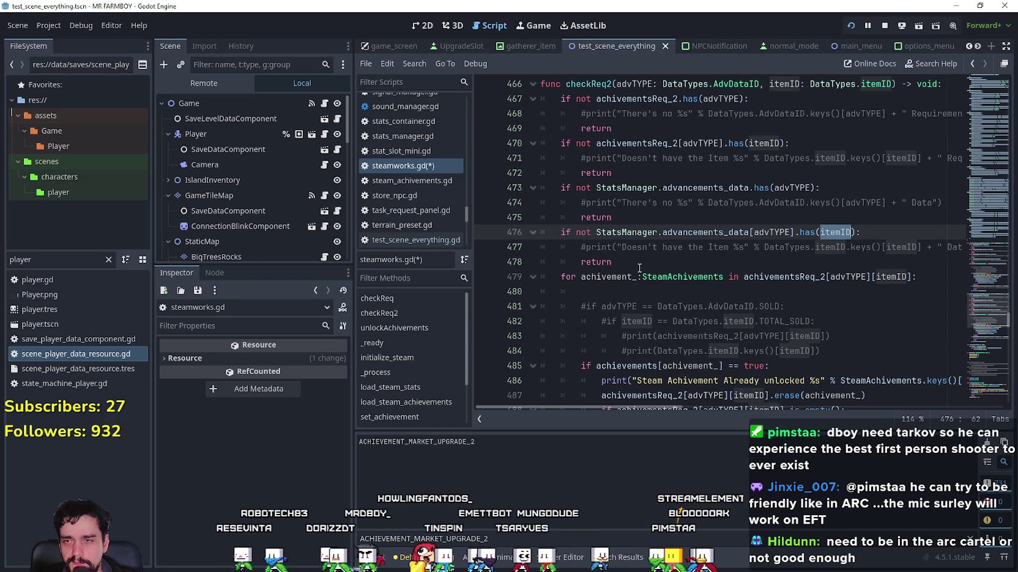
scroll(642, 267, down, 4)
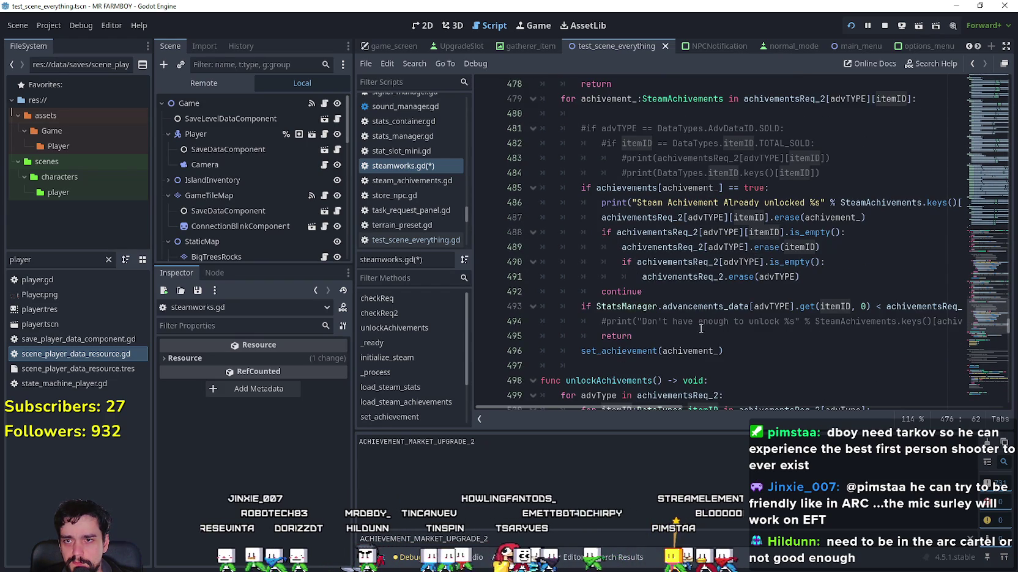
scroll(701, 328, down, 1)
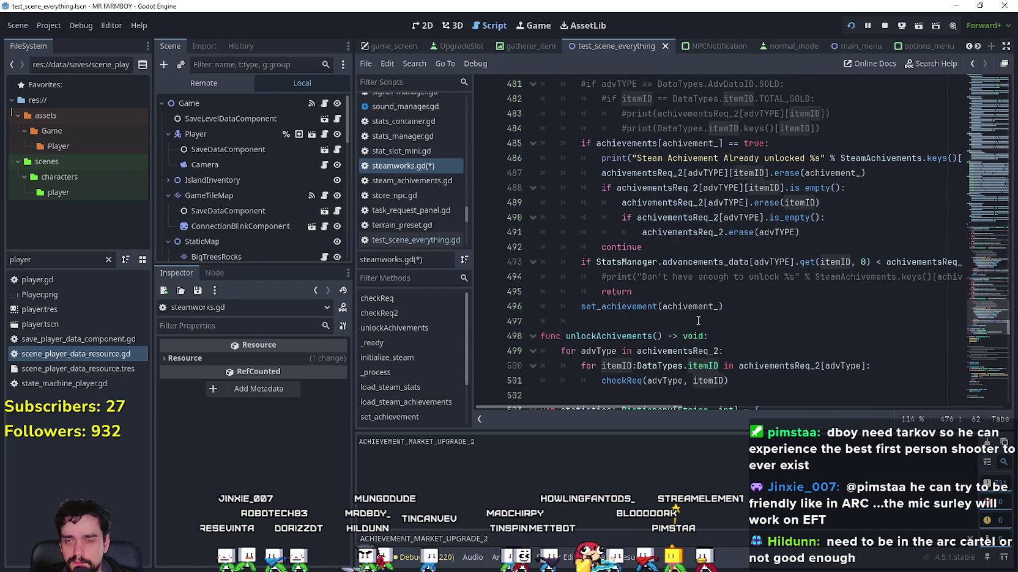
Comment out the already-unlocked check on lines 485–492 and save the script
double_click(690, 143)
scroll(768, 282, up, 3)
scroll(768, 282, down, 3)
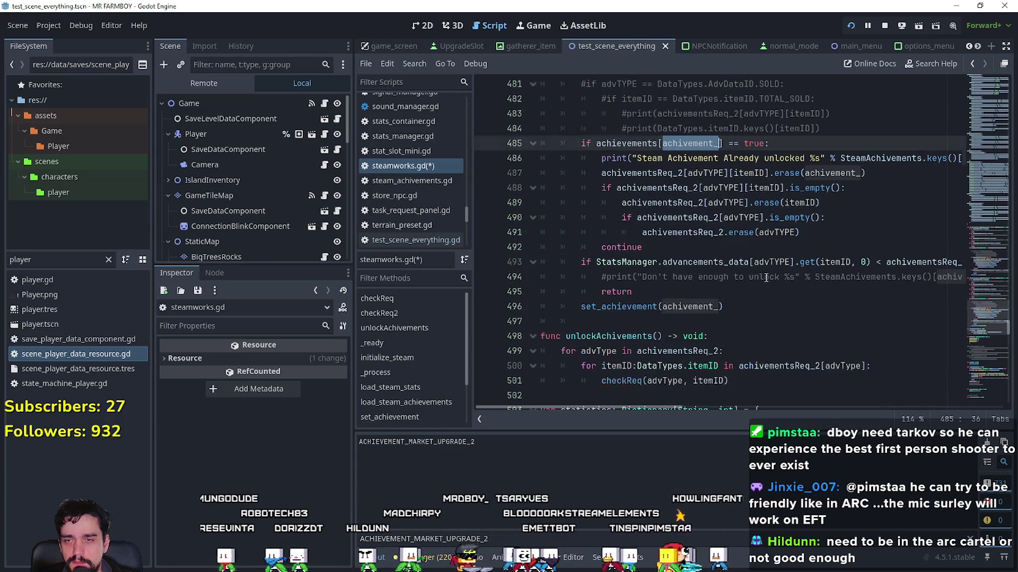
scroll(651, 254, up, 1)
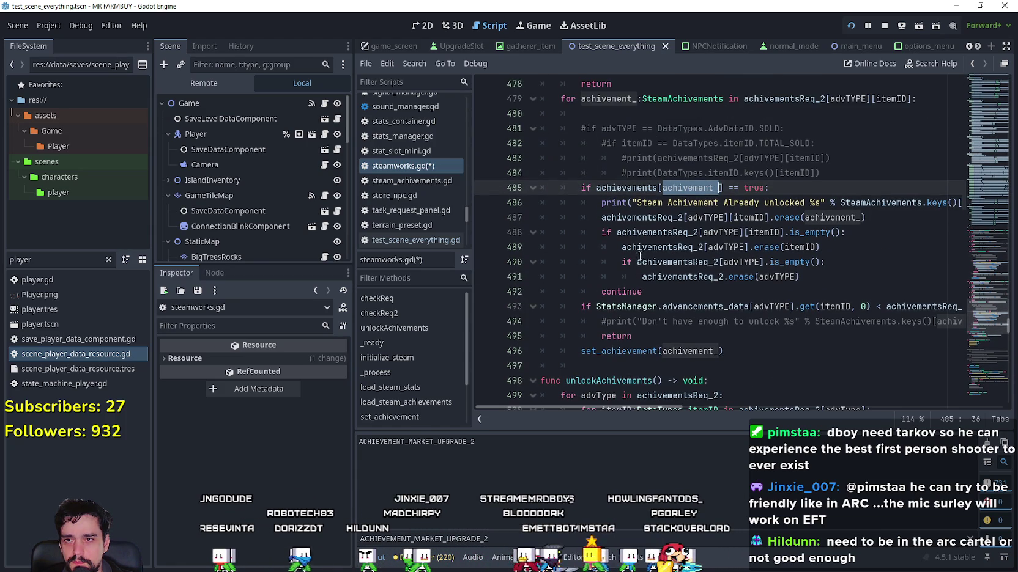
drag(668, 299, 519, 181)
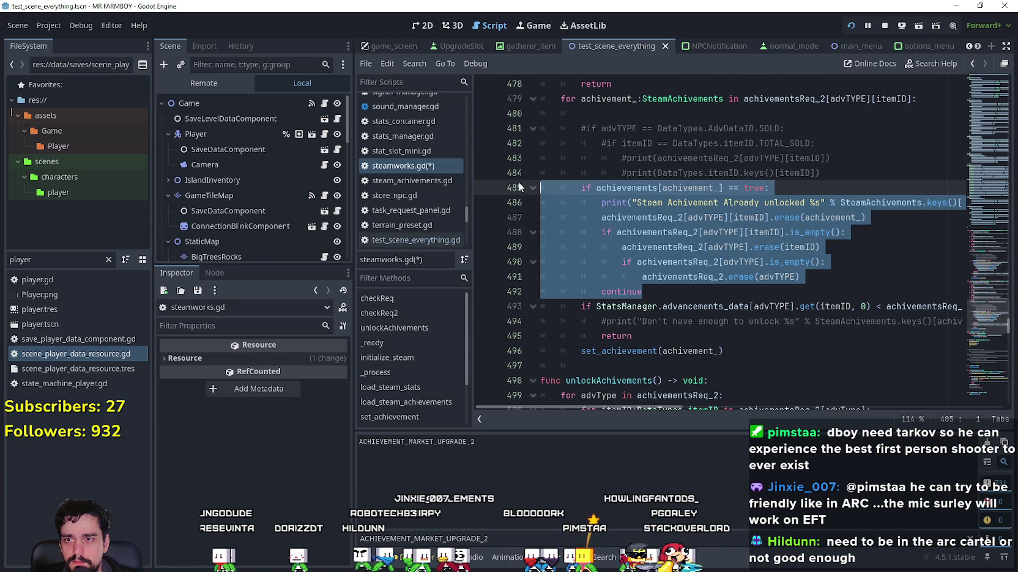
key(ctrl+k)
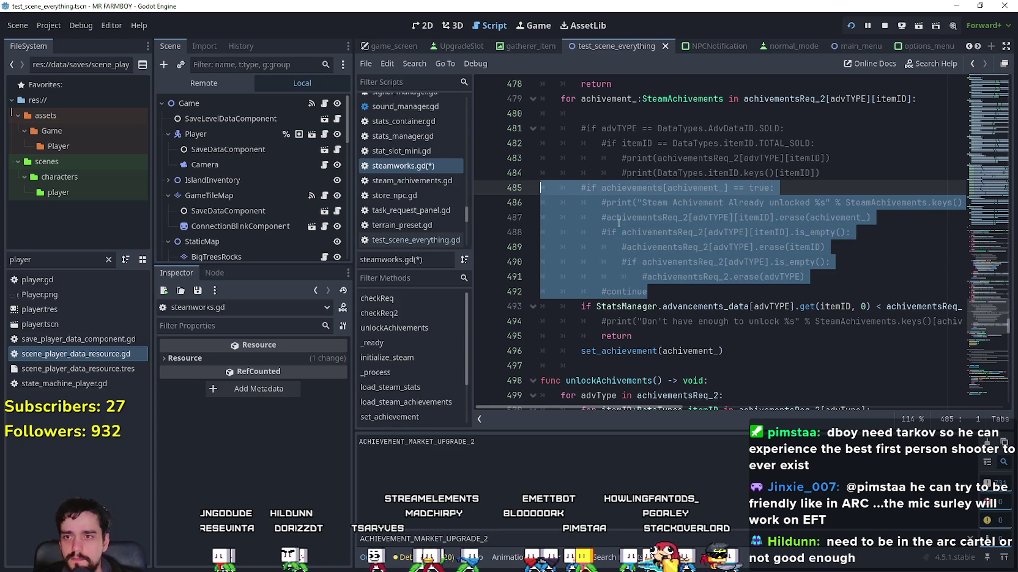
click(673, 296)
key(ctrl+s)
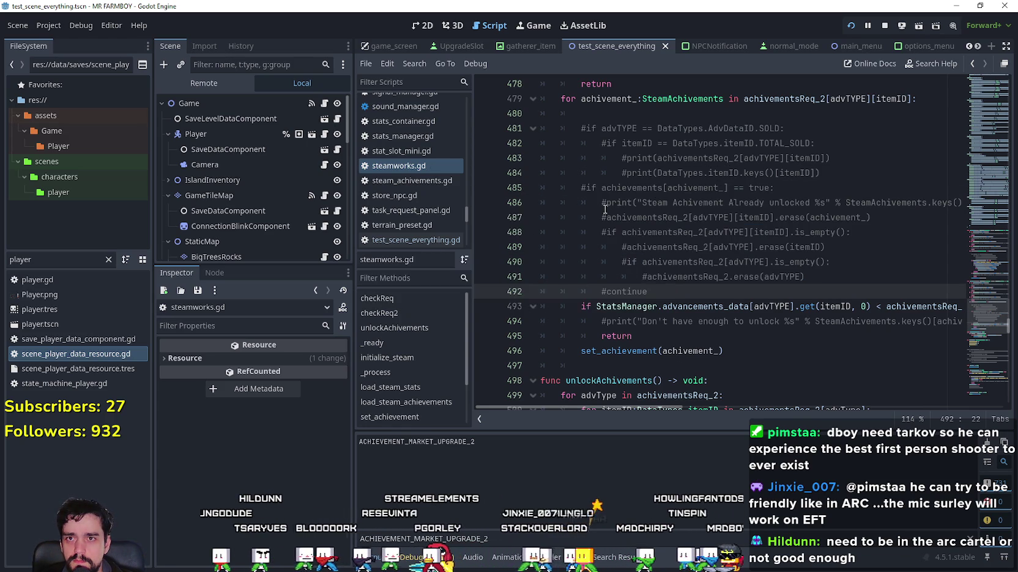
Stop the running game, change line 501's checkReq call to checkReq2, and save
scroll(603, 209, up, 2)
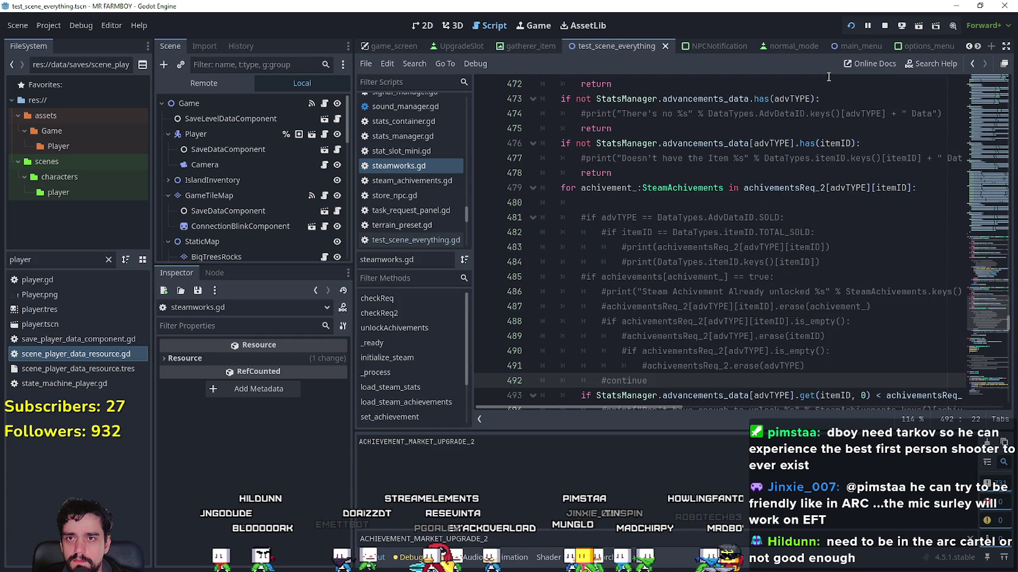
click(883, 25)
scroll(672, 245, up, 4)
double_click(588, 174)
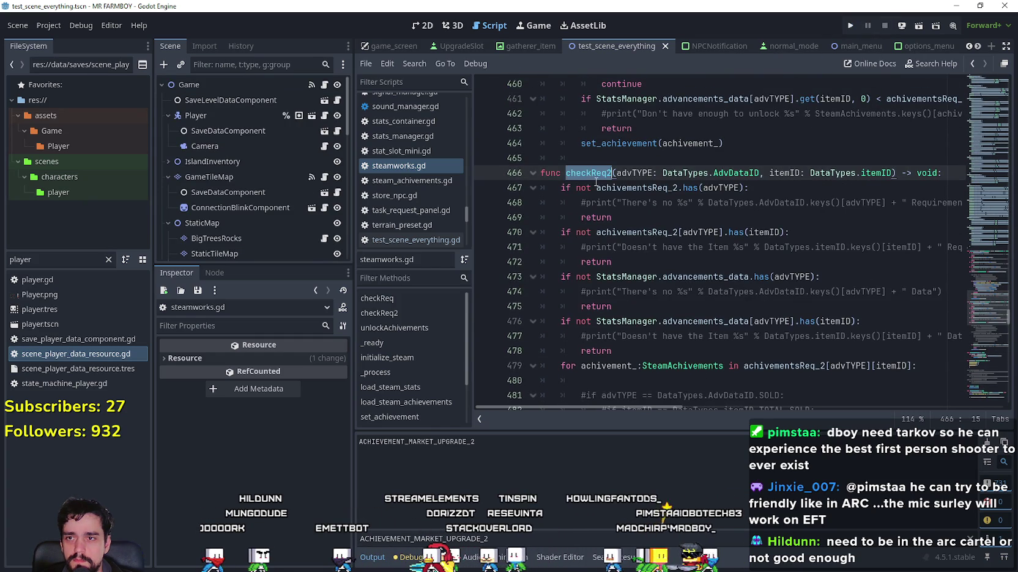
scroll(595, 181, up, 15)
scroll(658, 264, down, 20)
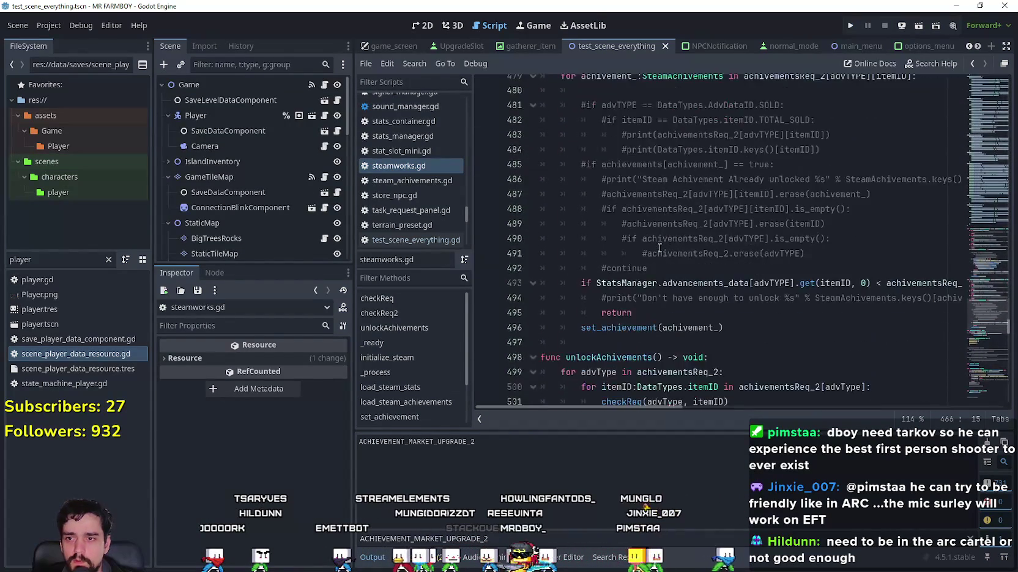
scroll(659, 247, down, 4)
click(632, 216)
key(Right)
key(Right)
text(2)
key(ctrl+s)
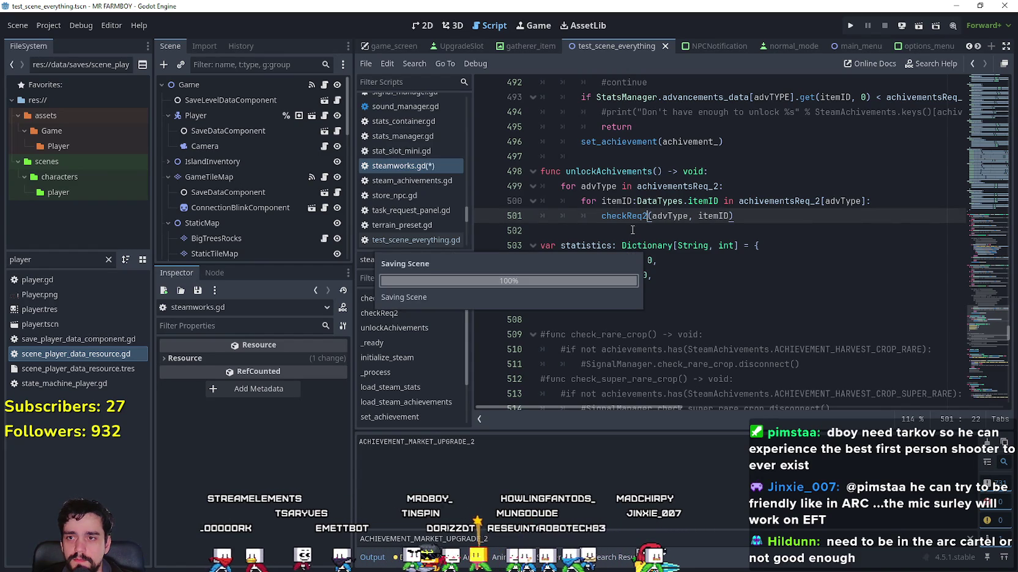
Run a project-wide Find for unlockAchivements, then relaunch the MR FARMBOY debug build
double_click(620, 172)
key(ctrl+shift+f)
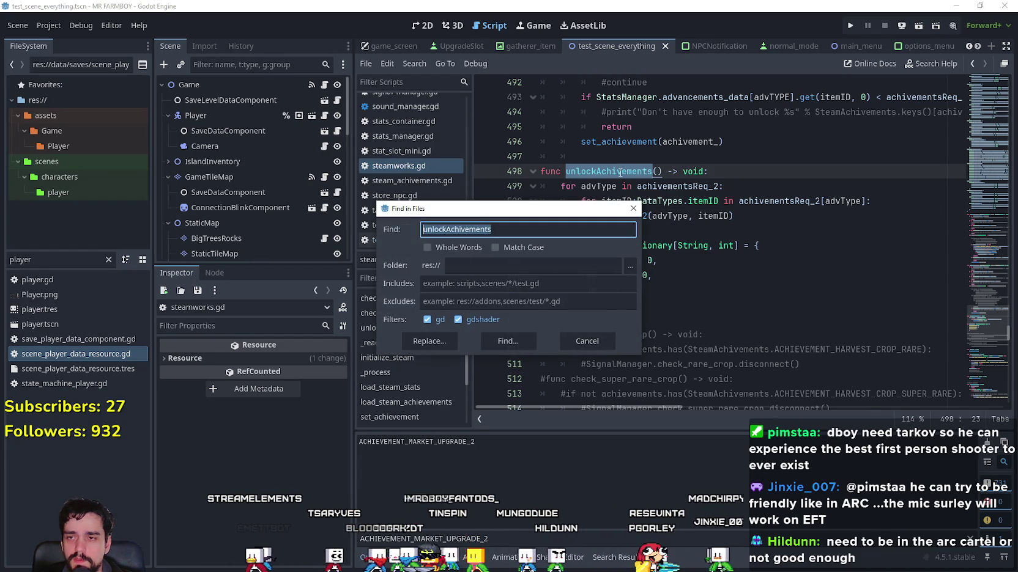
click(511, 341)
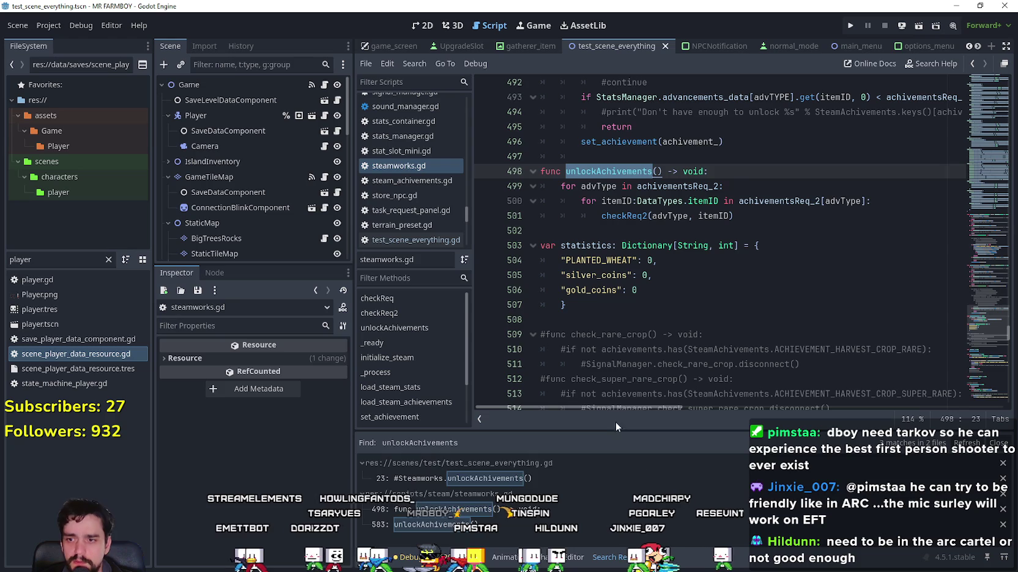
click(666, 304)
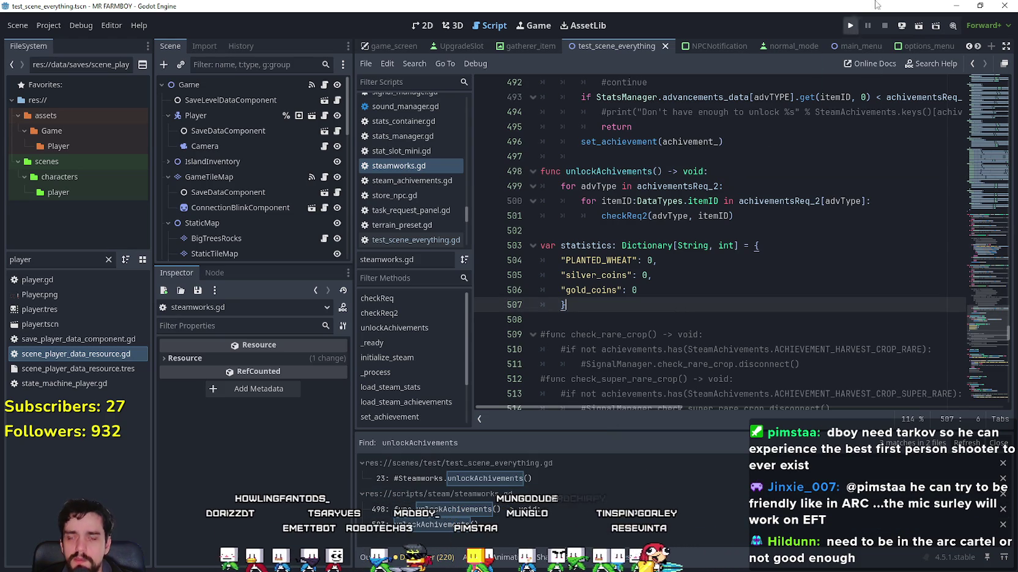
click(852, 24)
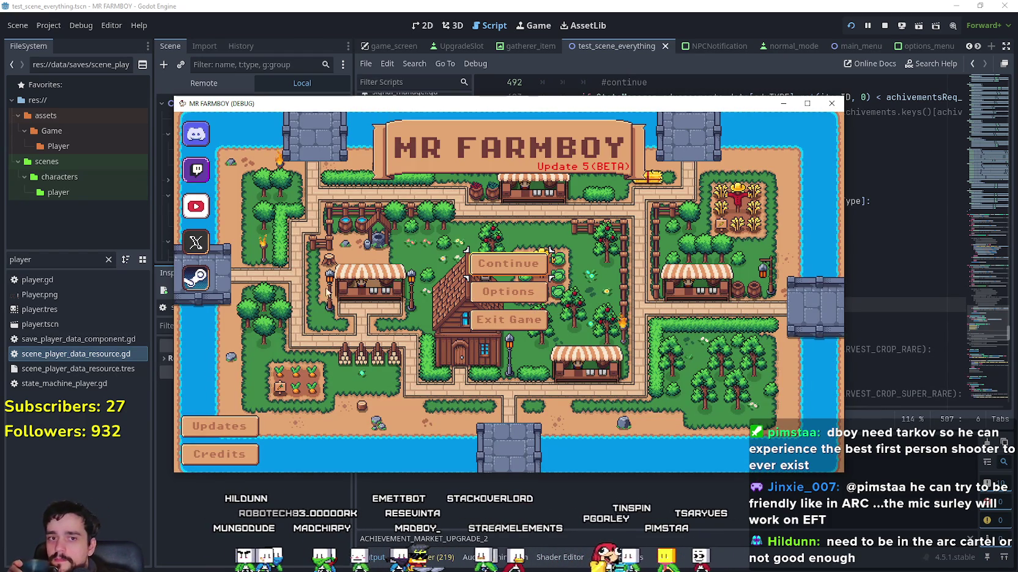
Load Save 10 through the game's Continue menu, then close the debug game window
click(497, 263)
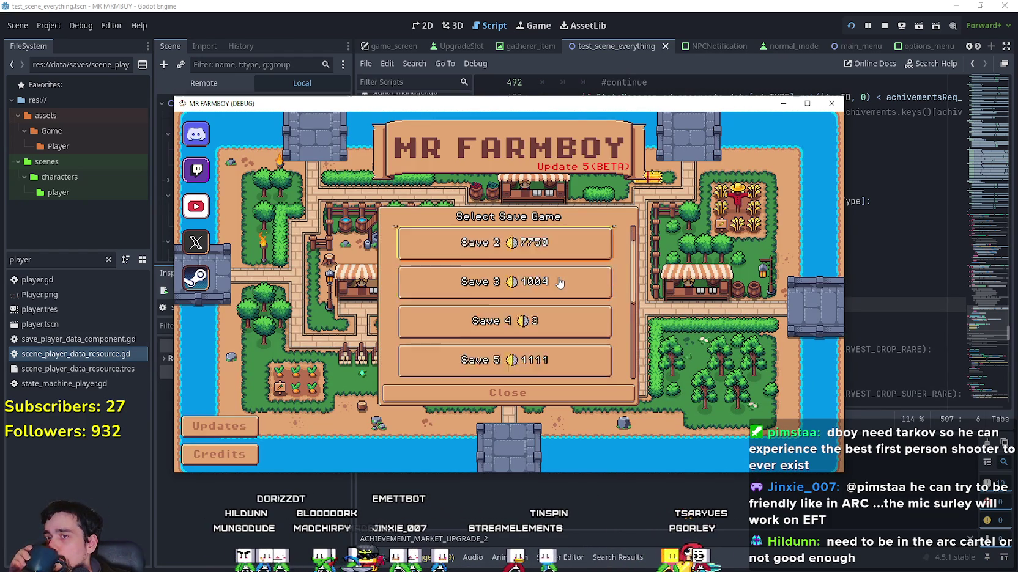
scroll(557, 288, down, 3)
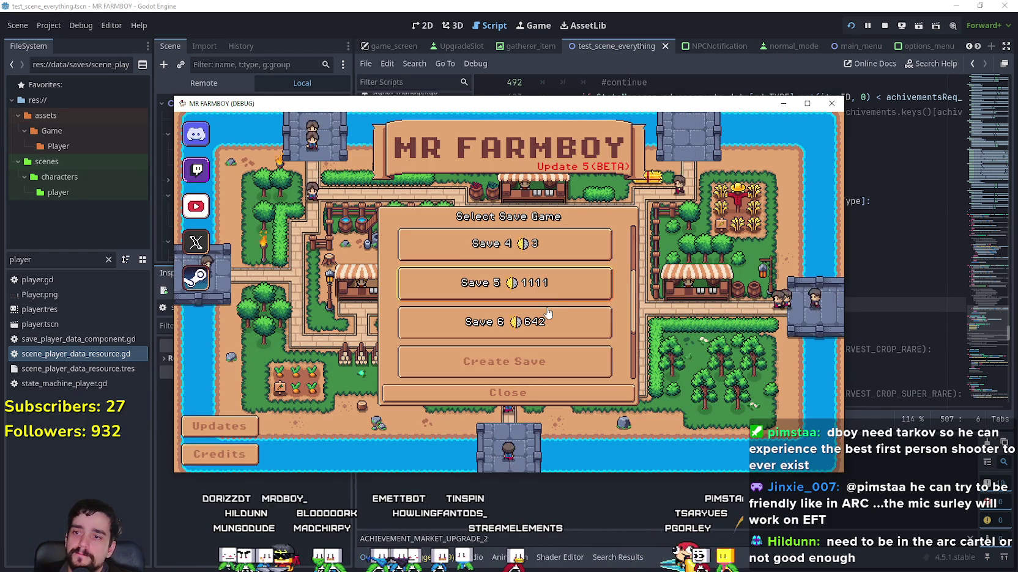
scroll(550, 306, up, 2)
scroll(549, 309, down, 5)
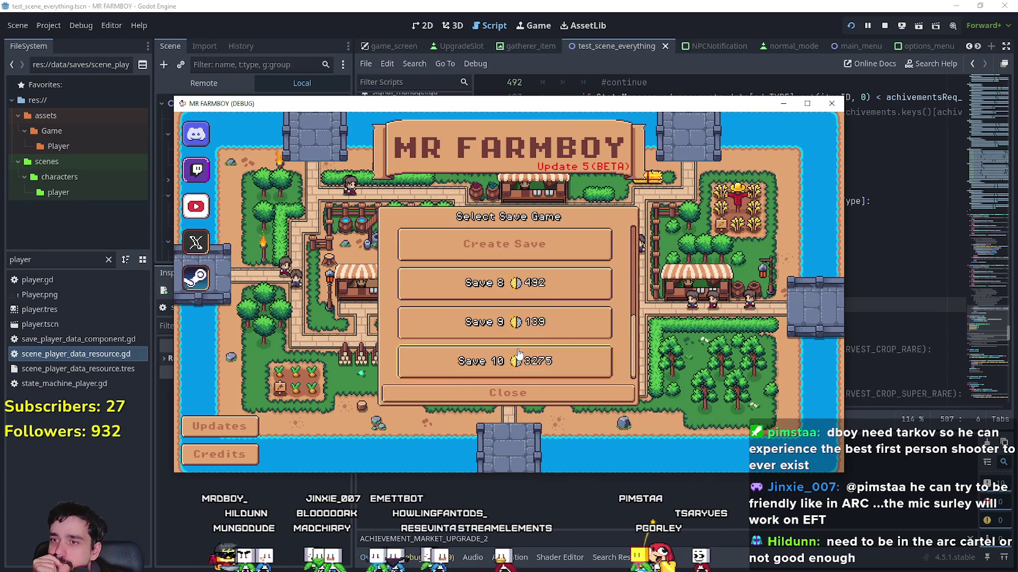
click(504, 357)
click(471, 370)
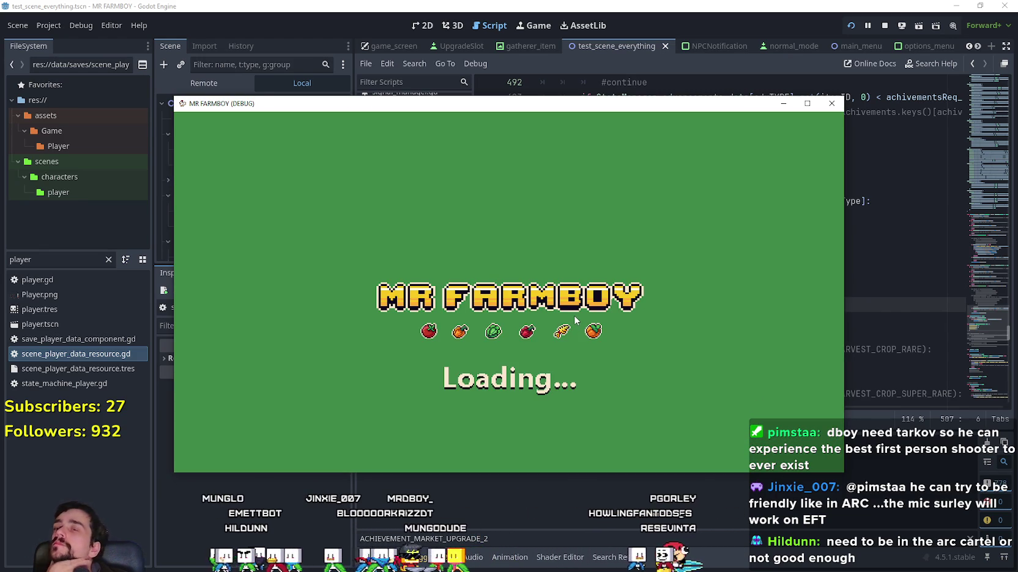
click(831, 103)
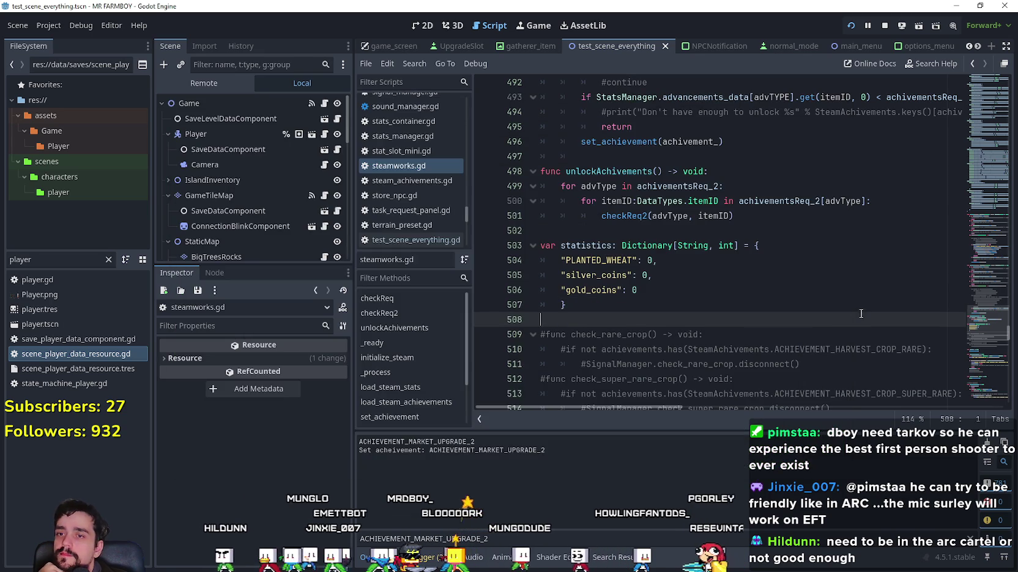
Scroll through the script and place the caret around lines 495–497
scroll(636, 257, up, 5)
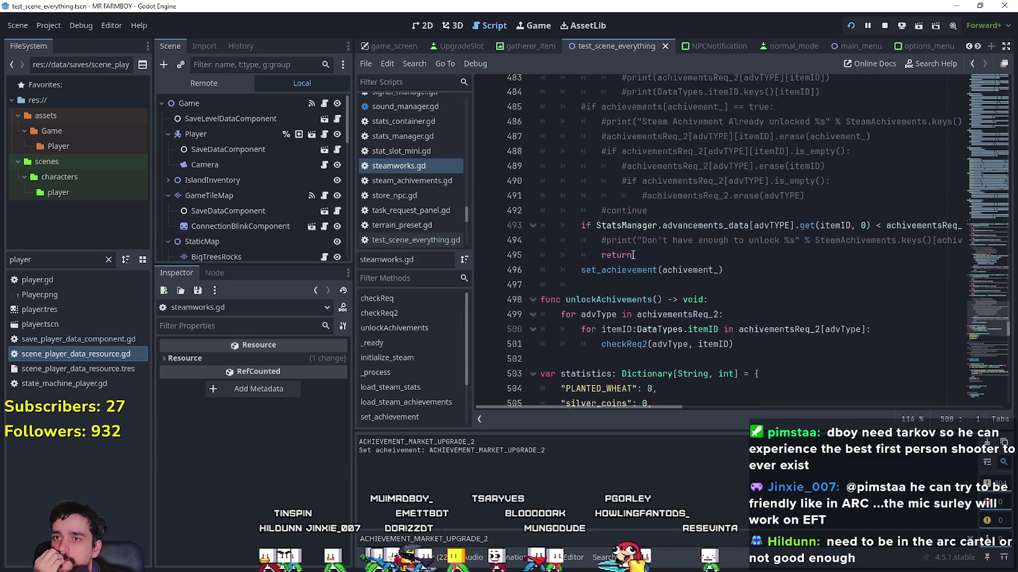
scroll(634, 254, down, 1)
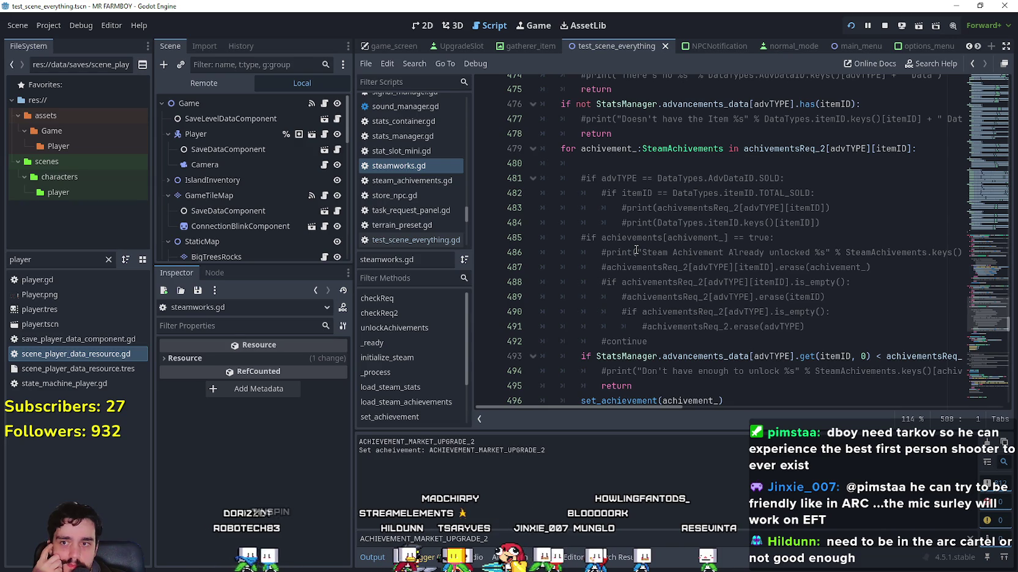
scroll(636, 250, down, 2)
click(700, 295)
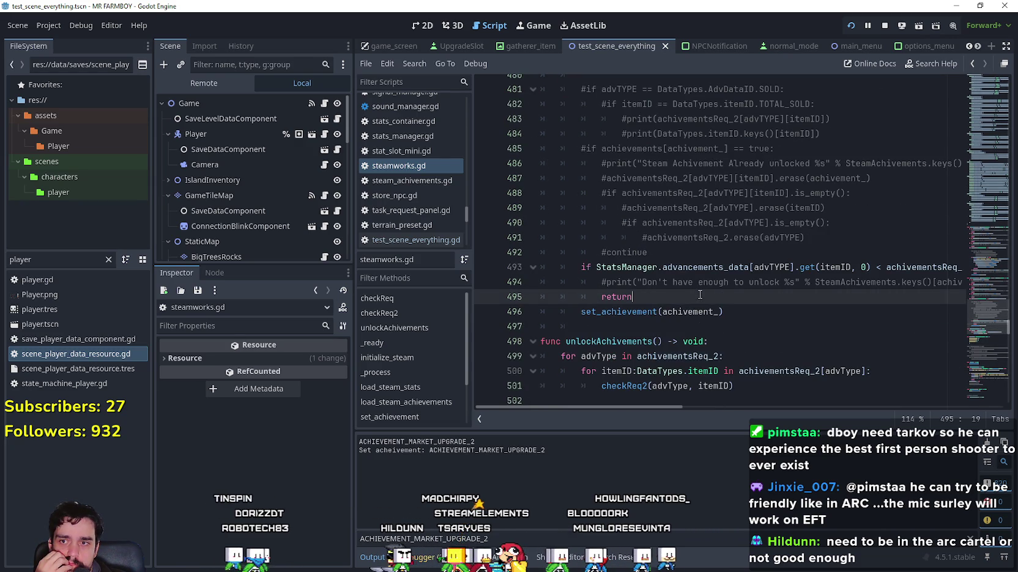
click(678, 331)
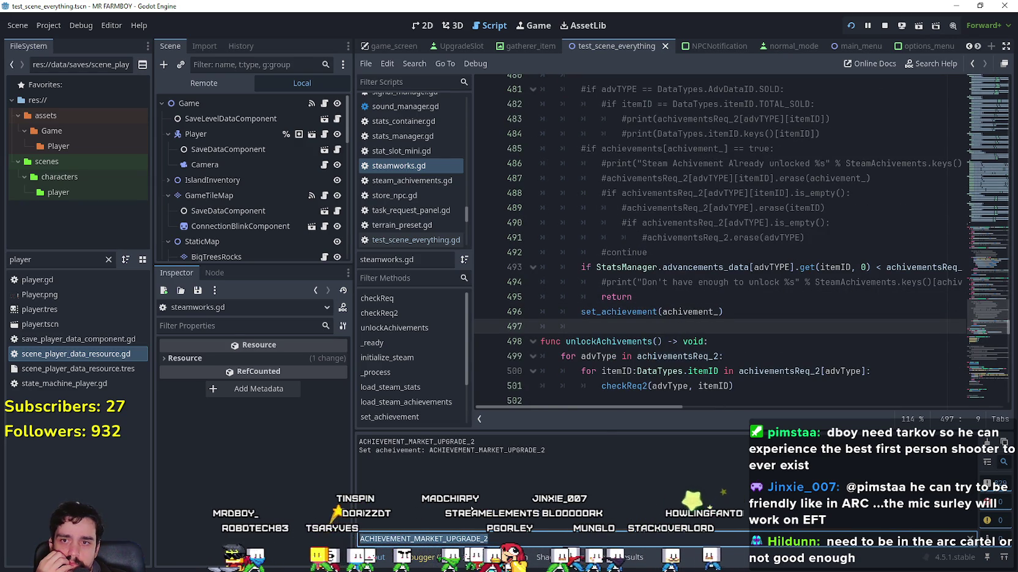
Clear the ACHIEVEMENT_MARKET_UPGRADE_2 output filter and switch to the Steam window
double_click(515, 539)
key(BackSpace)
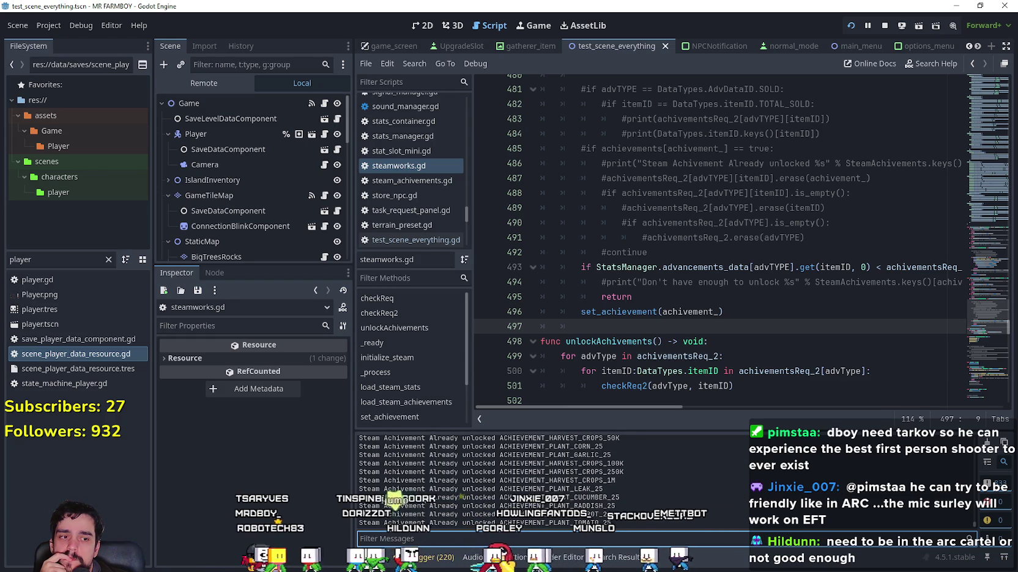
key(alt+Tab)
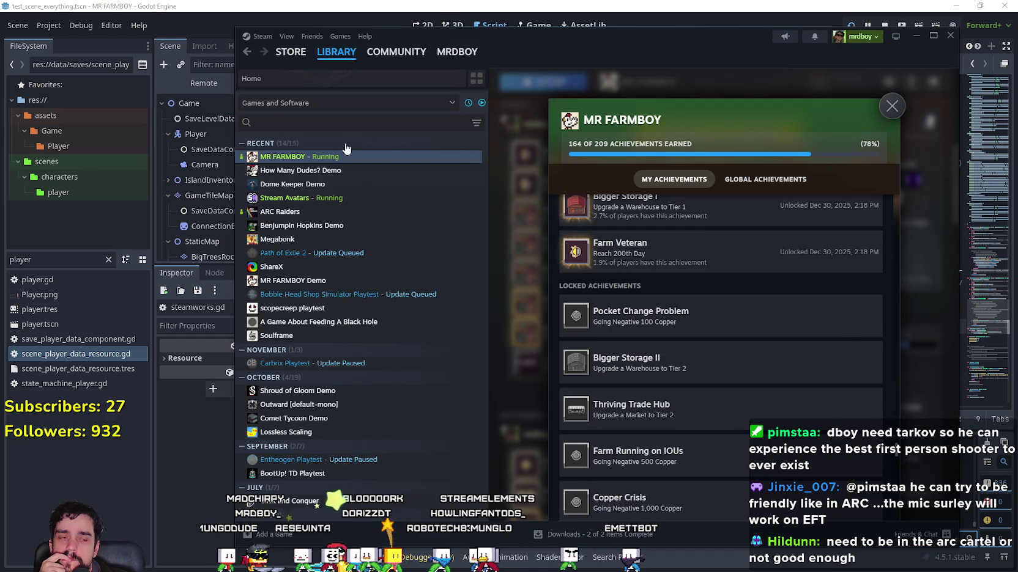
Navigate back to the MR FARMBOY library page and open its full achievements list
drag(560, 45, 521, 40)
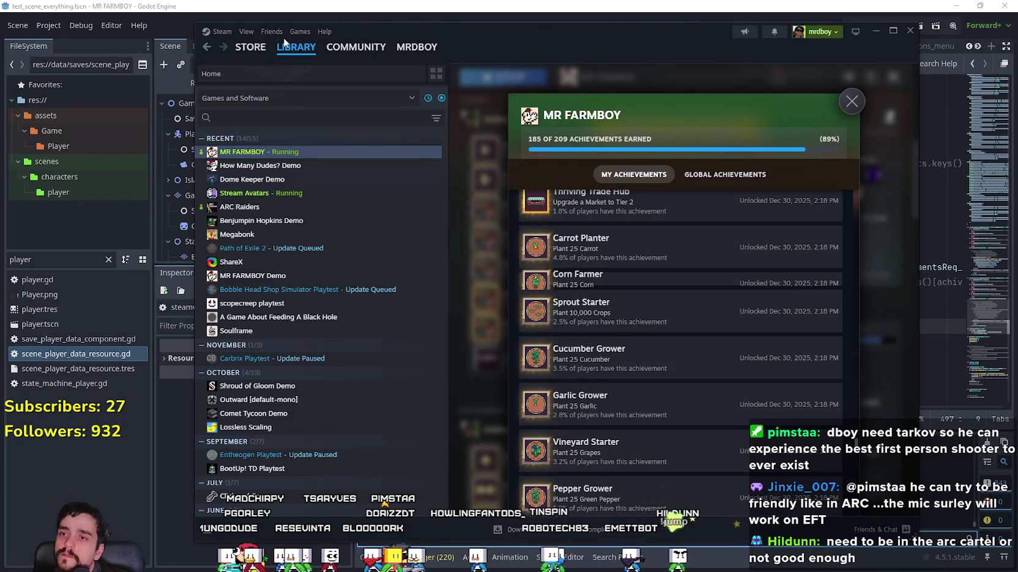
click(851, 101)
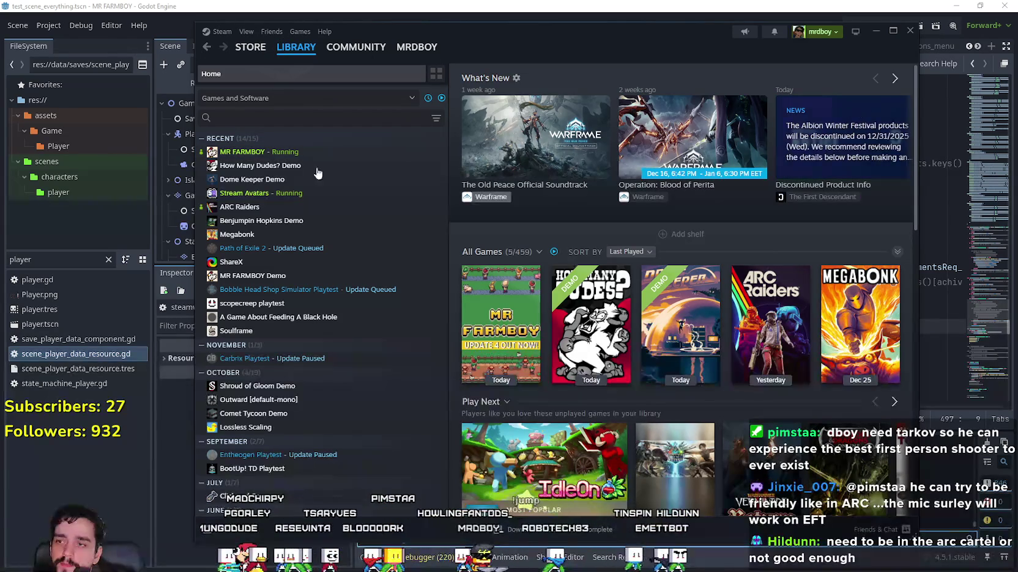
click(273, 153)
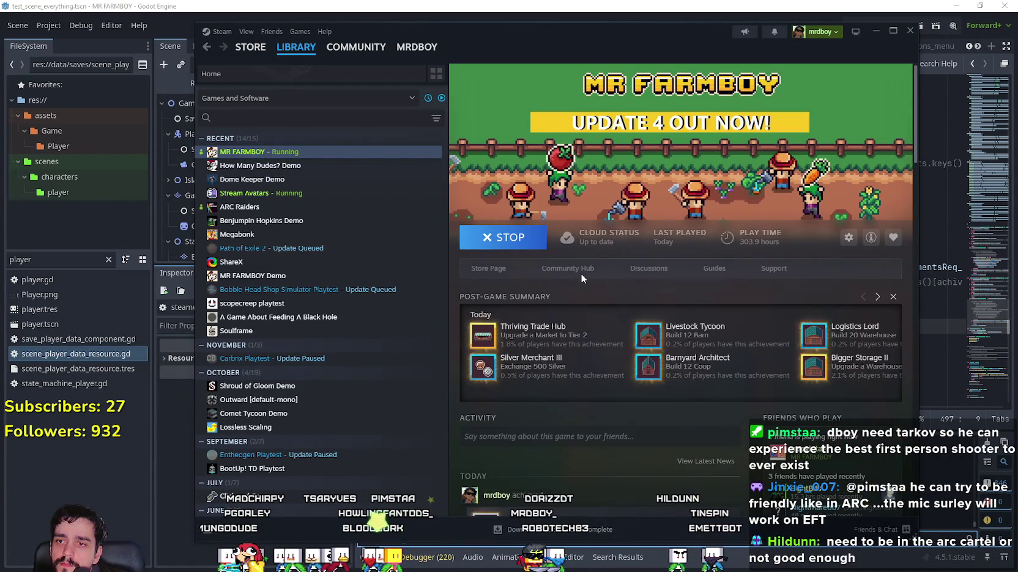
scroll(656, 401, down, 3)
scroll(654, 395, down, 6)
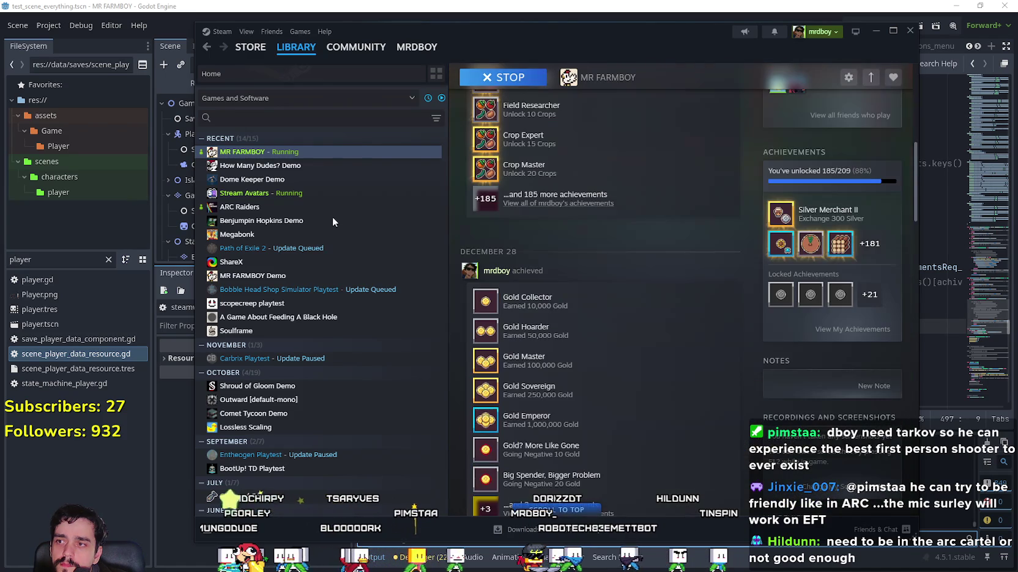
click(581, 530)
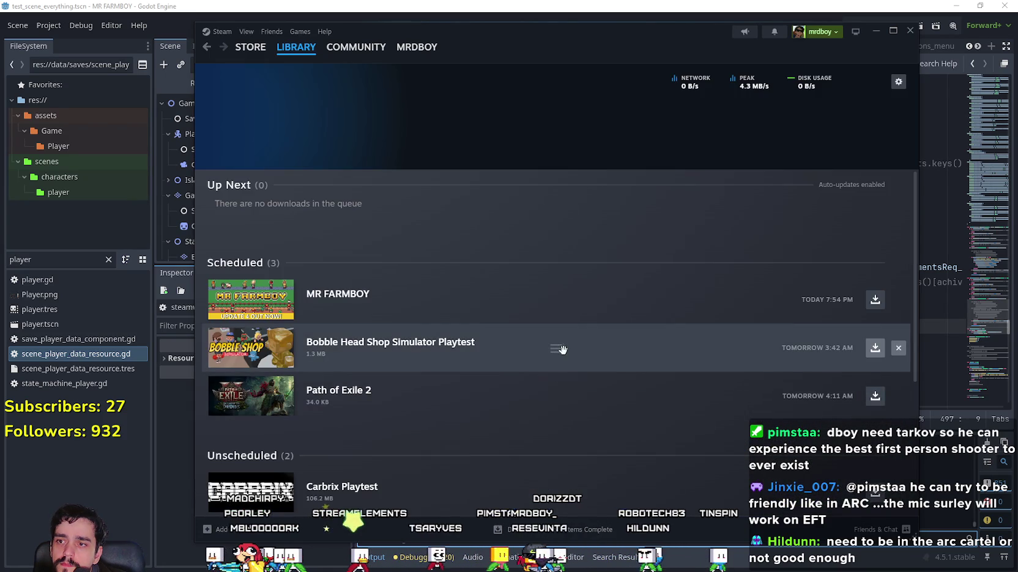
click(300, 50)
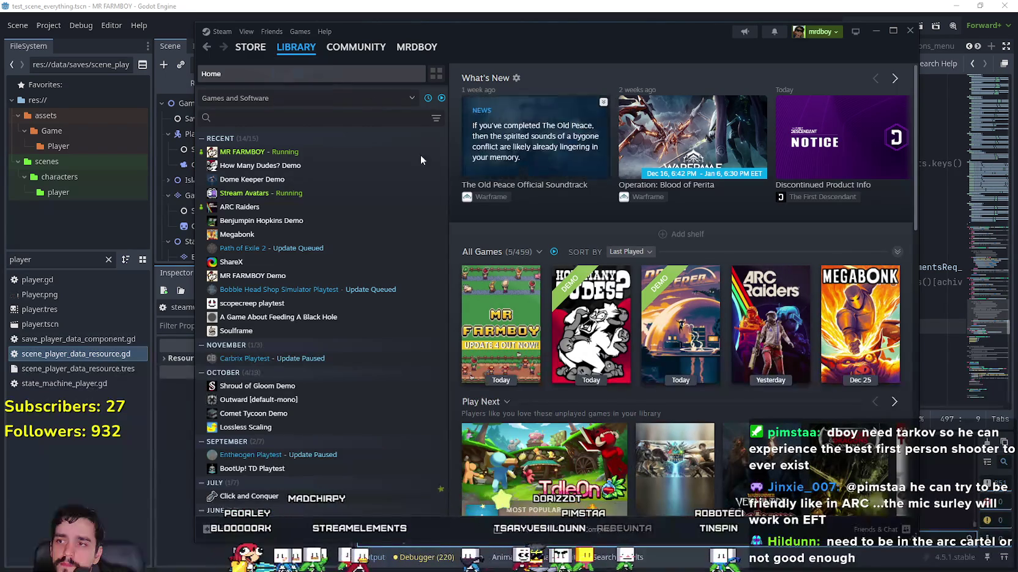
click(420, 152)
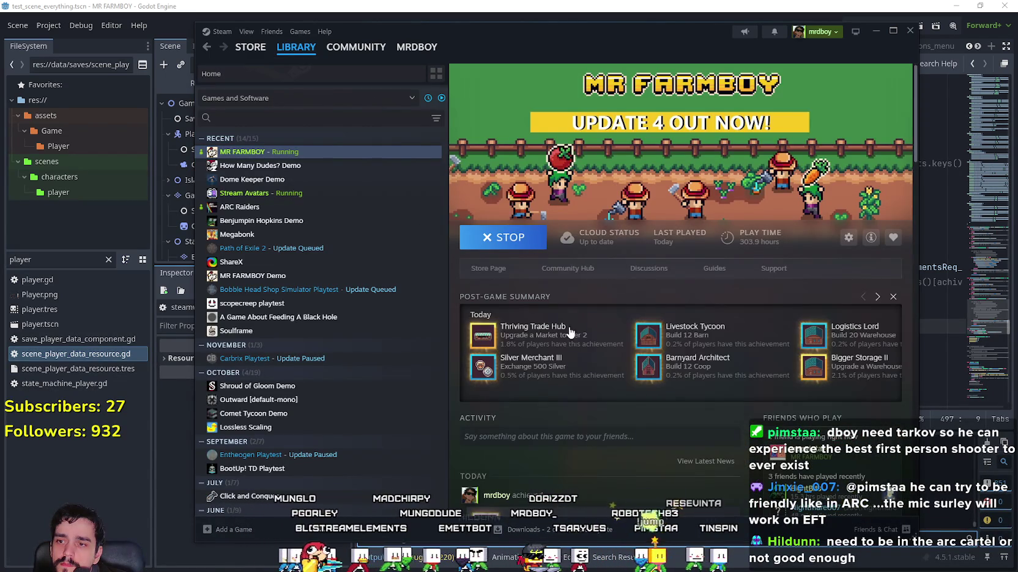
scroll(830, 441, down, 10)
scroll(831, 329, down, 3)
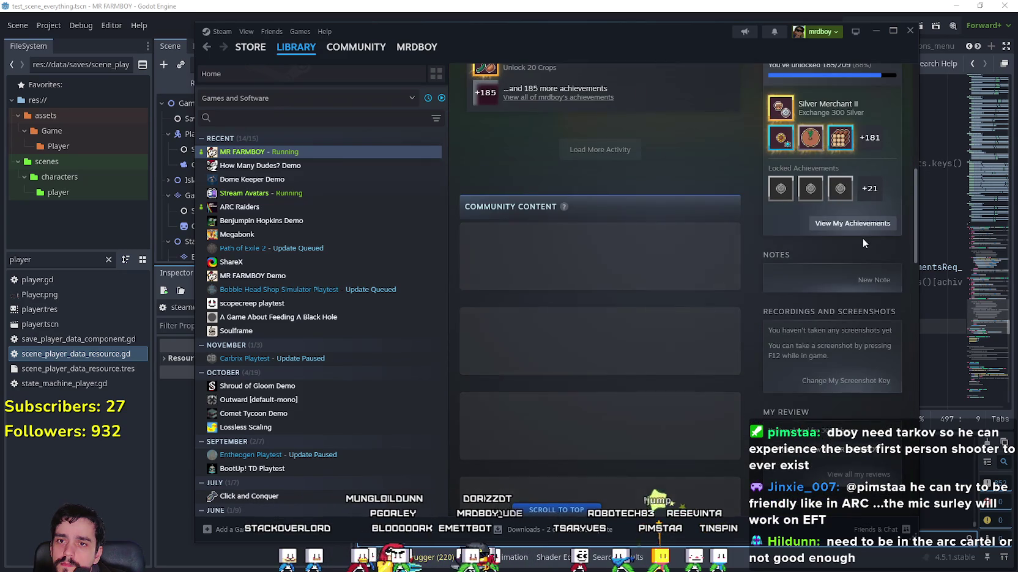
scroll(862, 242, up, 2)
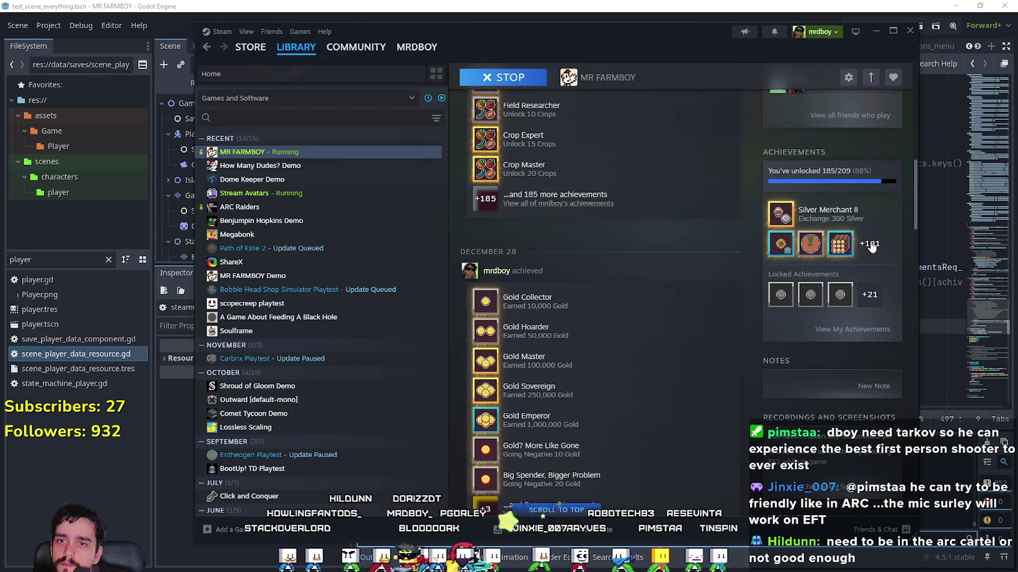
click(870, 244)
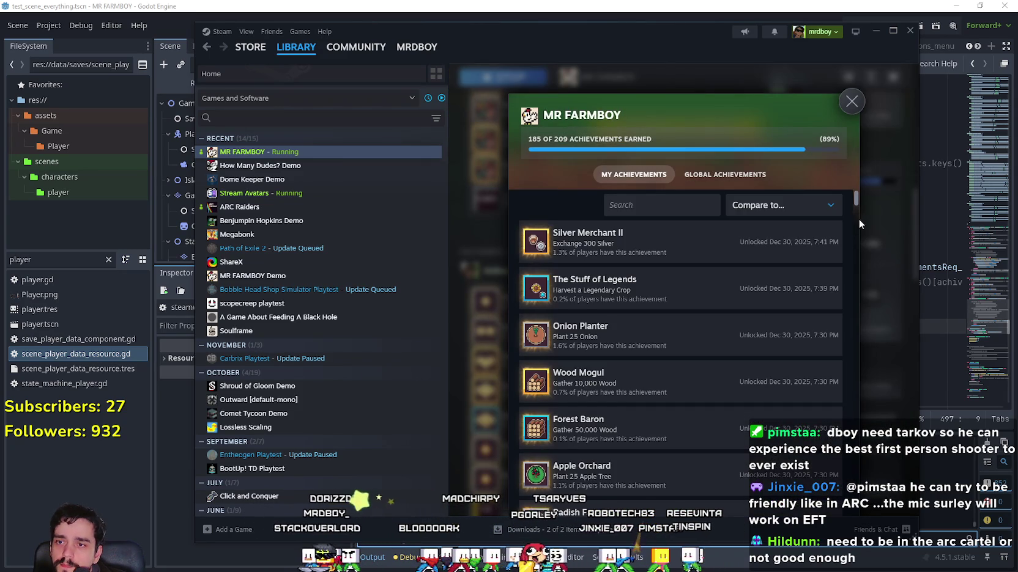
Scroll through the MR FARMBOY achievements list to review the locked achievements
scroll(859, 220, down, 5)
scroll(861, 176, up, 5)
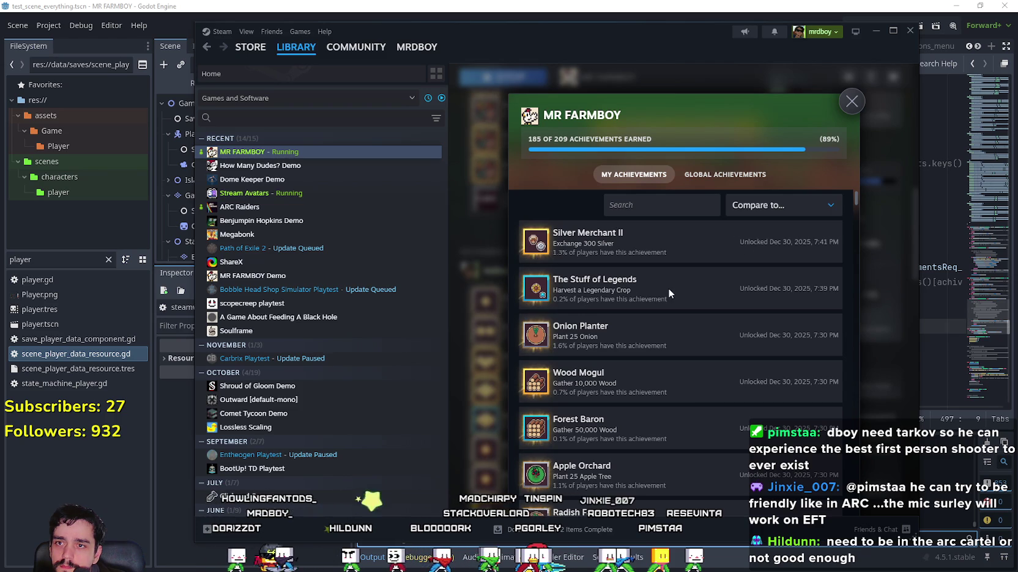
scroll(699, 287, down, 4)
scroll(699, 288, up, 2)
scroll(699, 289, down, 4)
scroll(828, 313, down, 1)
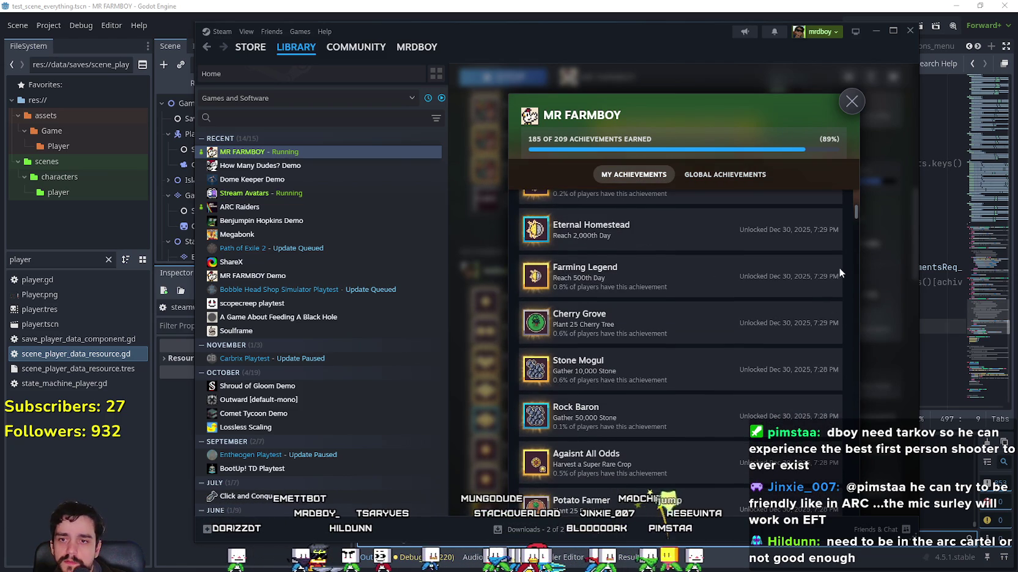
mouse_move(855, 213)
mouse_down()
mouse_move(857, 184)
mouse_move(851, 463)
mouse_up()
scroll(849, 457, down, 15)
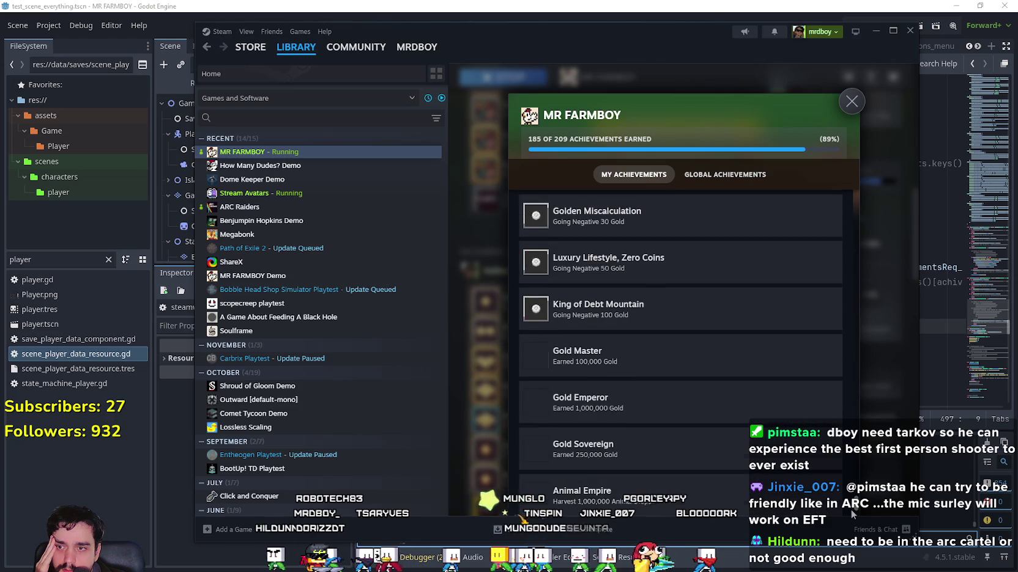
scroll(776, 432, up, 10)
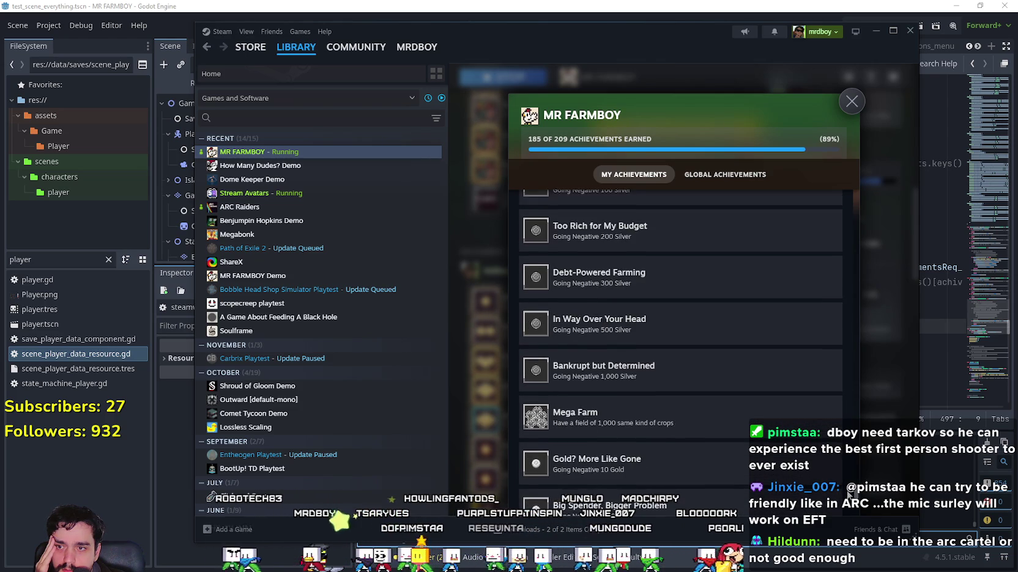
scroll(737, 401, up, 5)
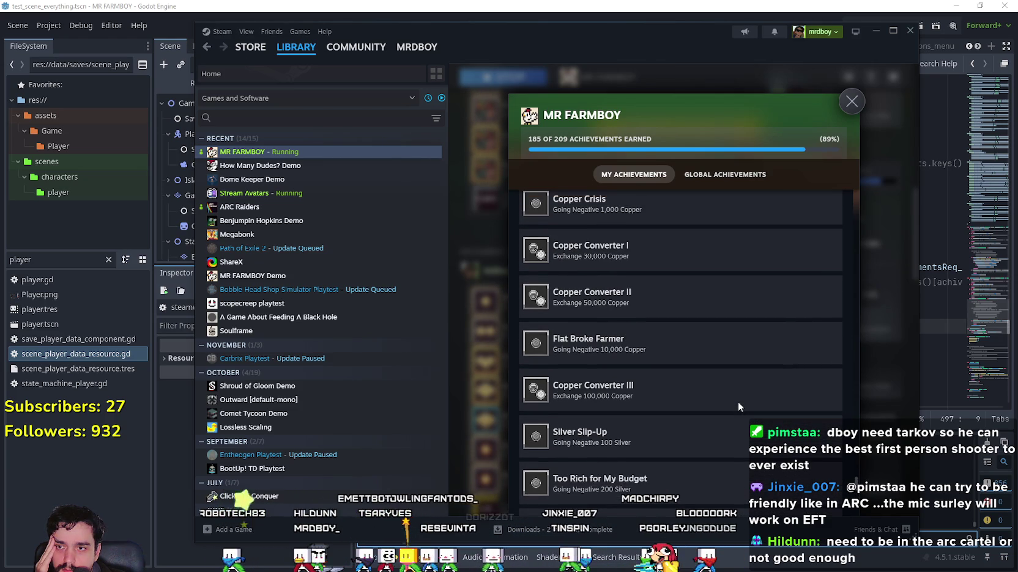
scroll(738, 395, up, 3)
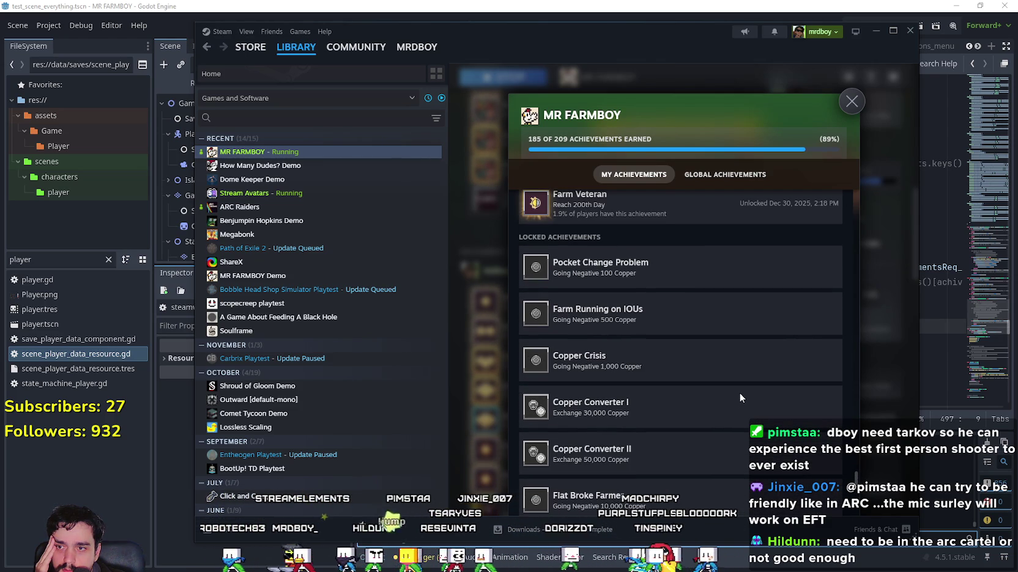
scroll(739, 394, down, 5)
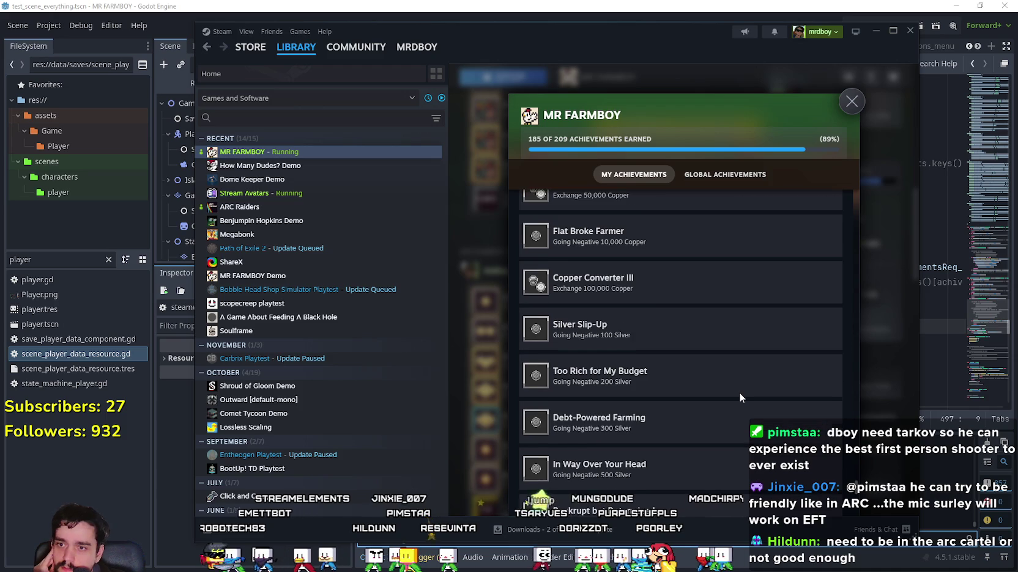
scroll(739, 394, down, 2)
scroll(739, 395, down, 2)
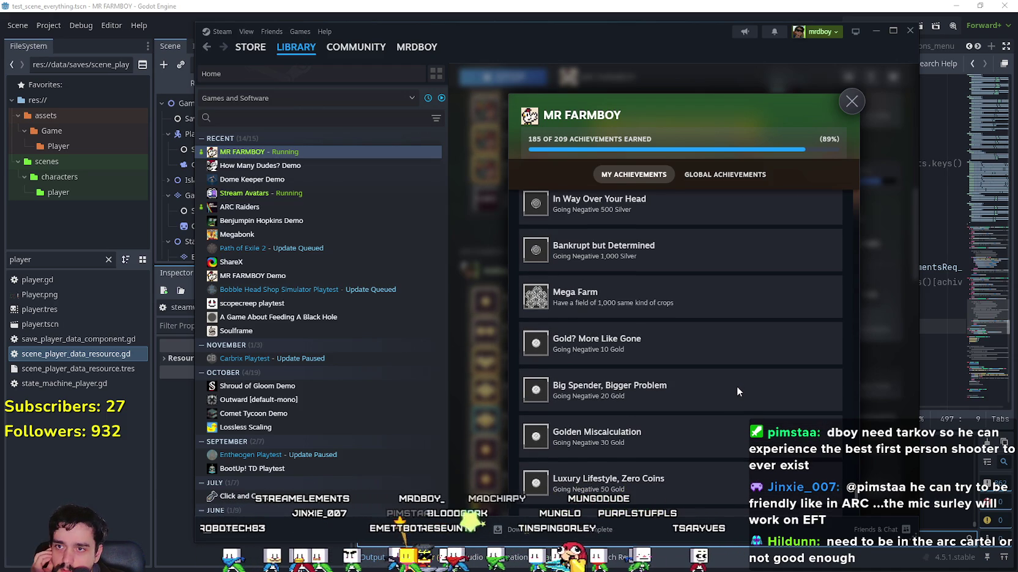
scroll(736, 385, down, 3)
scroll(734, 396, down, 5)
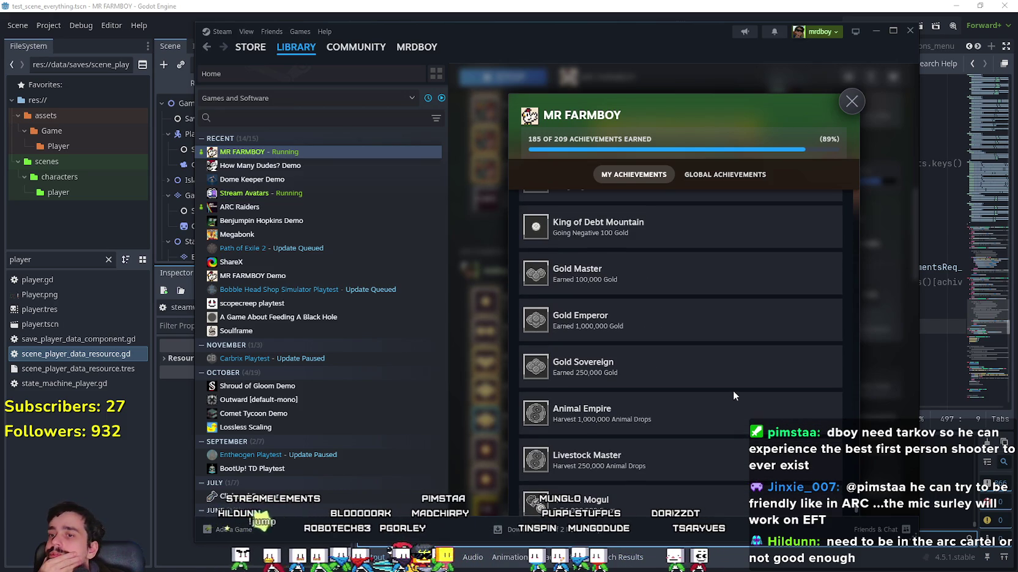
scroll(733, 396, down, 2)
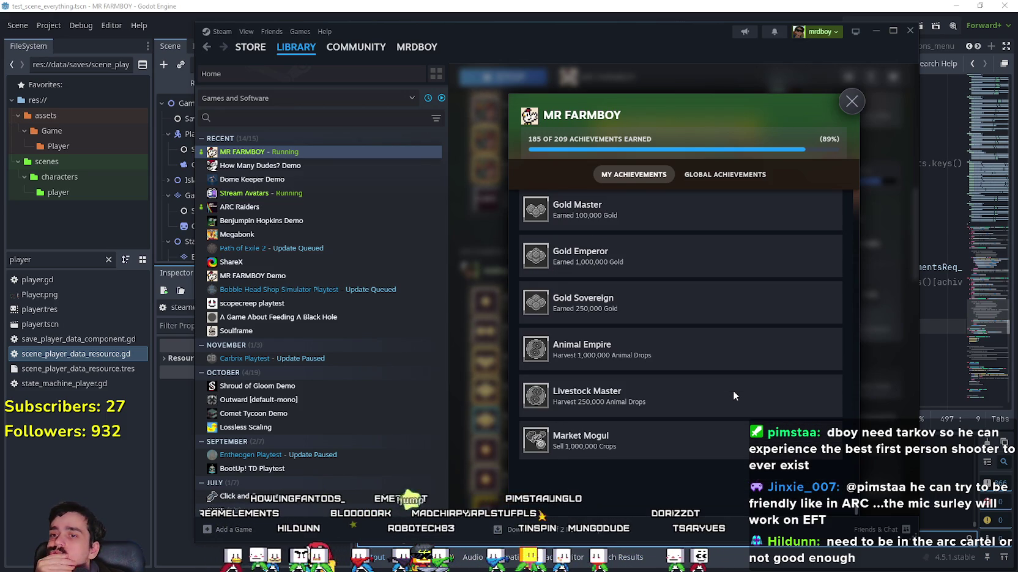
scroll(733, 396, up, 6)
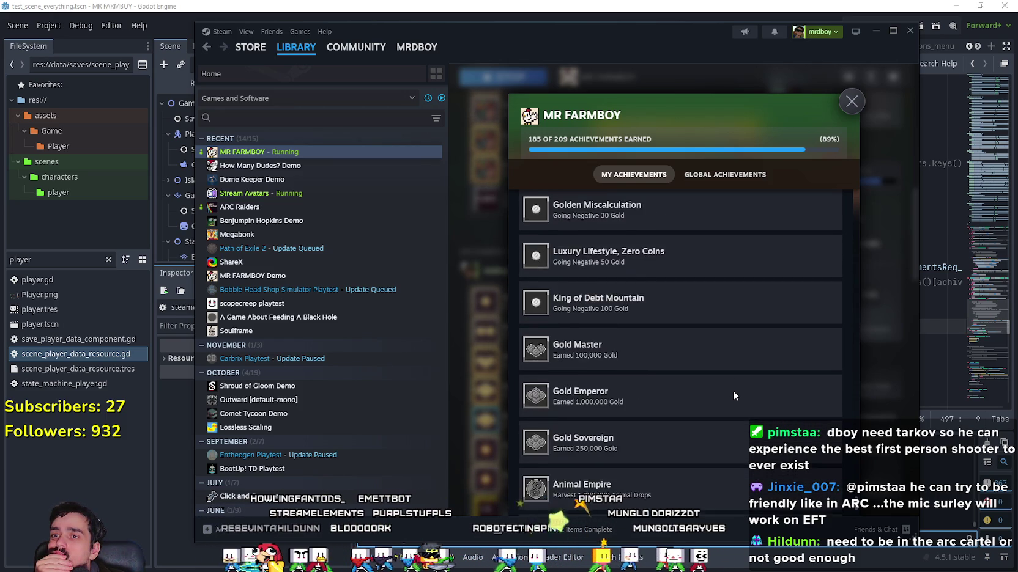
scroll(733, 395, up, 4)
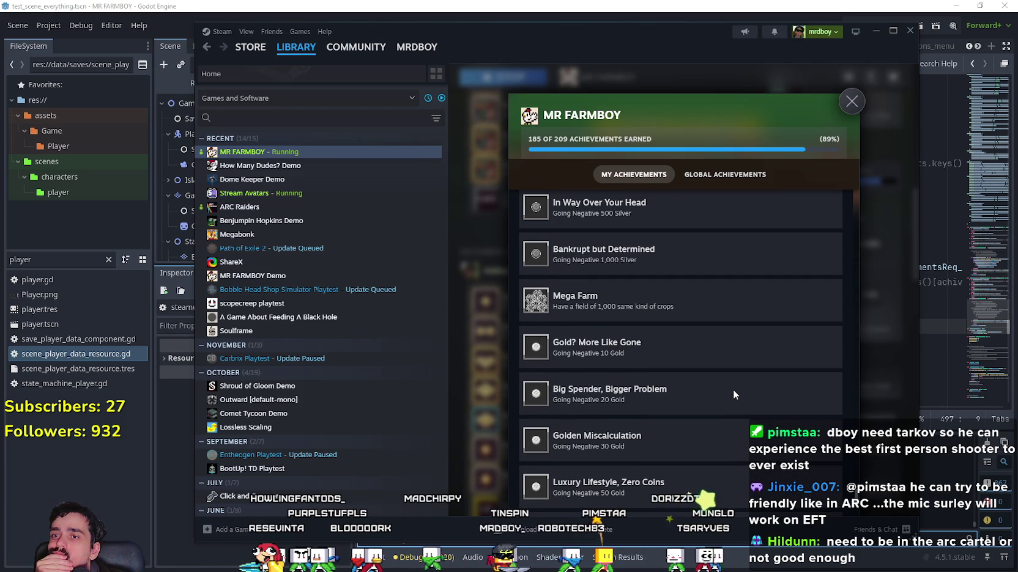
scroll(733, 394, up, 3)
scroll(733, 394, up, 4)
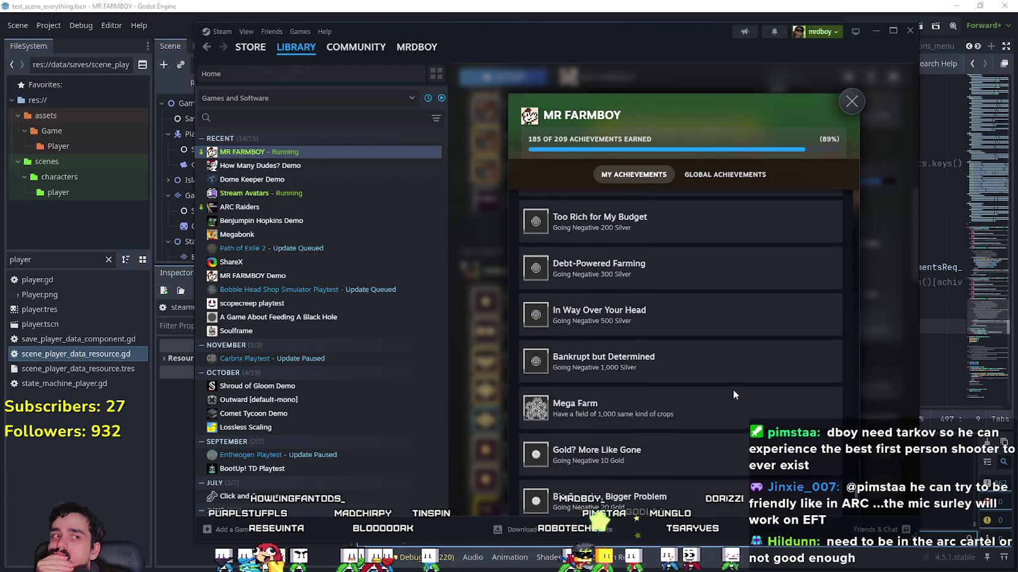
scroll(733, 389, up, 1)
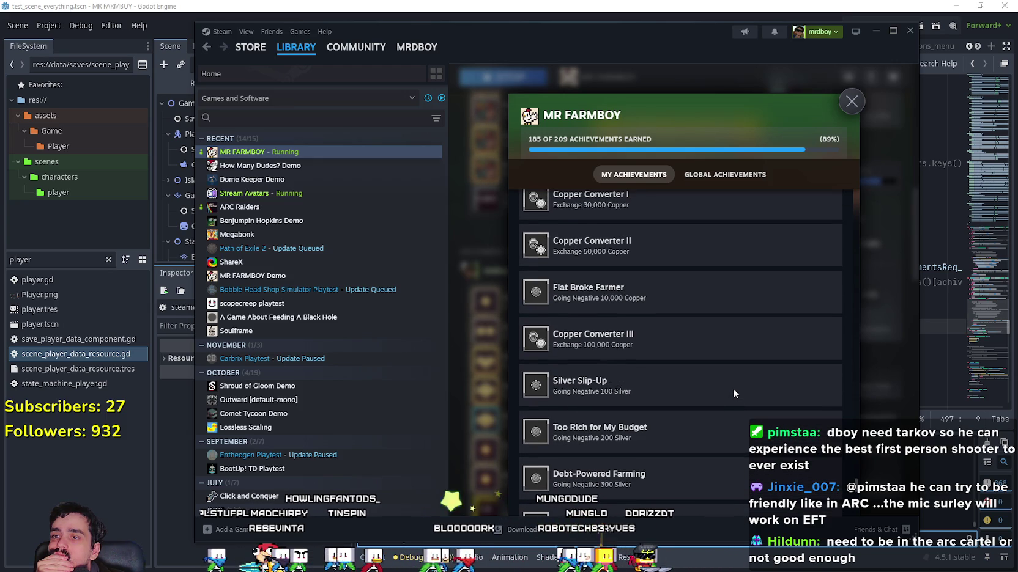
scroll(734, 387, up, 2)
scroll(733, 387, up, 4)
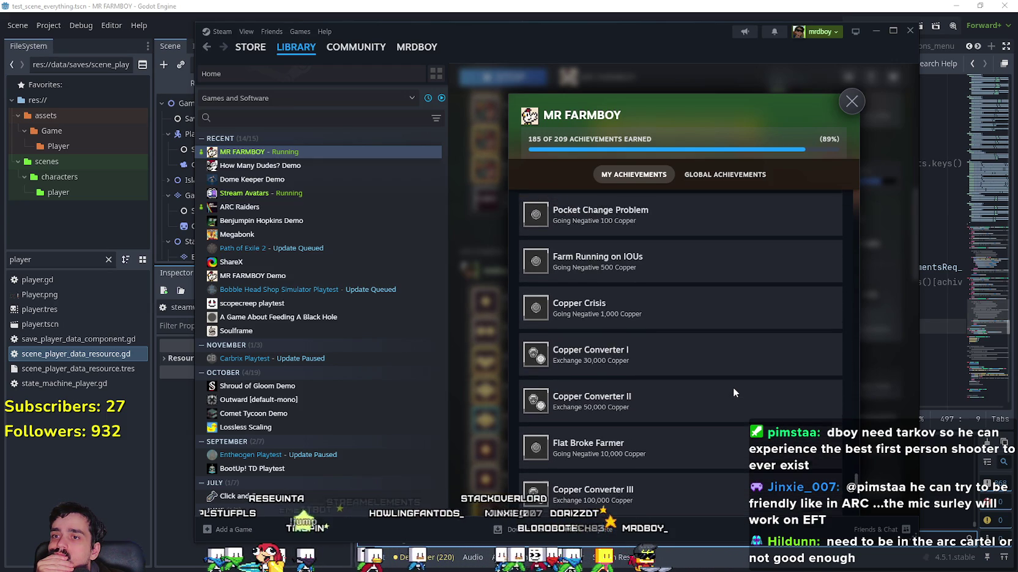
Close the achievements overlay and bring the MR FARMBOY (DEBUG) game window forward
scroll(733, 388, down, 10)
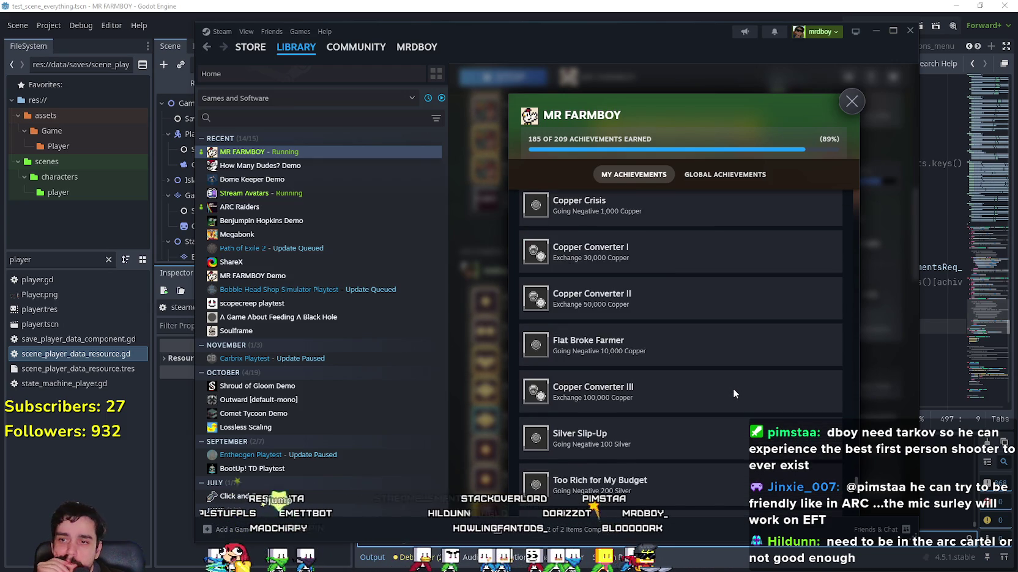
scroll(734, 387, up, 1)
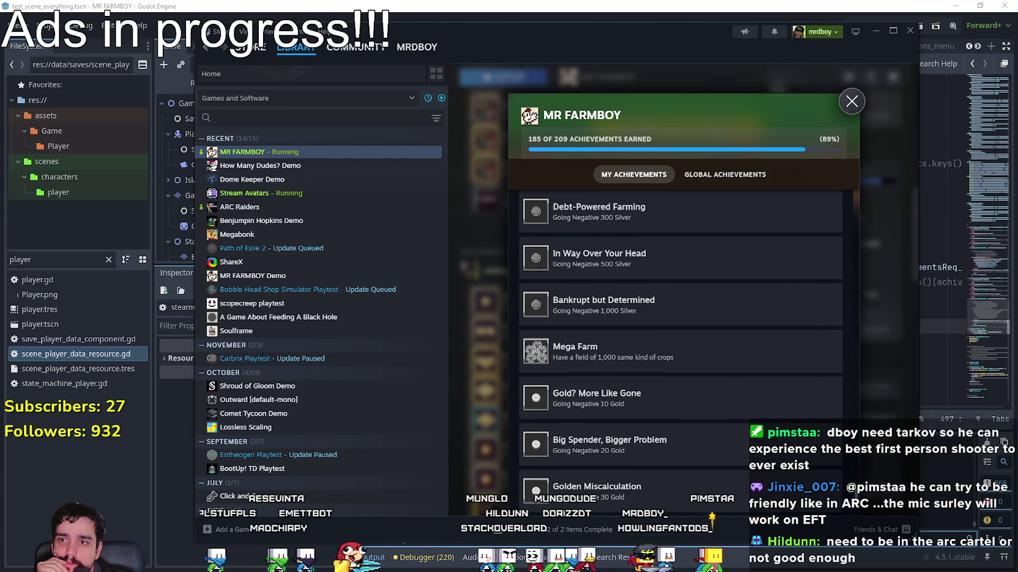
click(852, 101)
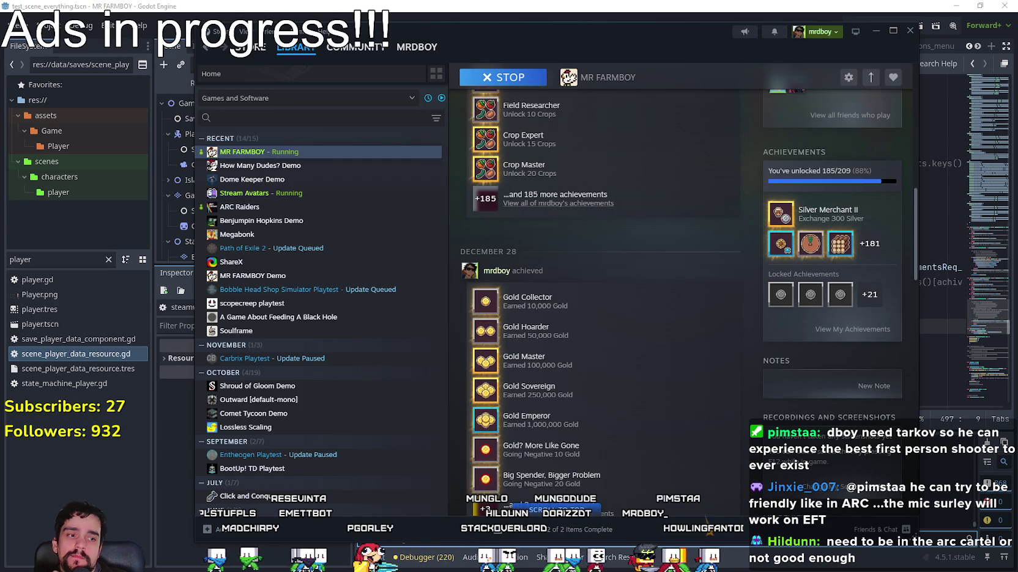
key(alt+Tab)
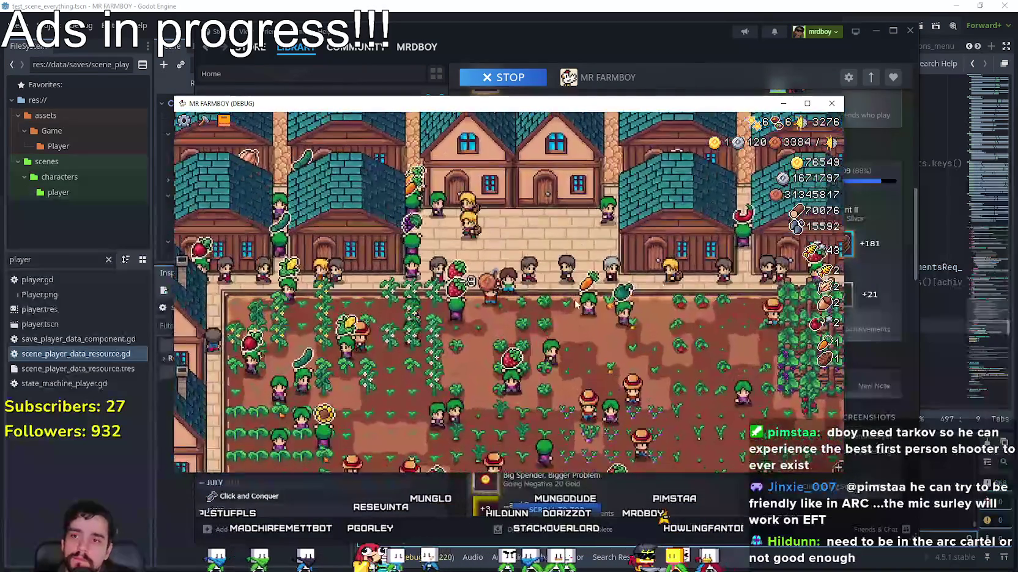
Return to the Godot script editor at line 594 of steamworks.gd
key(alt+Tab)
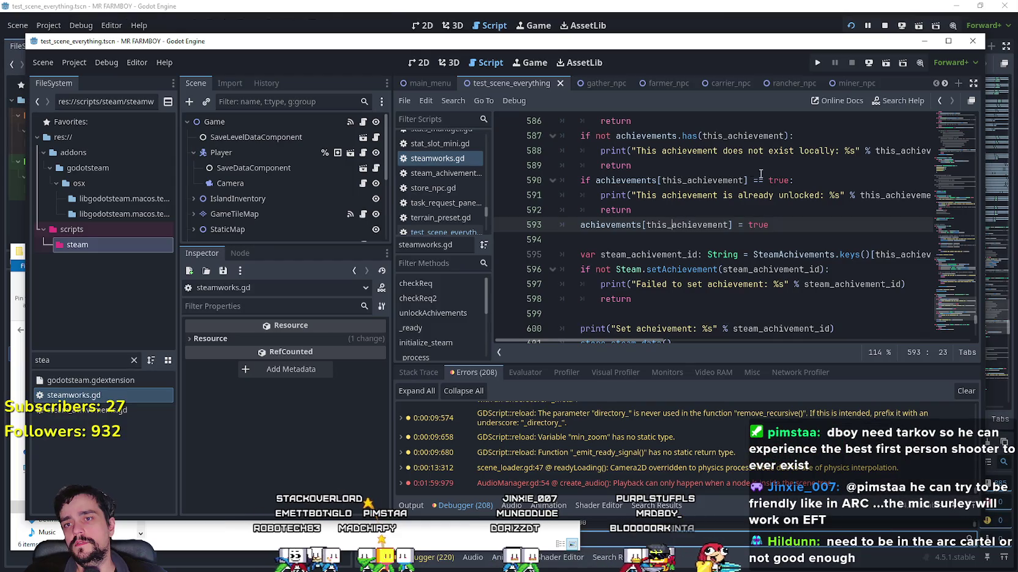
click(619, 240)
scroll(727, 260, down, 1)
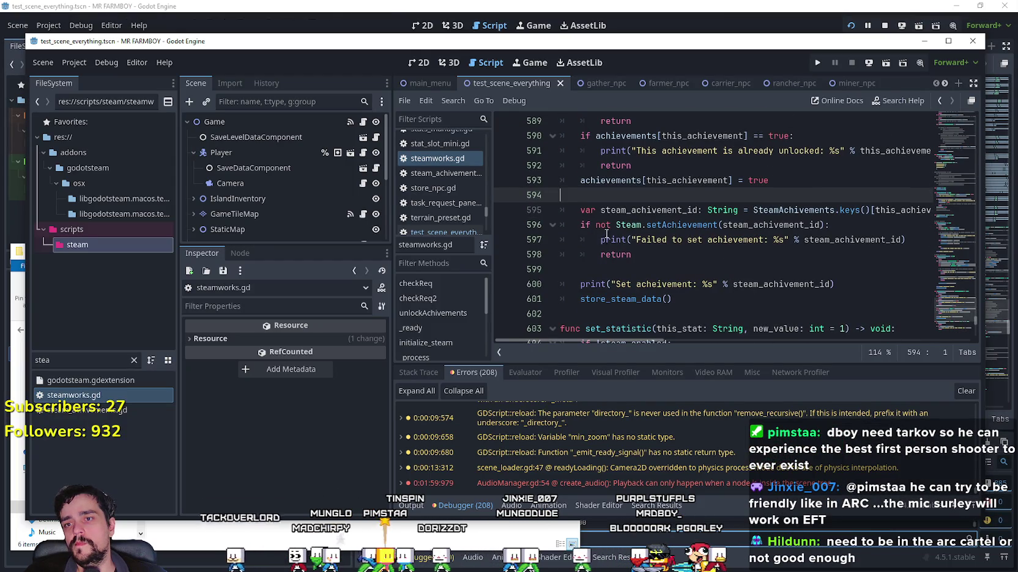
scroll(606, 233, down, 2)
scroll(759, 223, up, 1)
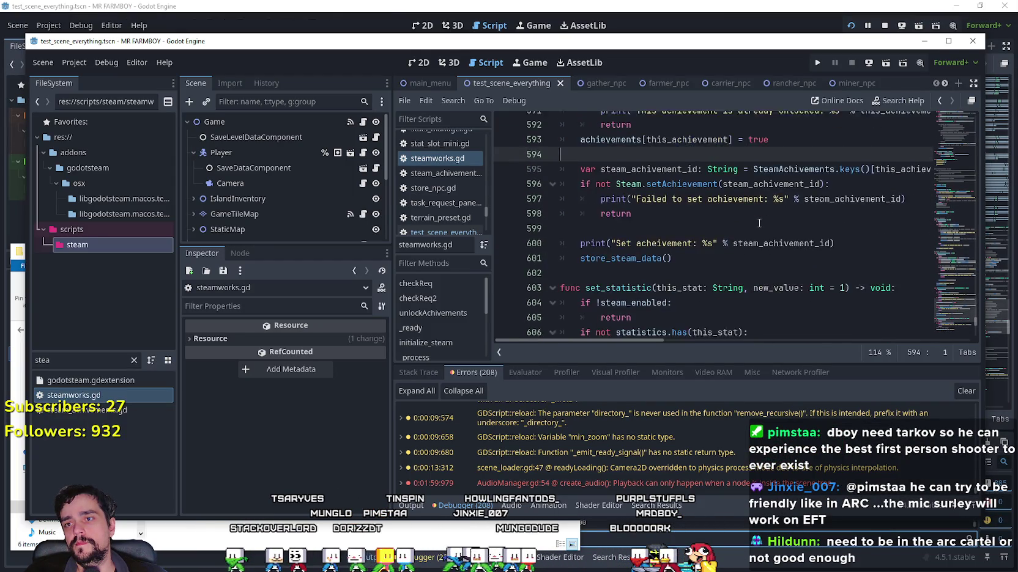
scroll(759, 224, up, 3)
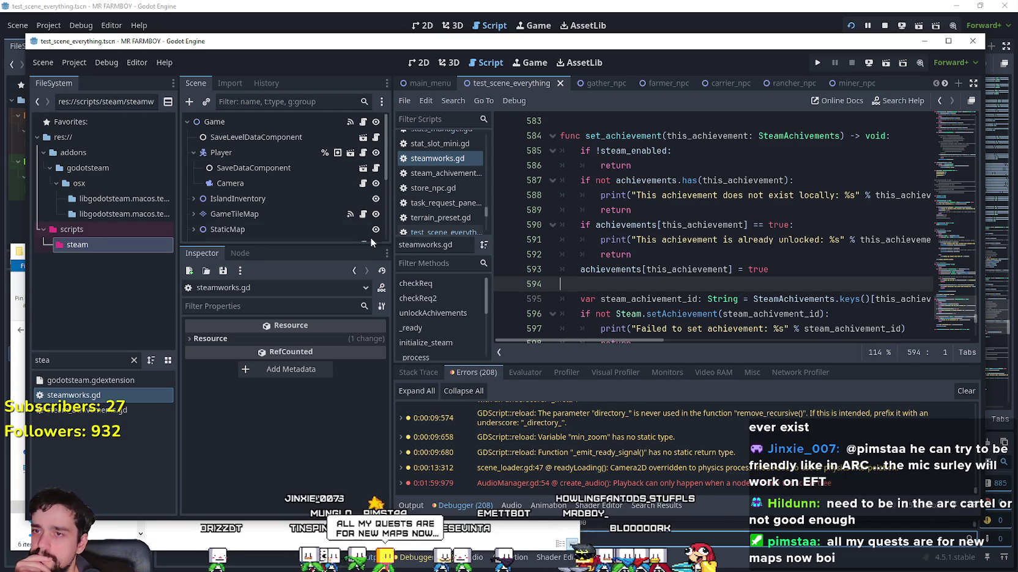
Narrow the side docks to widen the code, then review setAchievement around lines 596–599
drag(392, 242, 296, 243)
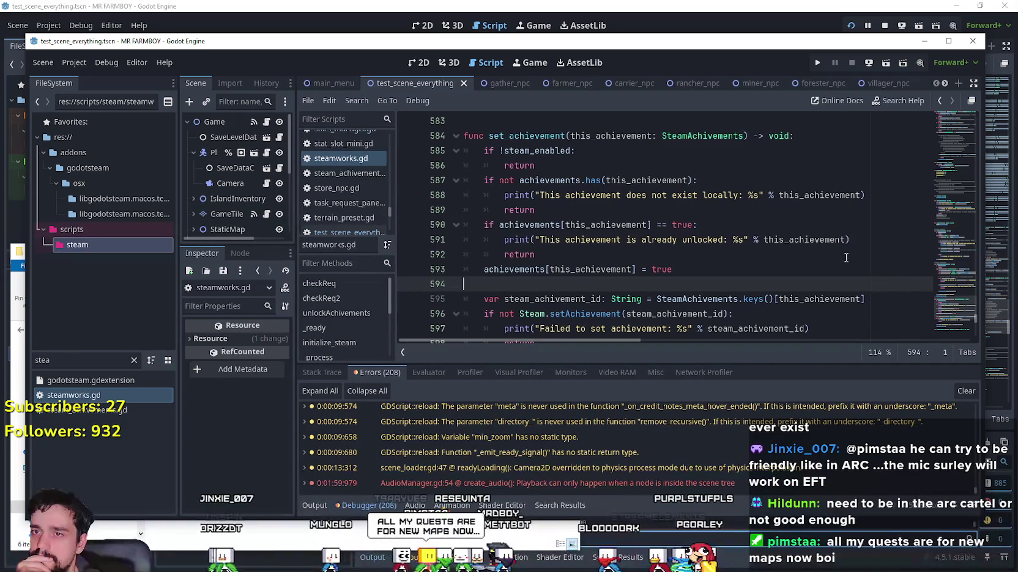
scroll(816, 262, up, 1)
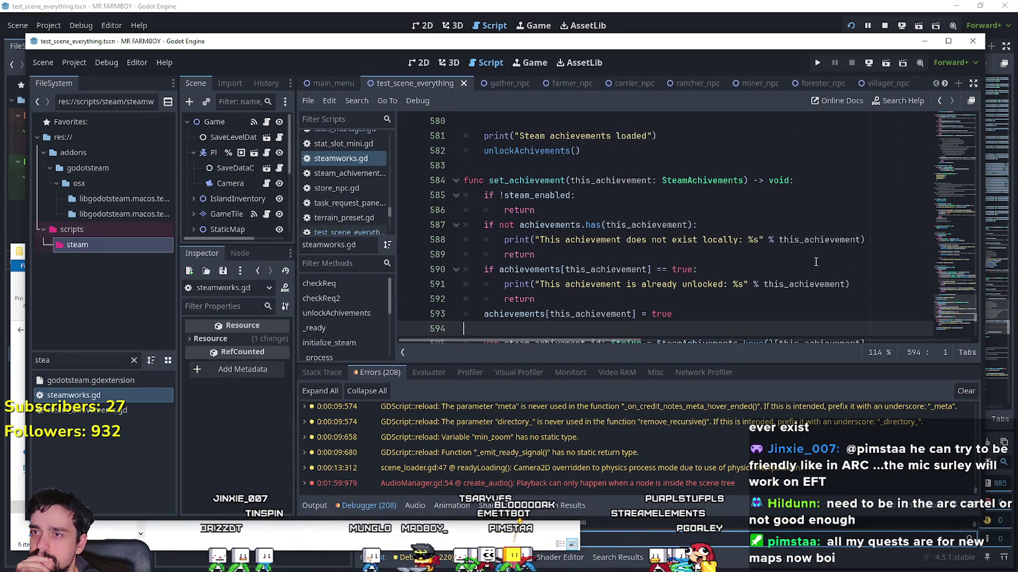
scroll(816, 262, down, 1)
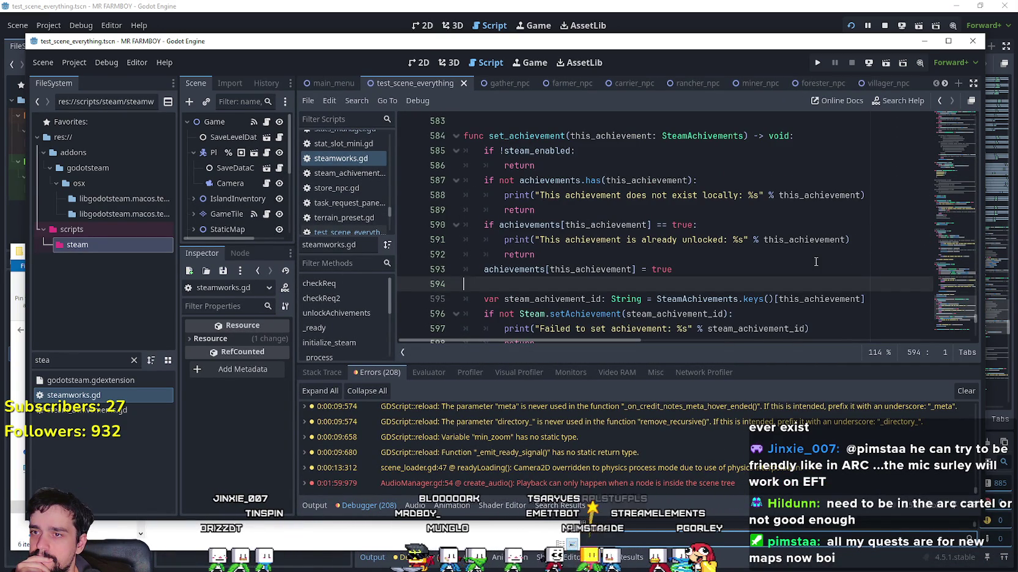
scroll(816, 262, down, 2)
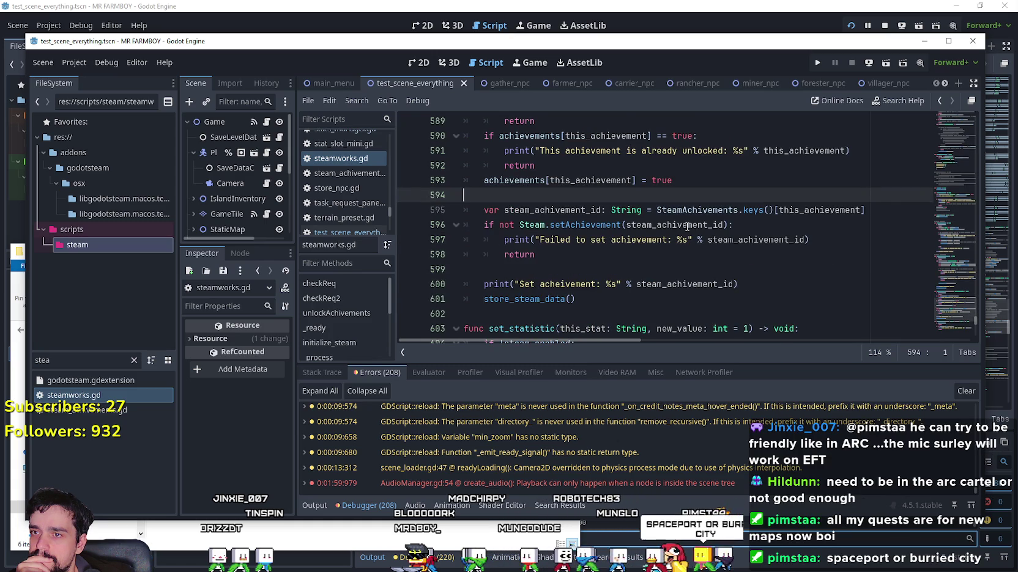
double_click(579, 225)
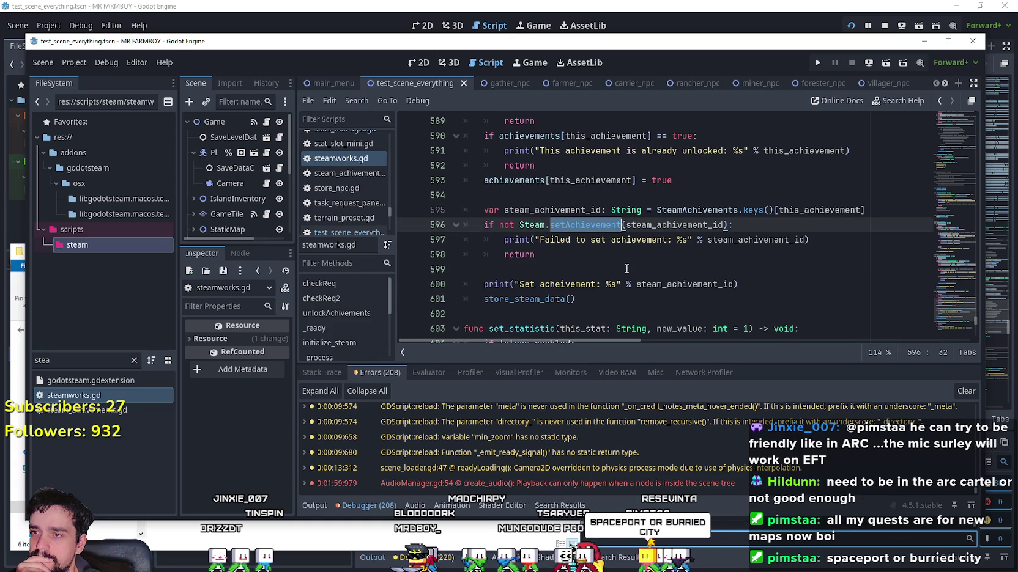
click(626, 267)
scroll(625, 267, down, 1)
click(591, 260)
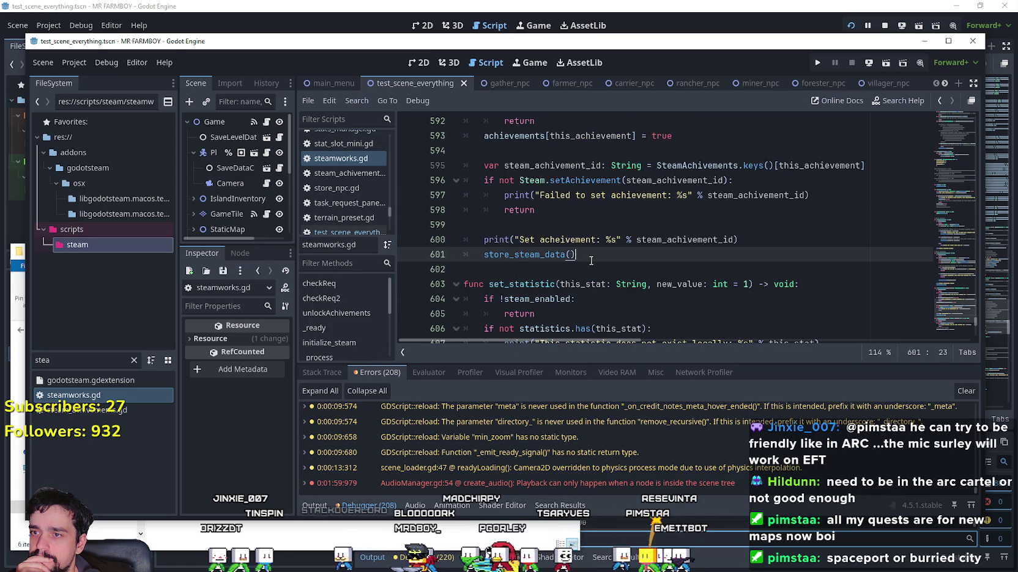
scroll(611, 263, down, 3)
scroll(944, 316, up, 5)
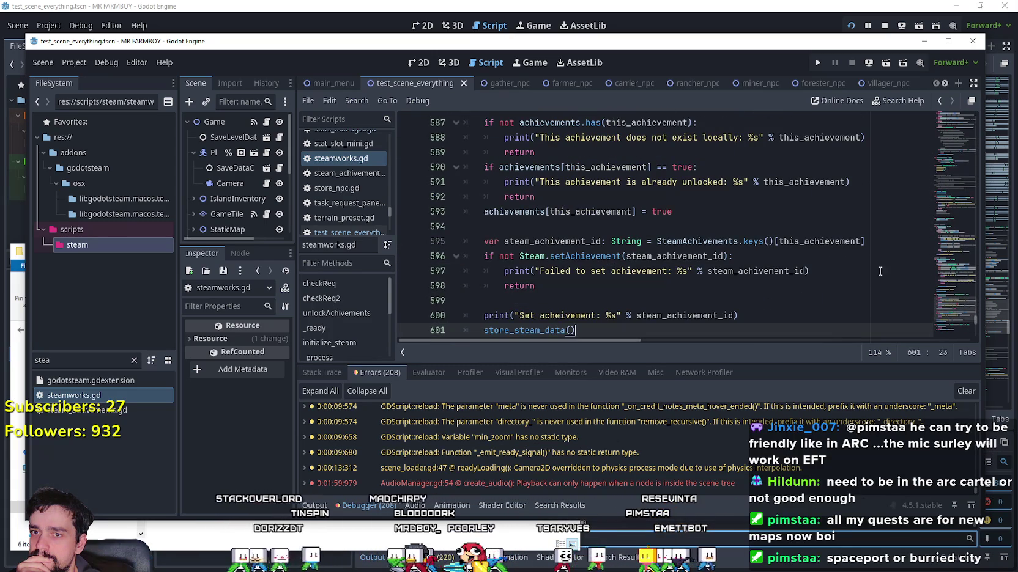
scroll(944, 312, up, 15)
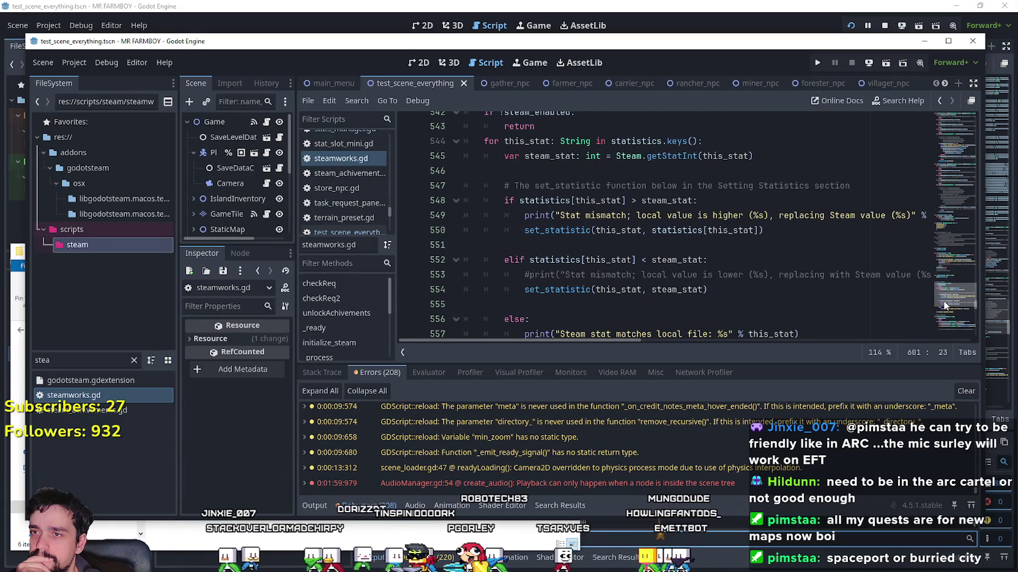
scroll(944, 302, up, 7)
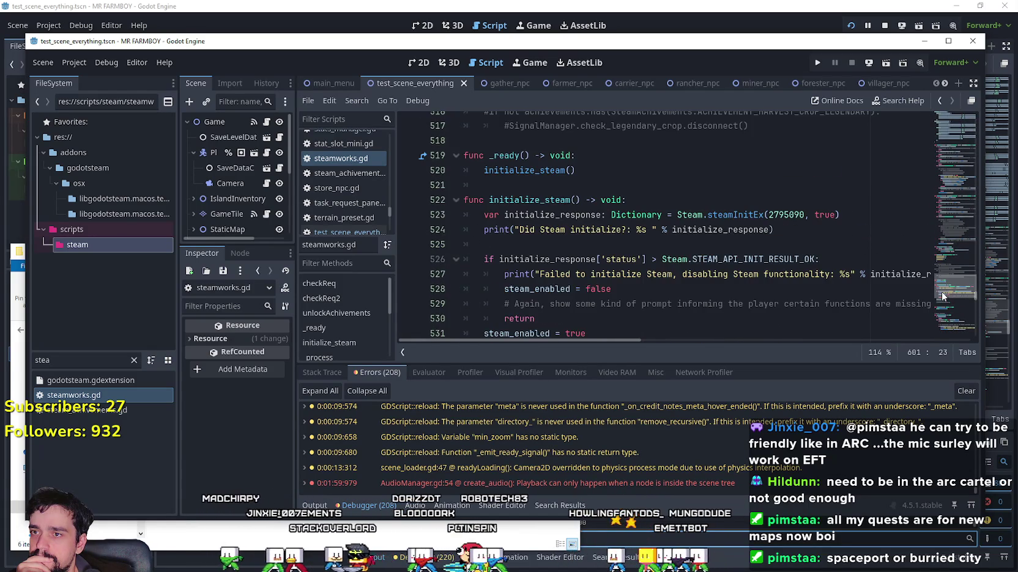
scroll(940, 291, up, 14)
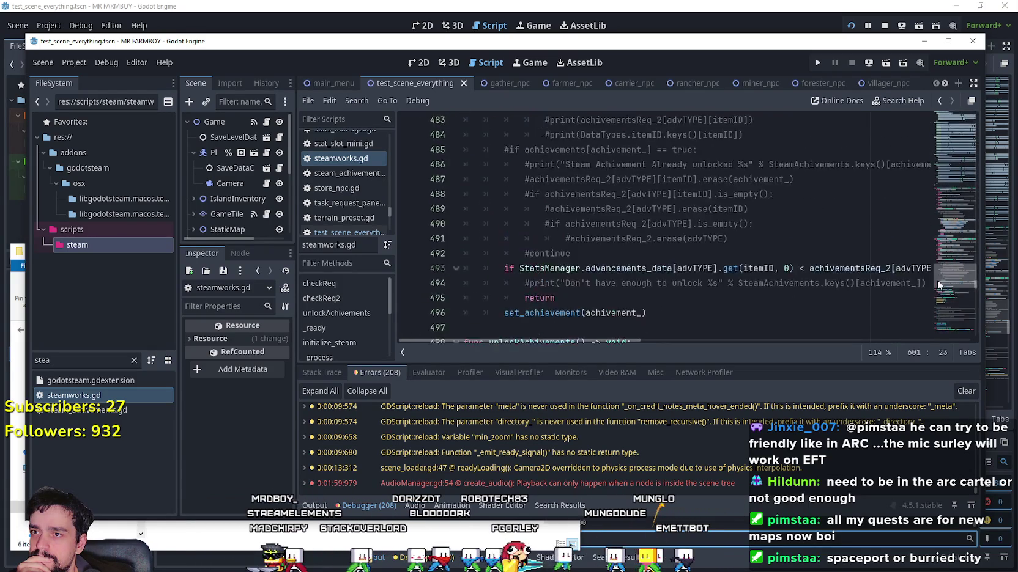
scroll(936, 276, up, 4)
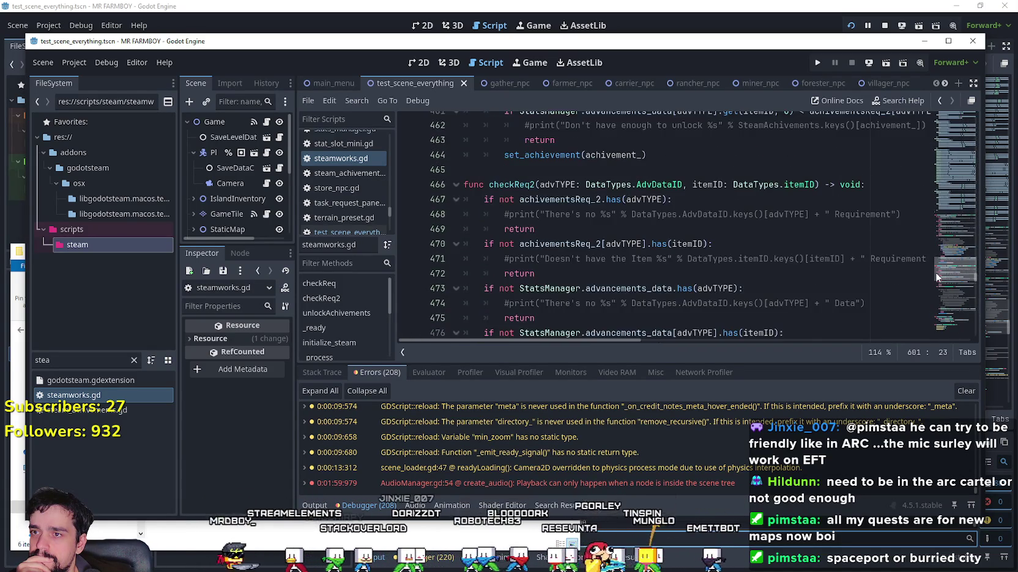
scroll(935, 277, down, 4)
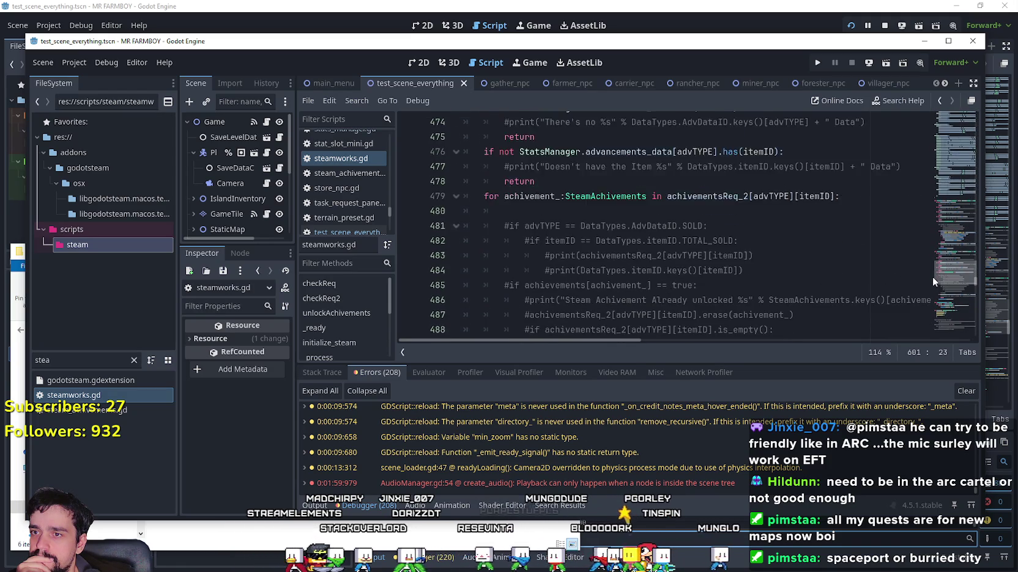
scroll(742, 267, down, 1)
click(680, 307)
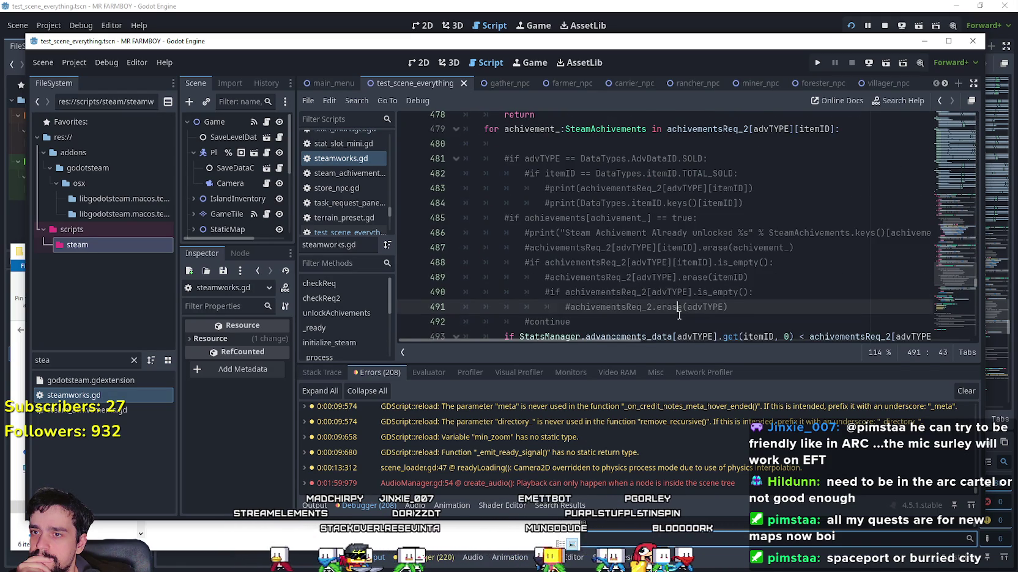
scroll(680, 308, down, 1)
click(659, 276)
scroll(673, 263, down, 4)
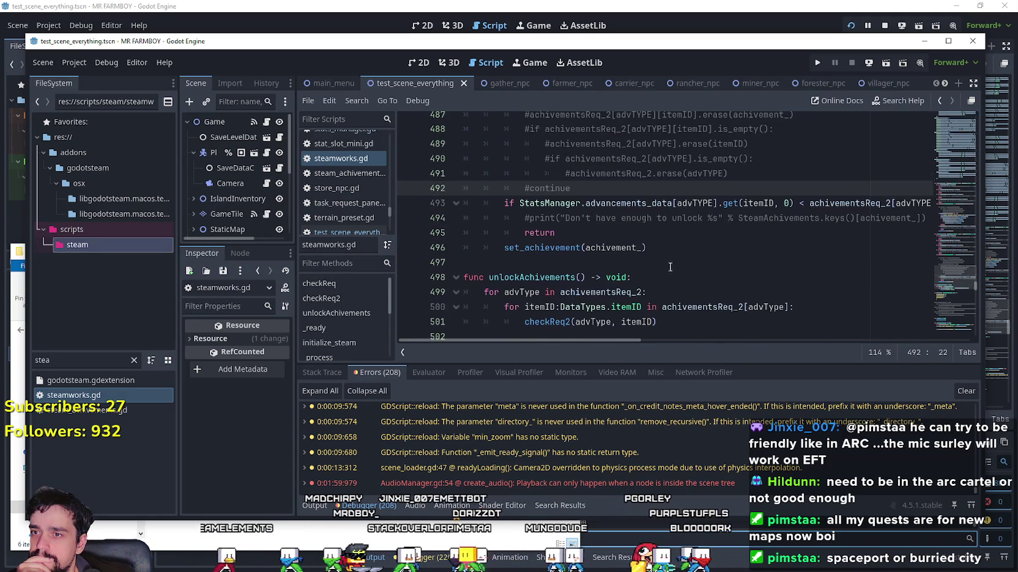
scroll(684, 245, down, 15)
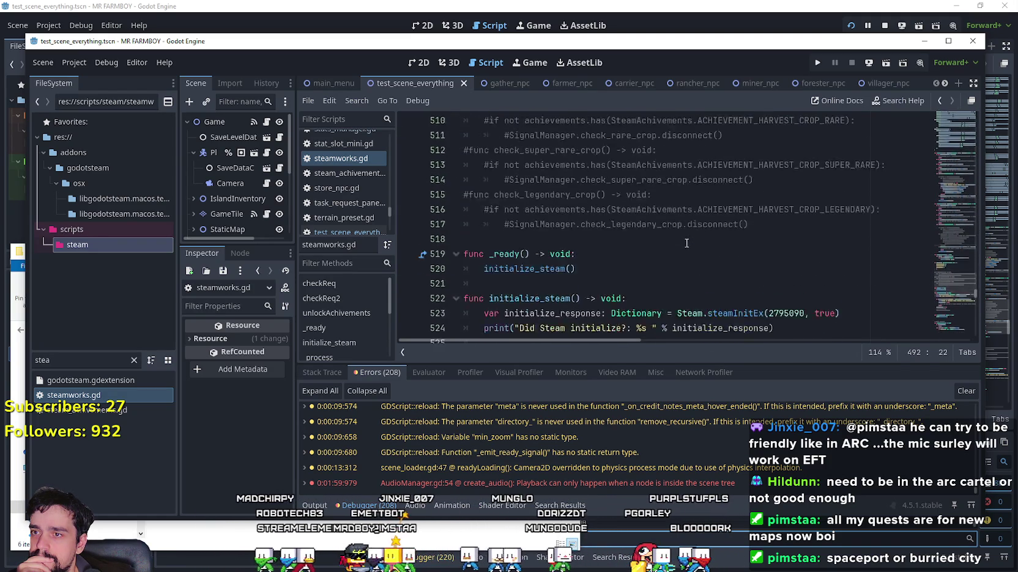
scroll(686, 243, down, 4)
click(683, 228)
scroll(684, 229, up, 2)
scroll(683, 228, down, 4)
scroll(684, 228, down, 1)
click(689, 253)
scroll(690, 253, down, 2)
click(689, 253)
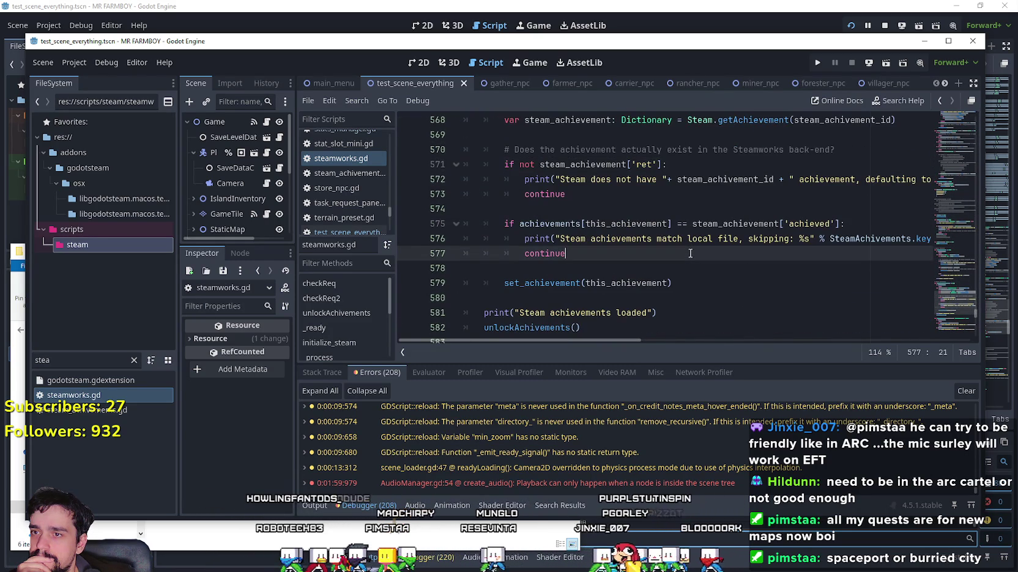
Highlight the achievements-versus-achieved condition on line 575 of the sync loop
drag(555, 224, 848, 224)
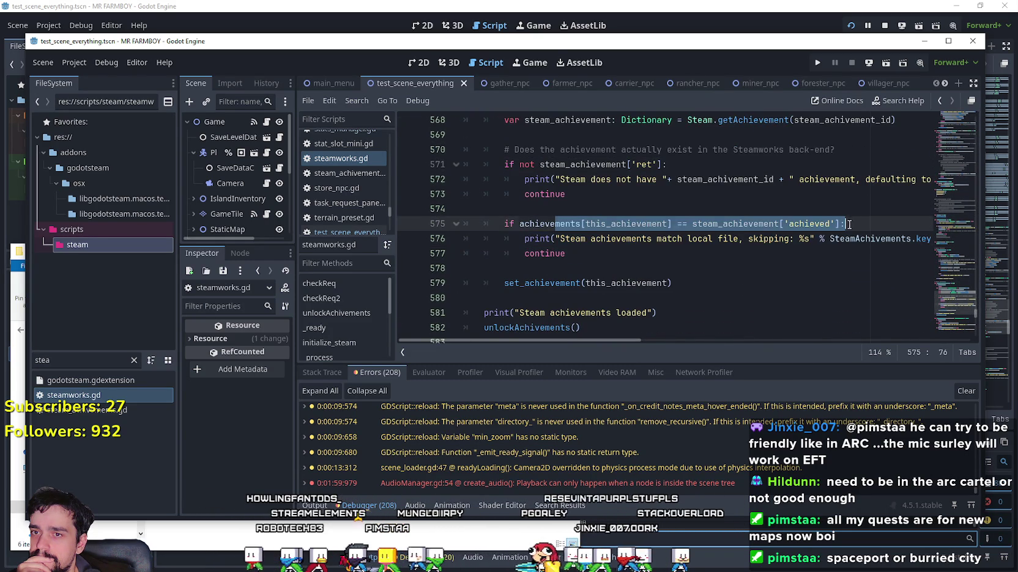
click(642, 254)
scroll(630, 255, down, 1)
scroll(618, 255, up, 1)
drag(519, 224, 842, 224)
scroll(795, 220, up, 7)
scroll(685, 200, down, 6)
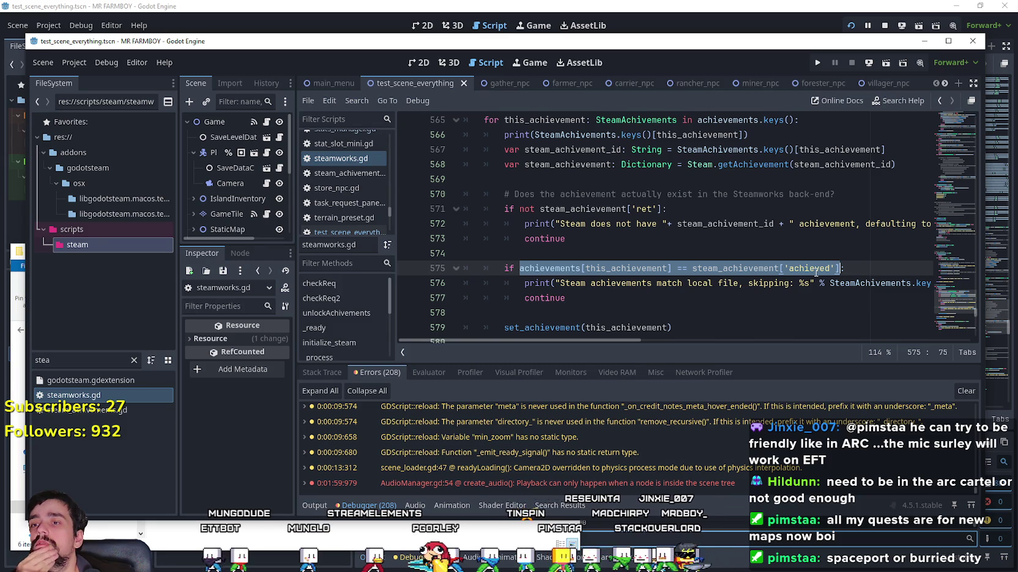
click(541, 268)
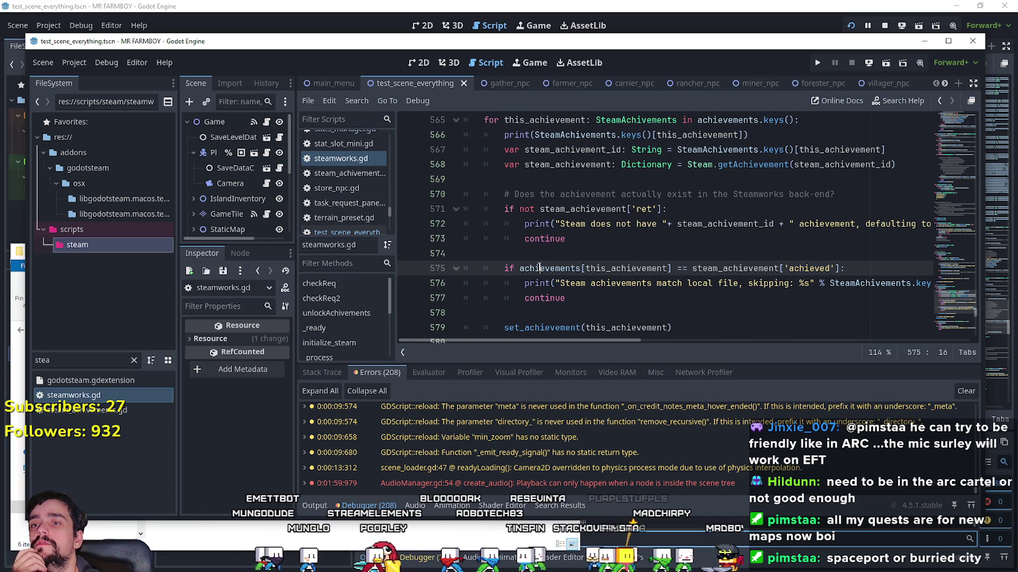
Inspect the set_achievement call on line 579, then bring up NewExport in File Explorer
click(683, 317)
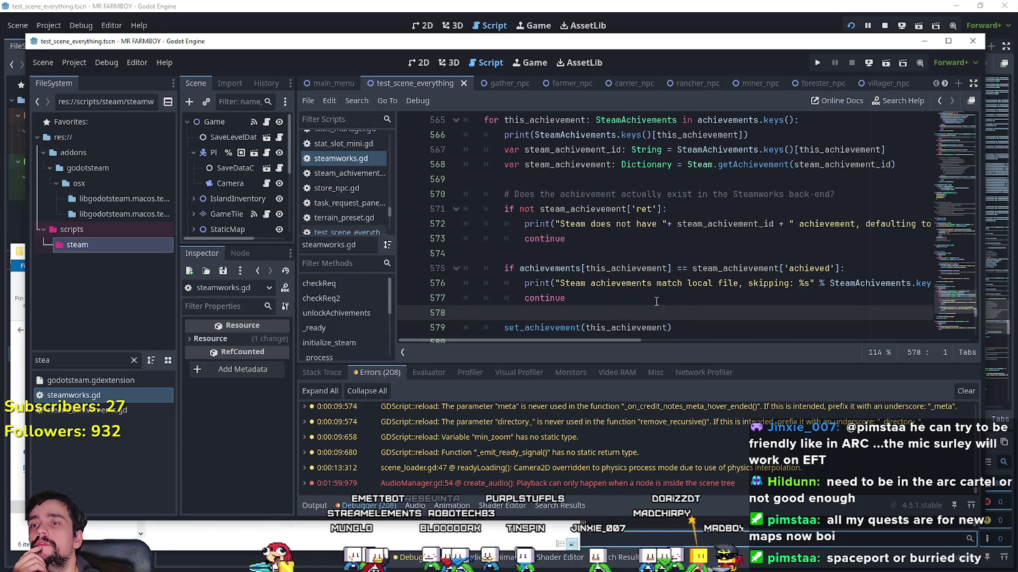
scroll(656, 301, down, 1)
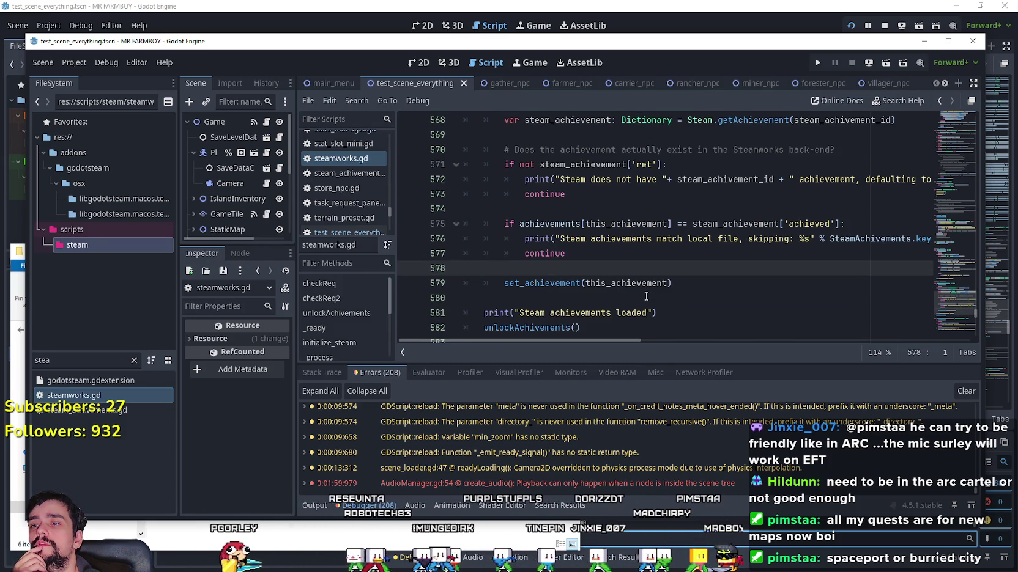
scroll(646, 296, down, 2)
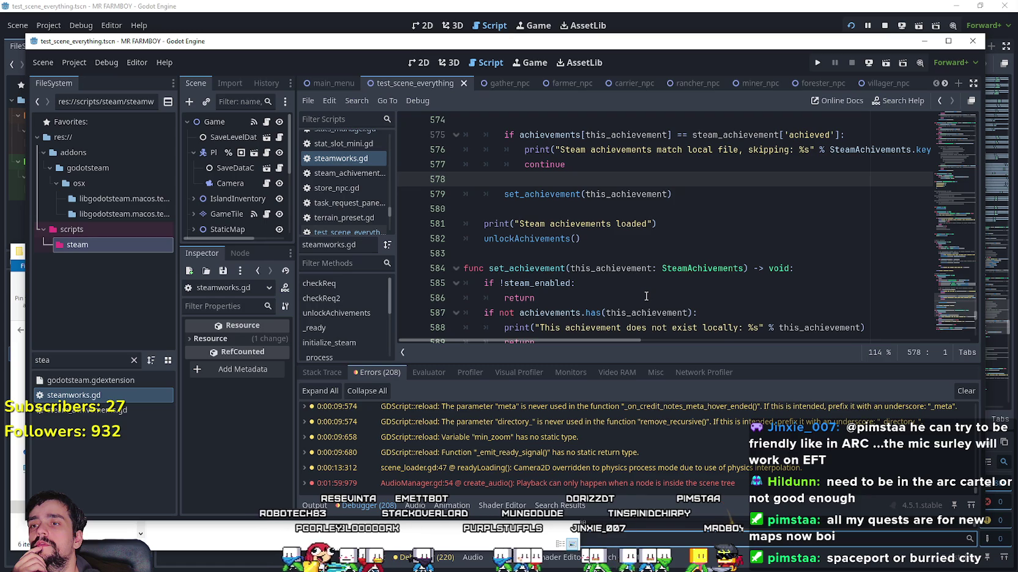
scroll(646, 296, up, 2)
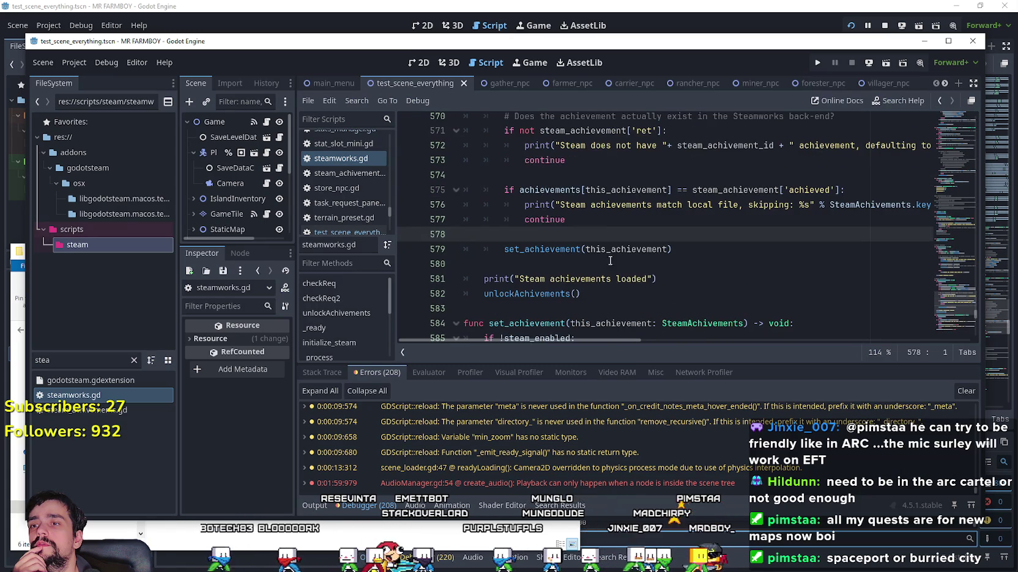
double_click(567, 249)
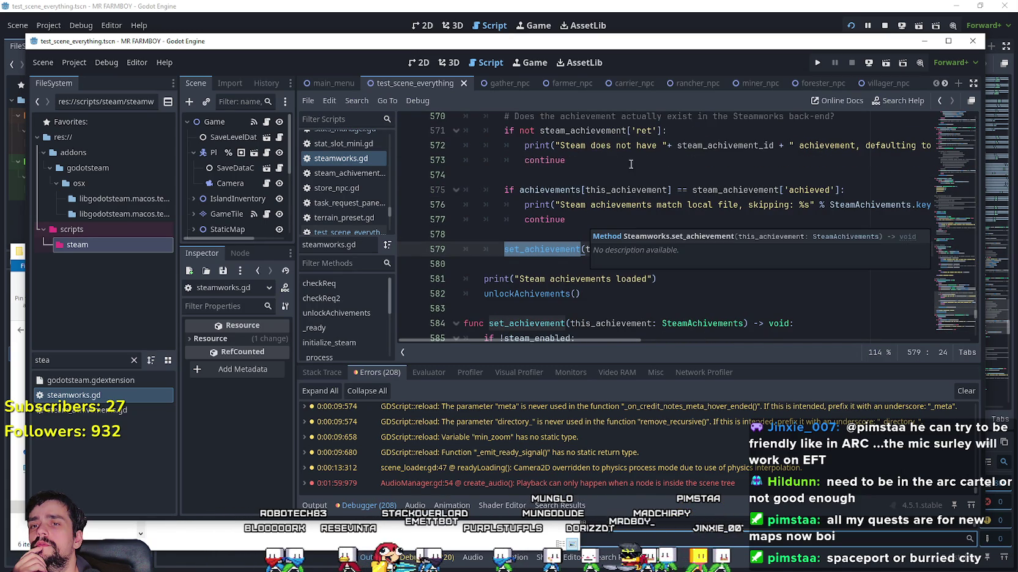
click(536, 235)
scroll(612, 285, up, 2)
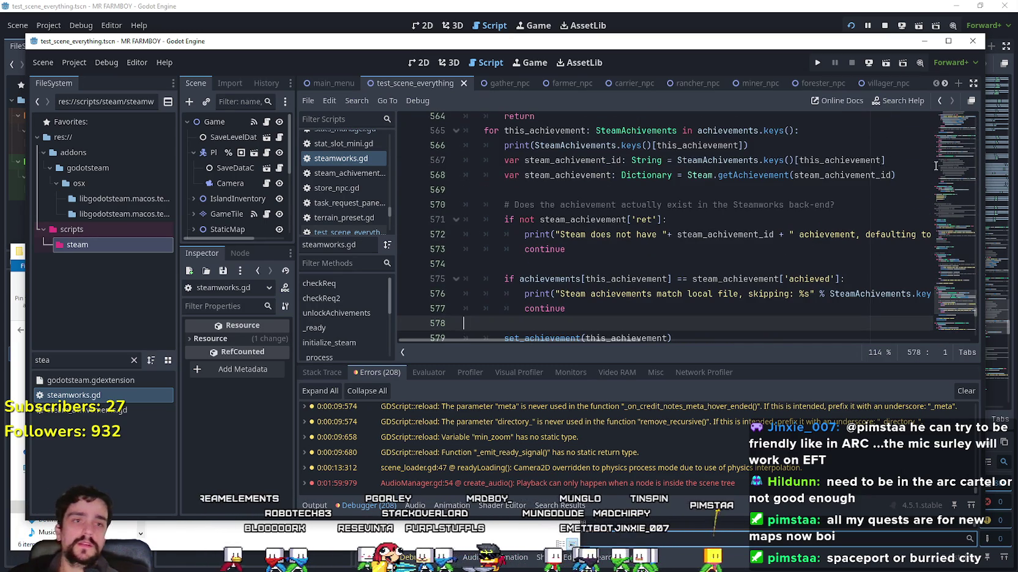
click(225, 566)
click(363, 370)
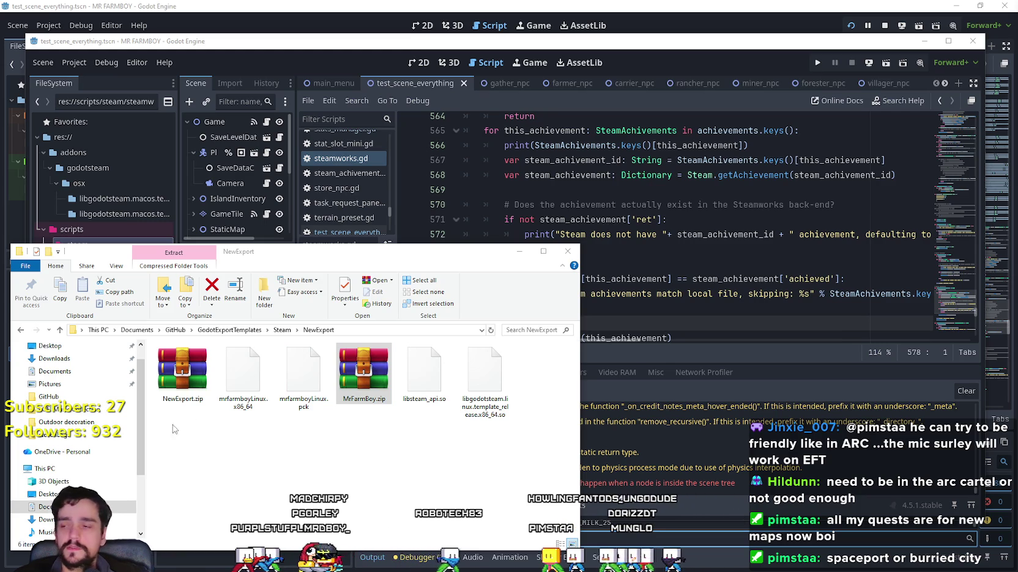
Select NewExport.zip, then minimize the NewExport window to get back to Godot
click(182, 373)
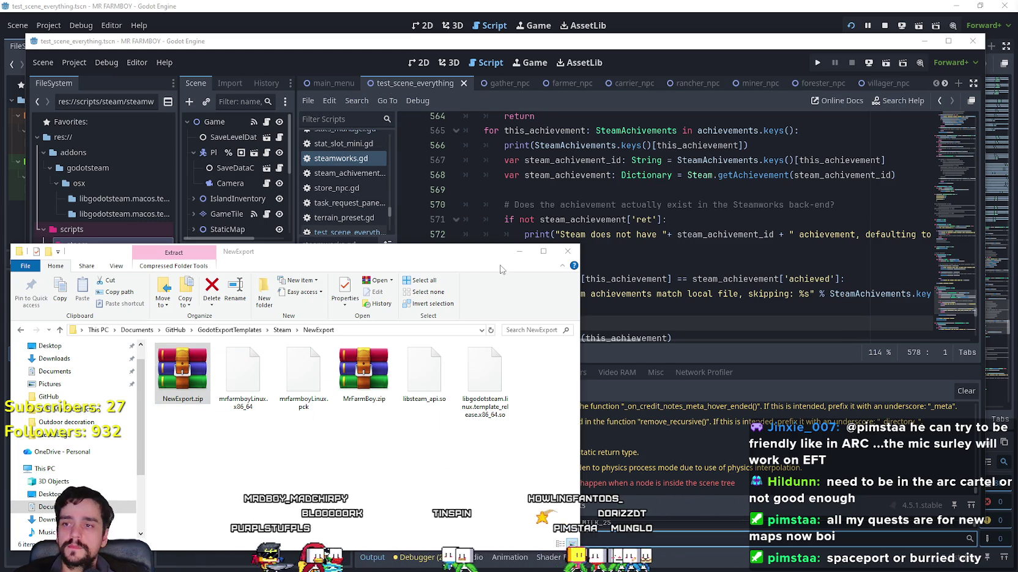
click(519, 251)
click(924, 41)
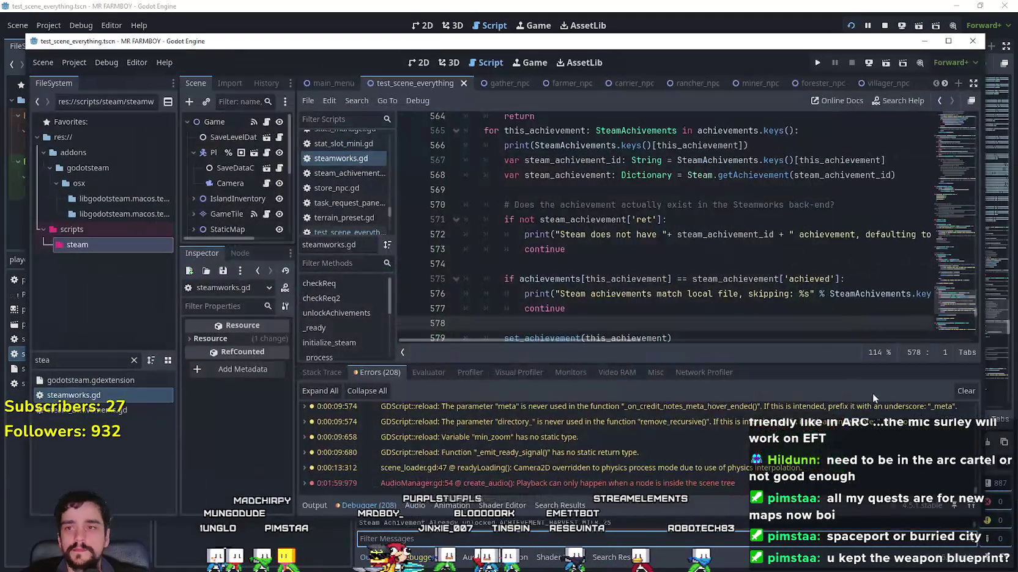
click(787, 252)
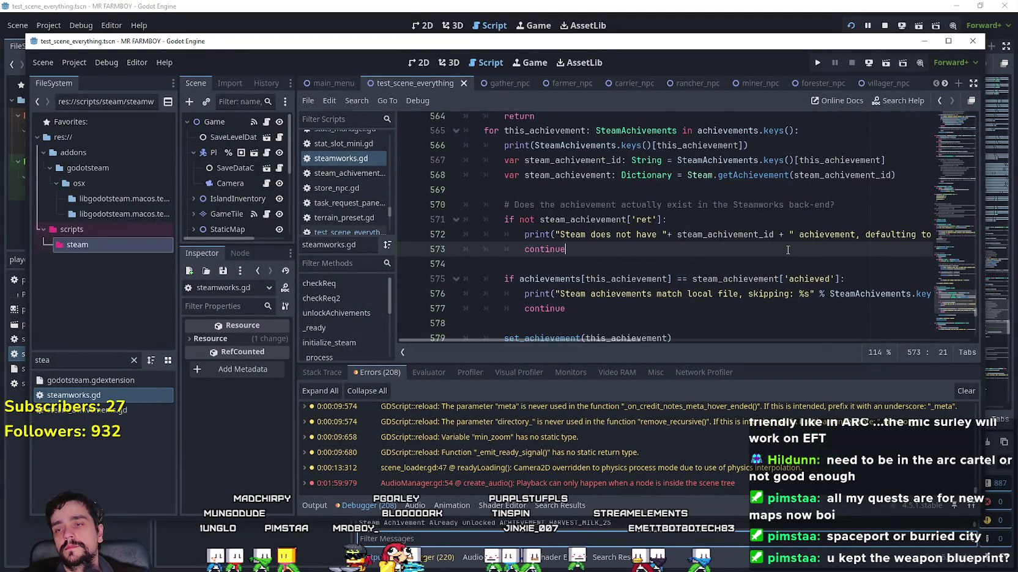
scroll(788, 249, up, 2)
scroll(714, 214, down, 9)
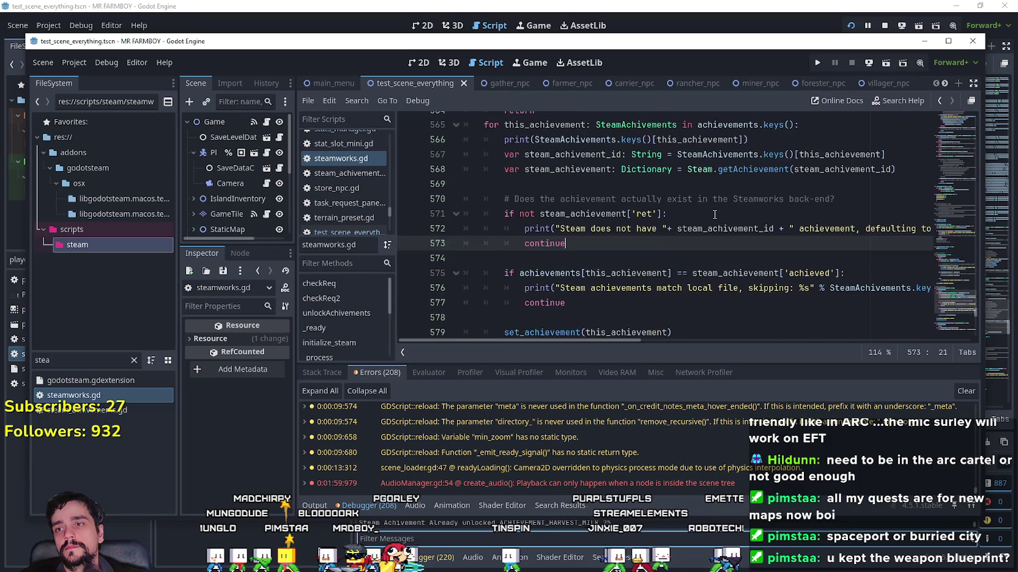
scroll(714, 211, down, 5)
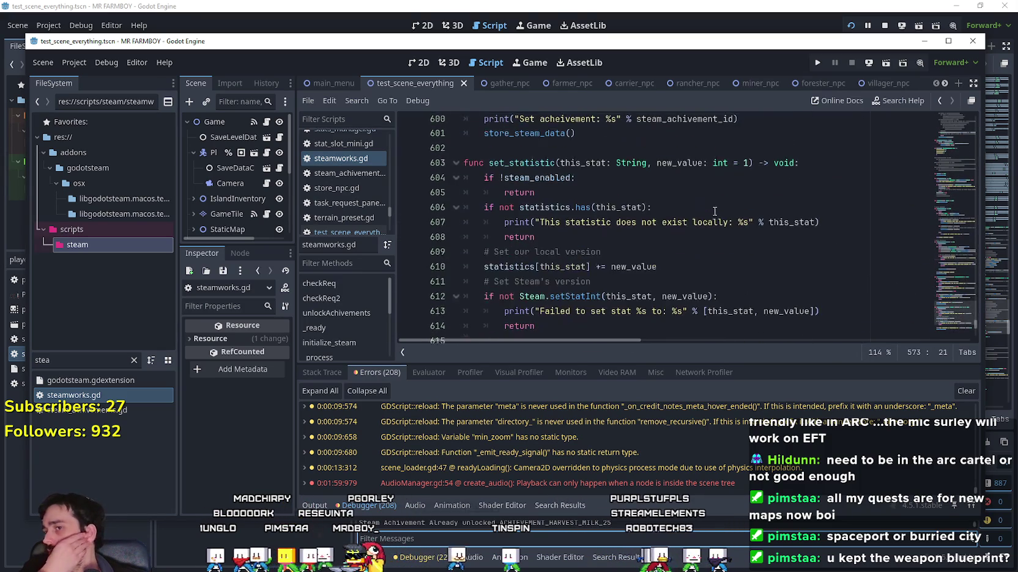
scroll(715, 212, up, 7)
scroll(714, 213, up, 4)
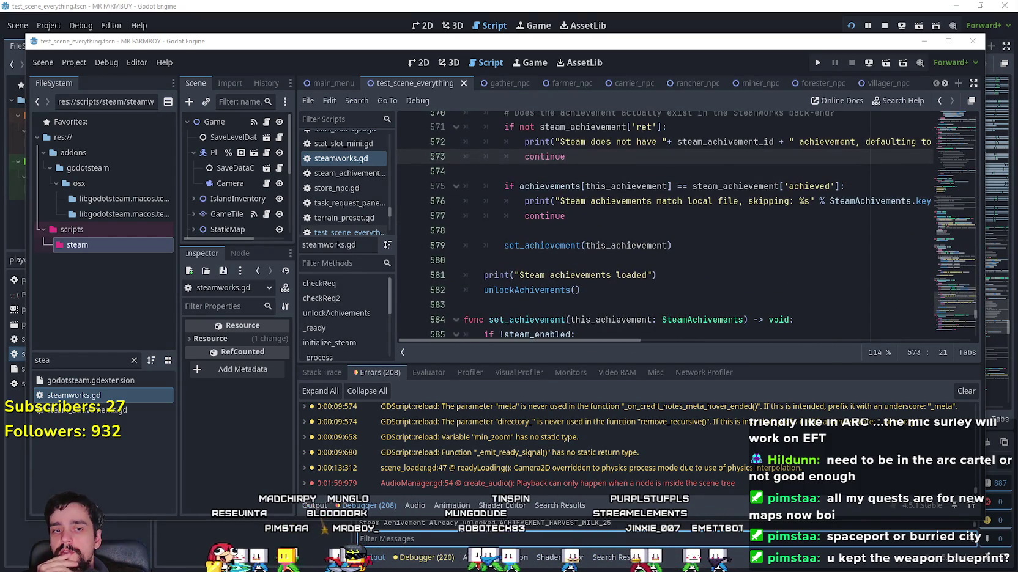
key(alt+Tab)
Extract MrFarmBoy.zip in place and open the resulting MrFarmBoy game folder
right_click(362, 382)
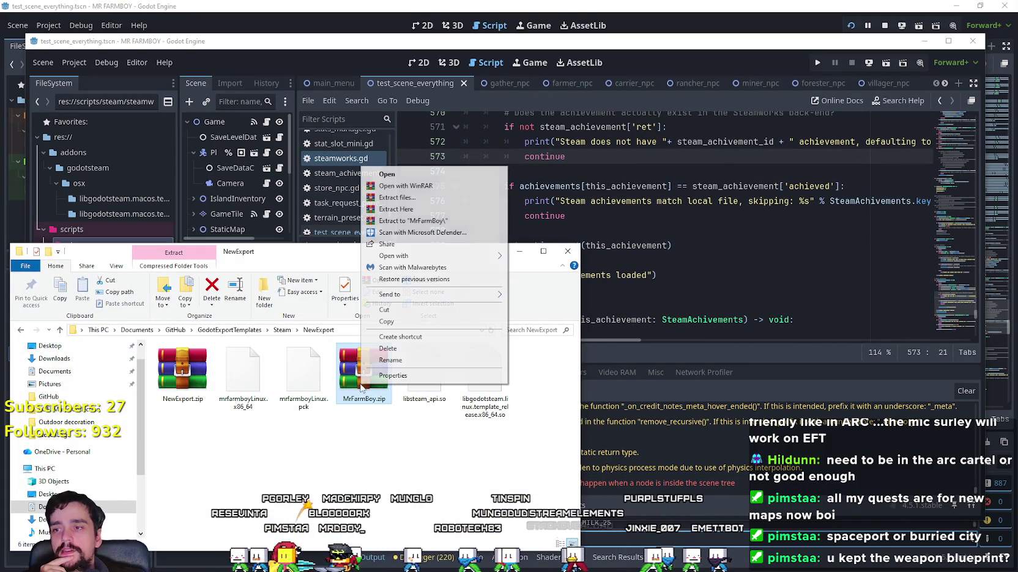
click(418, 209)
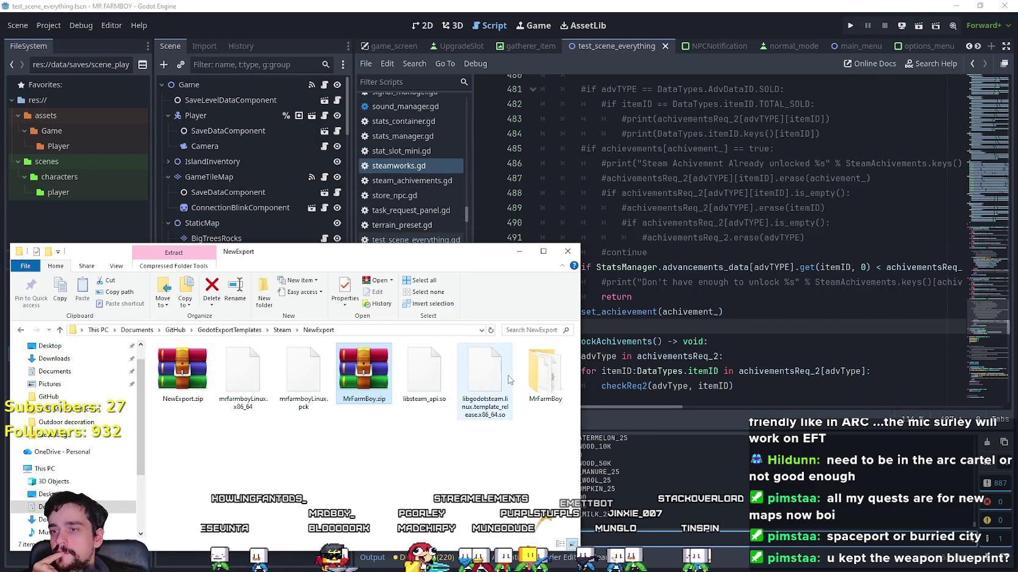
click(323, 455)
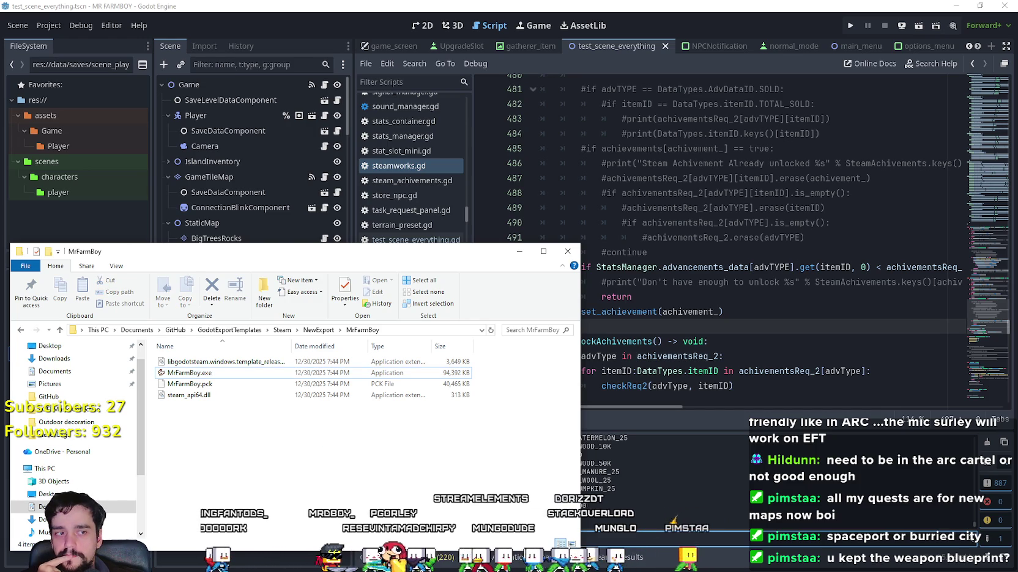
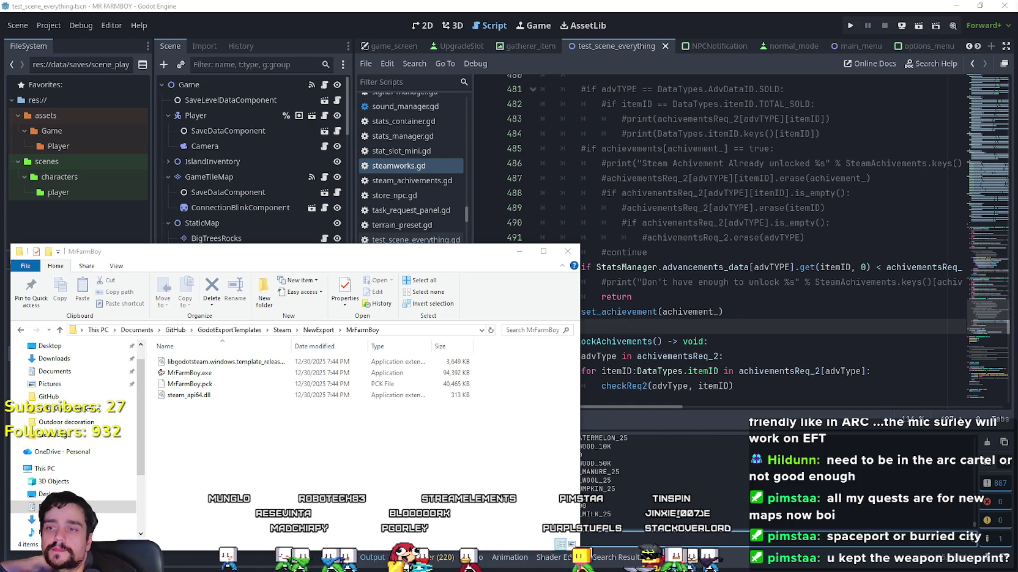
Leave File Explorer and place the caret on return line 495 of steamworks.gd
key(alt+Tab)
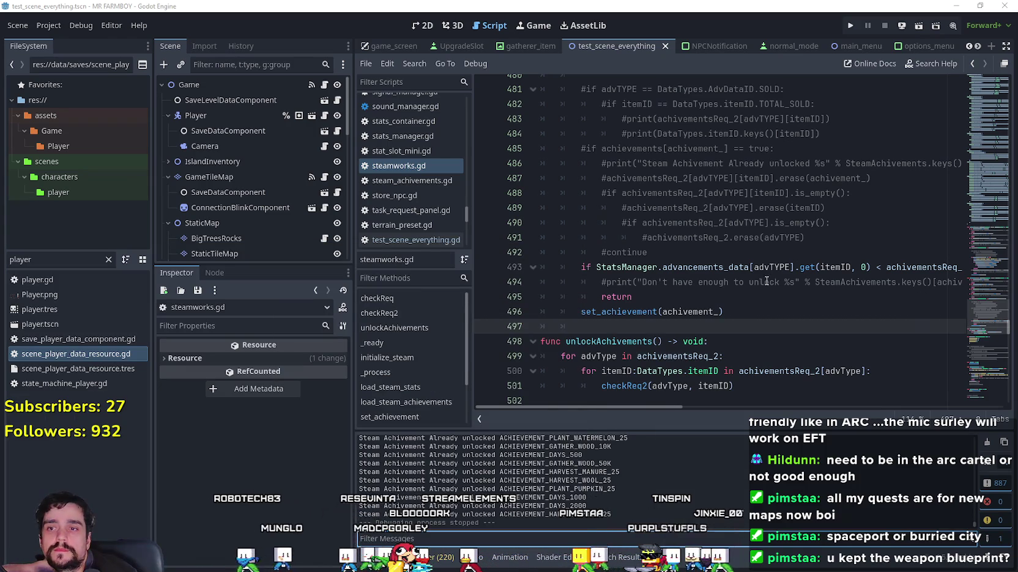
click(768, 290)
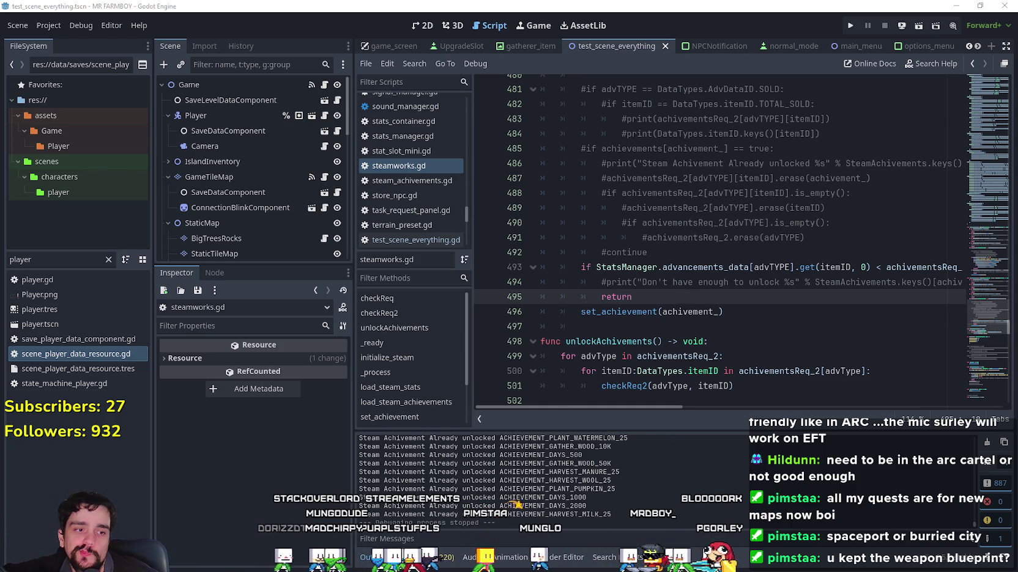
key(alt+Tab)
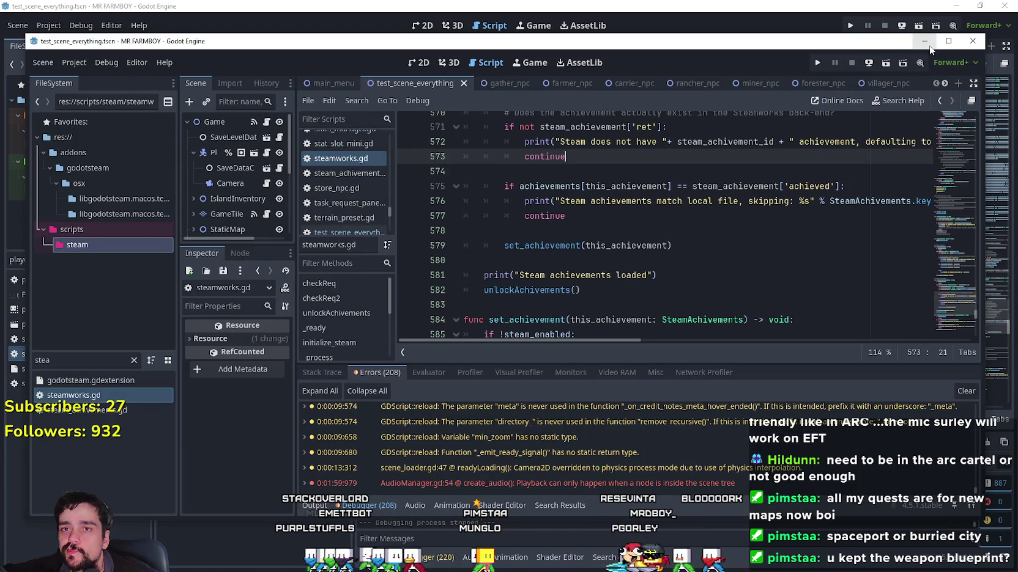
click(923, 41)
click(731, 178)
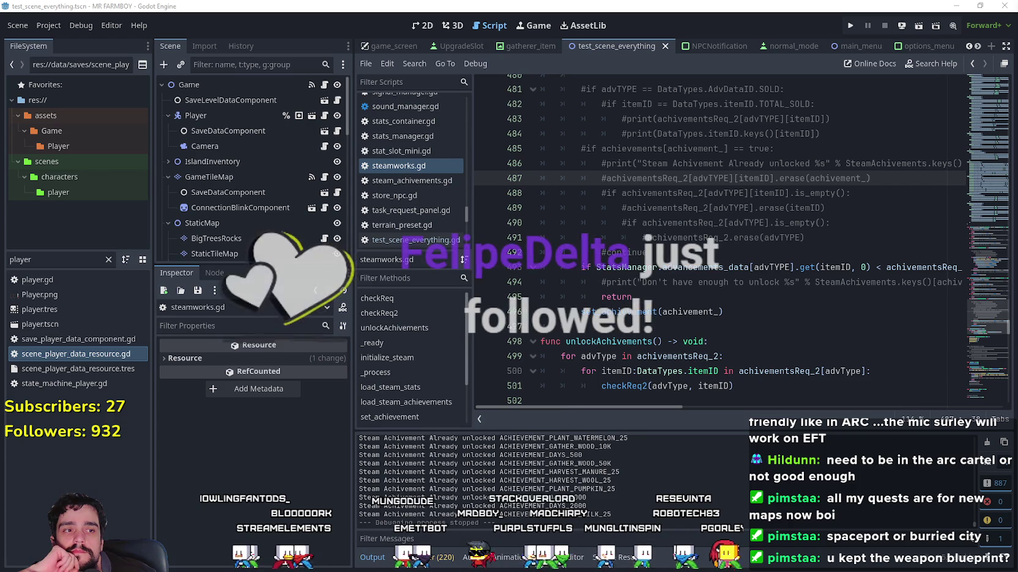
Run the MR FARMBOY project until its debug window reaches the main menu
click(851, 26)
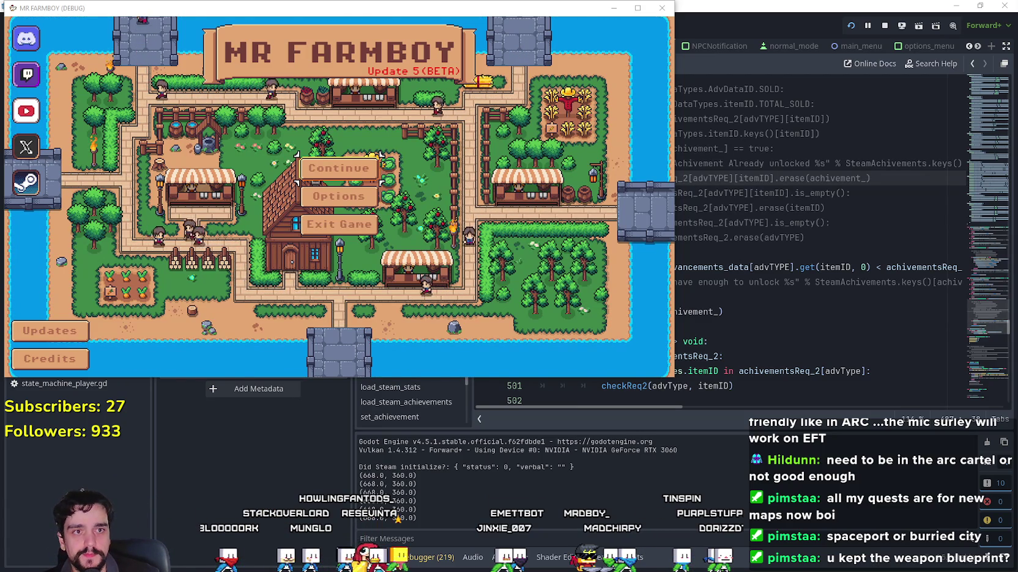
key(alt+Tab)
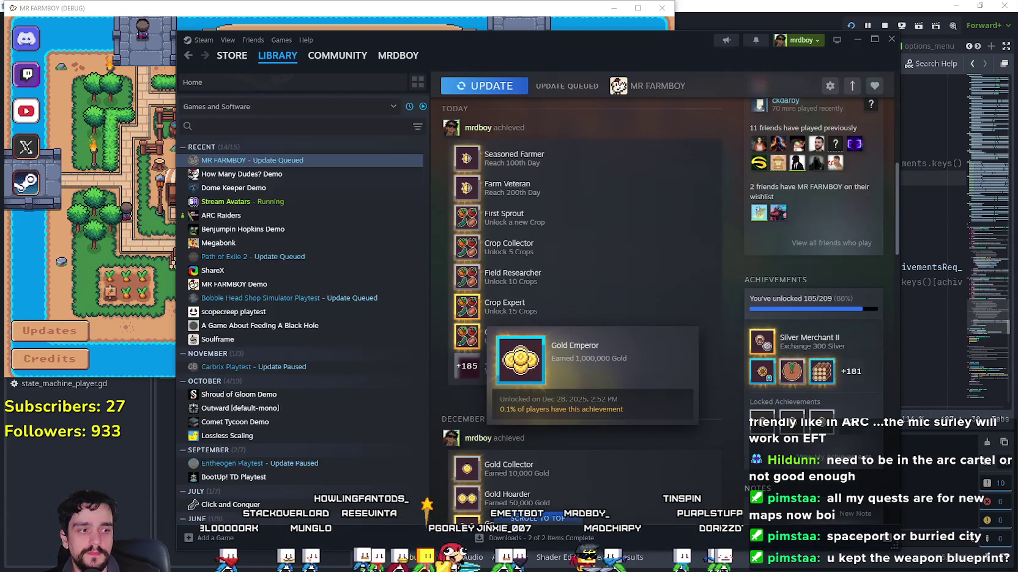
Go from the Steam Library to MR FARMBOY's Community Hub and open the 'Inn Upgrade 2 achievement' discussion
click(231, 55)
mouse_move(276, 59)
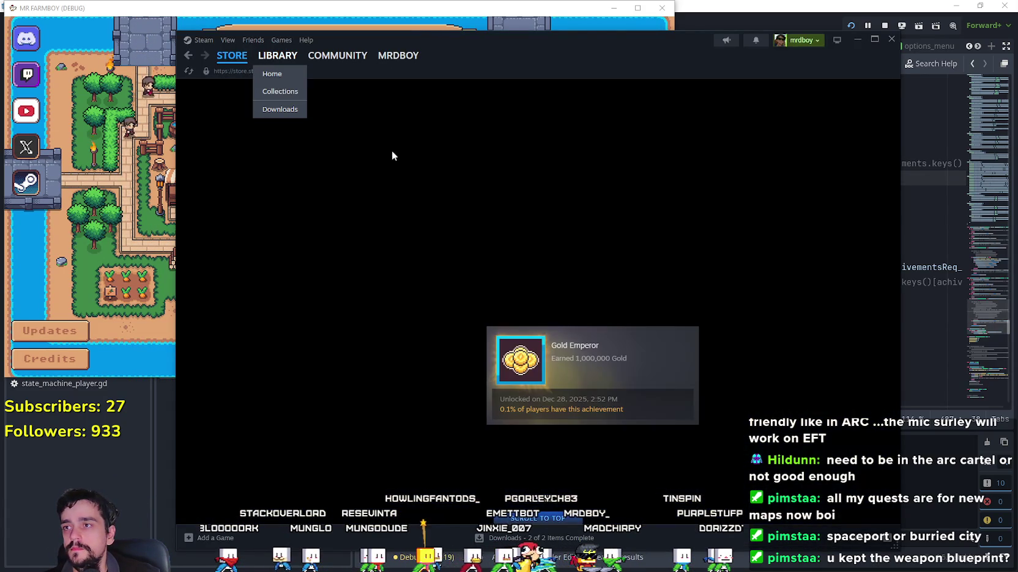
click(272, 74)
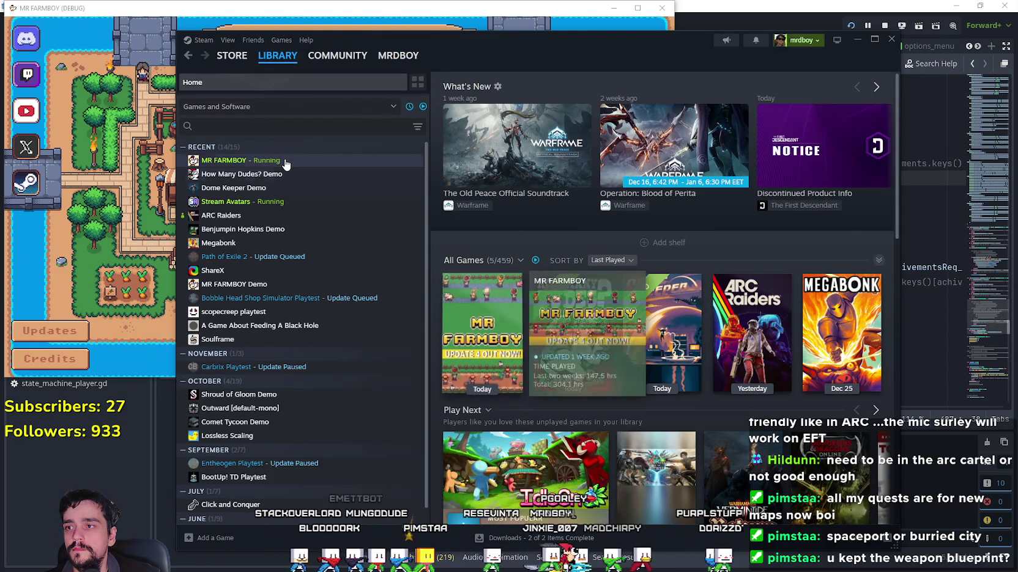
click(484, 315)
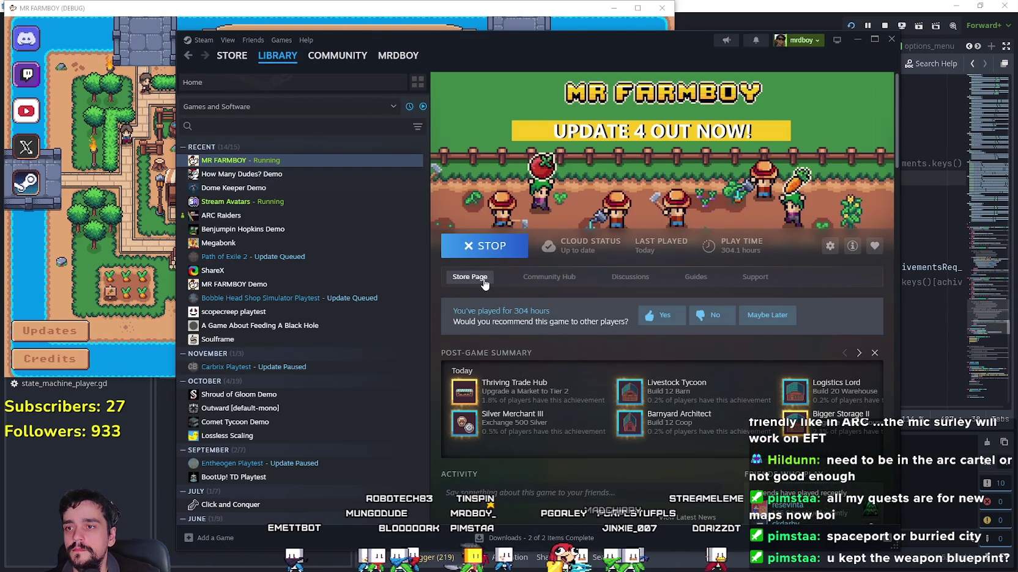
click(528, 280)
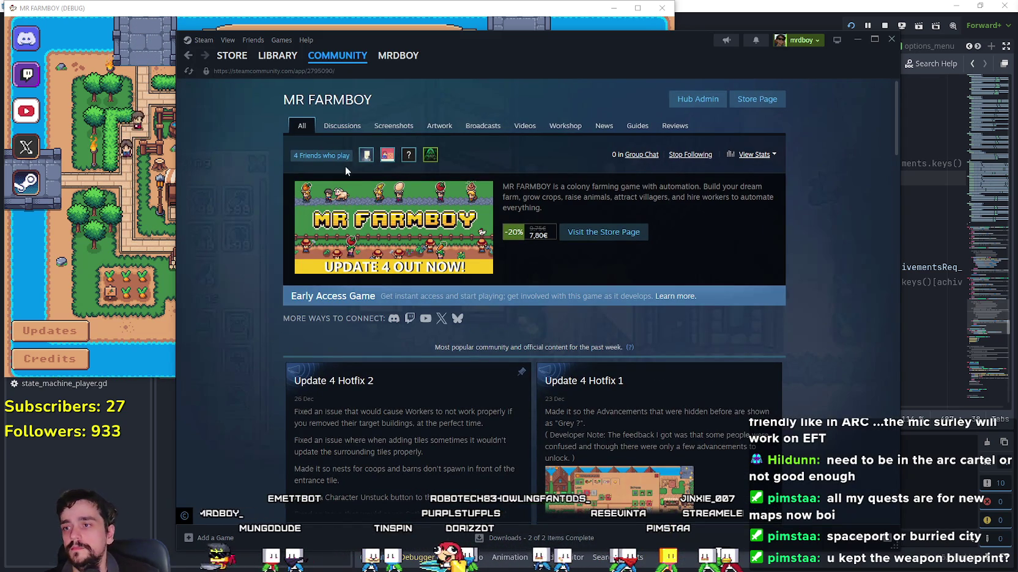
click(342, 125)
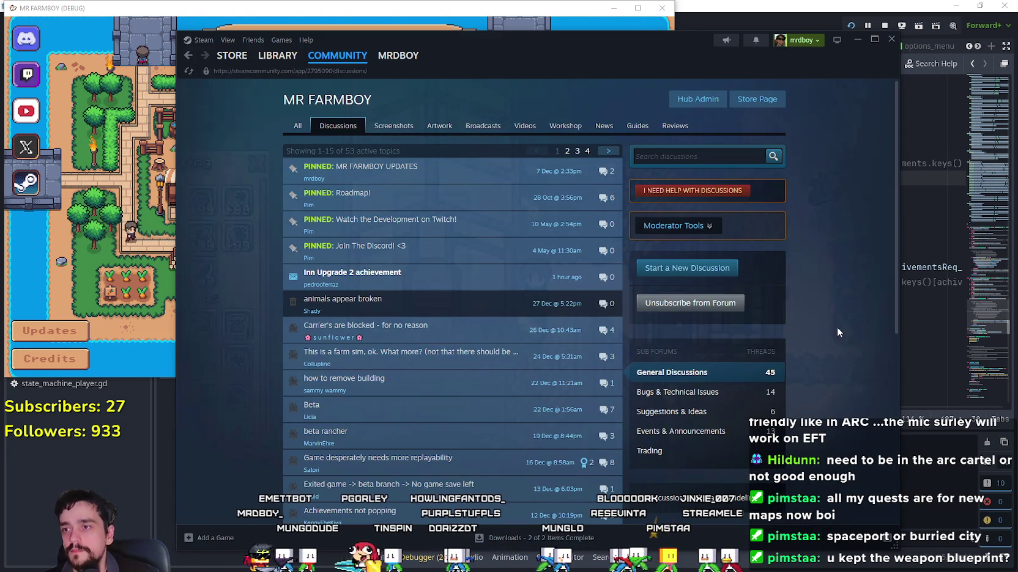
click(367, 275)
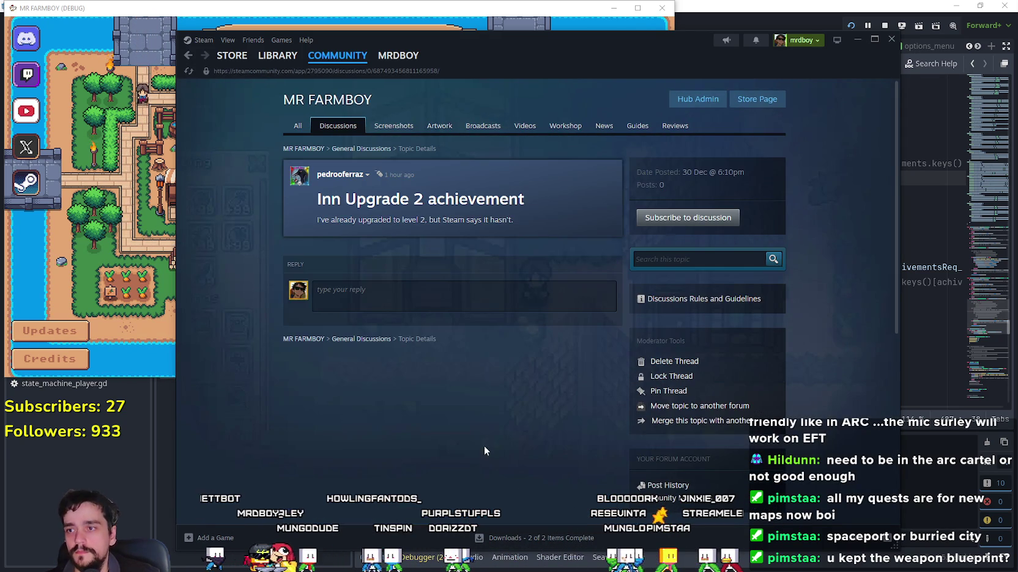
Draft the reply 'I released a hotfix that should probably maybe who knows might fix it!'
mouse_move(366, 177)
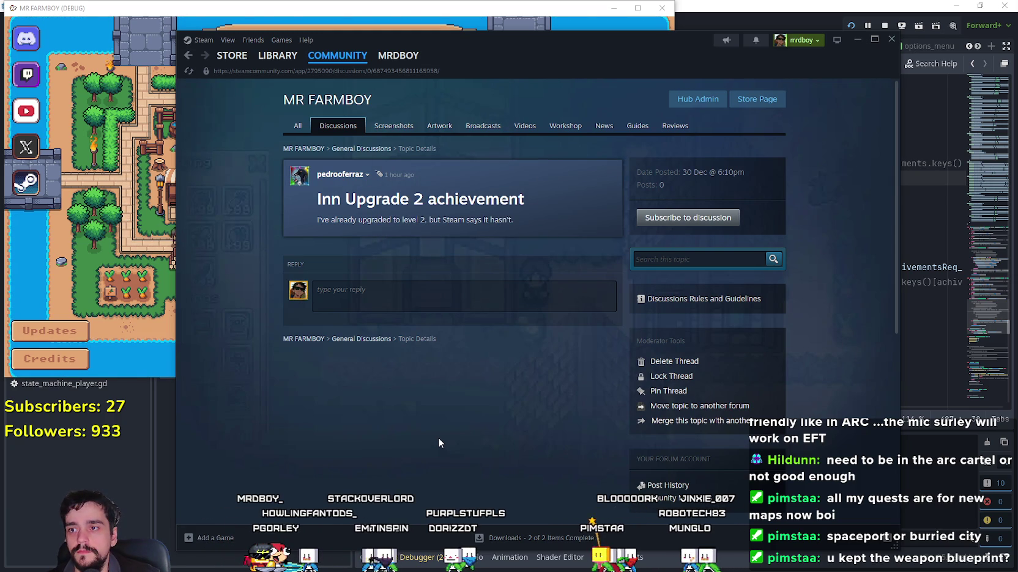
click(448, 294)
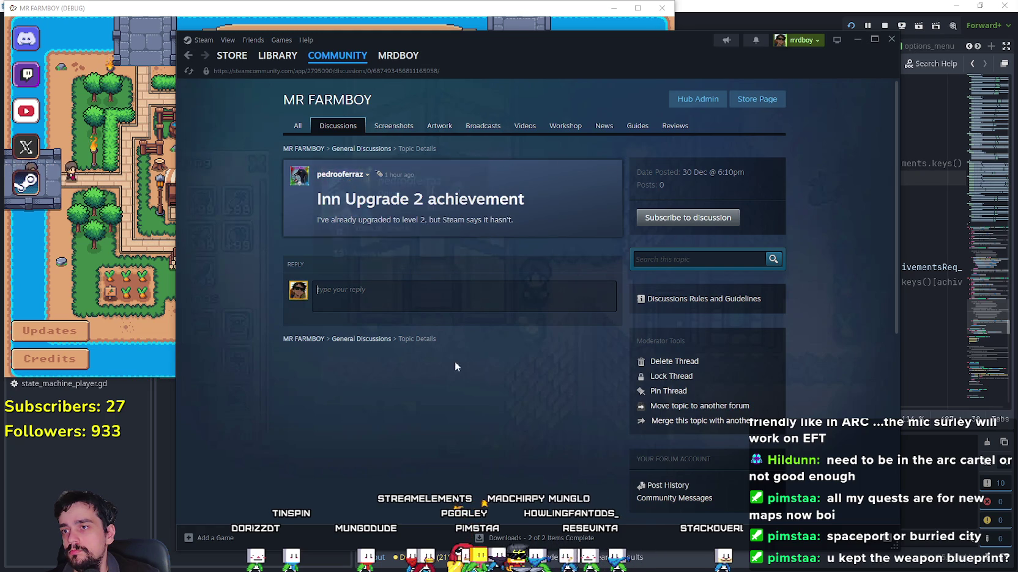
click(450, 300)
text(I released a hot)
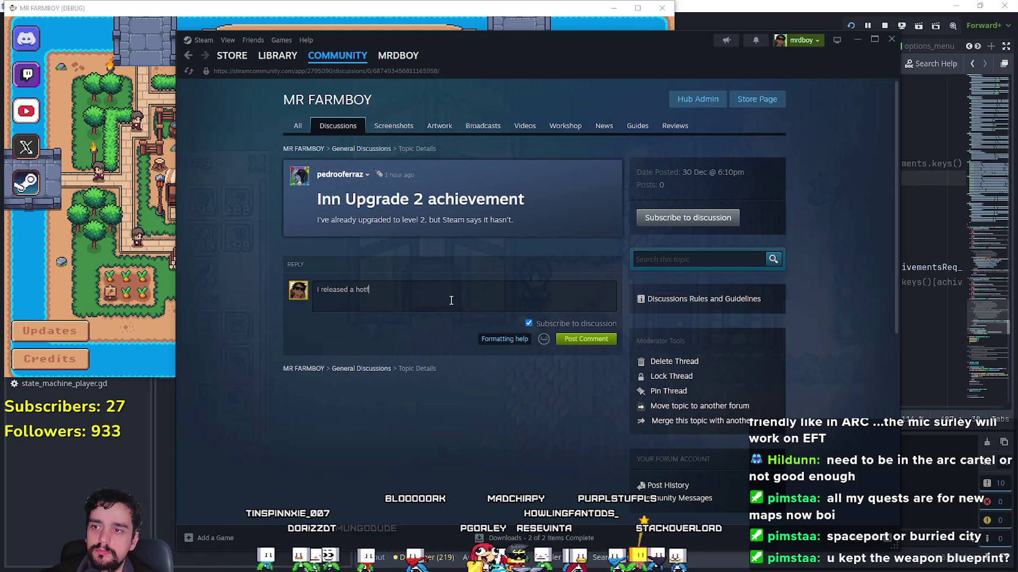
text(fix that shou)
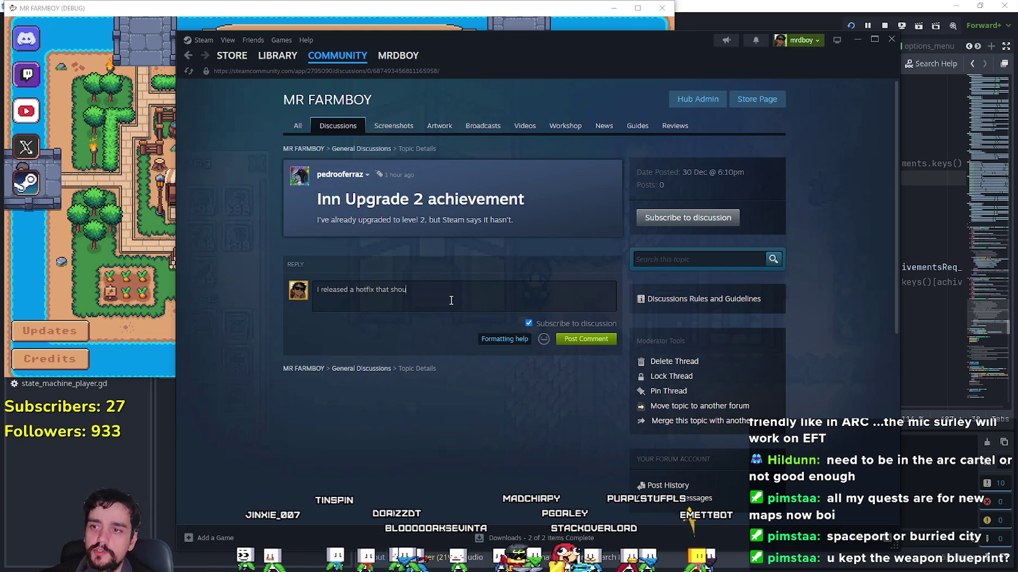
text(ld probably)
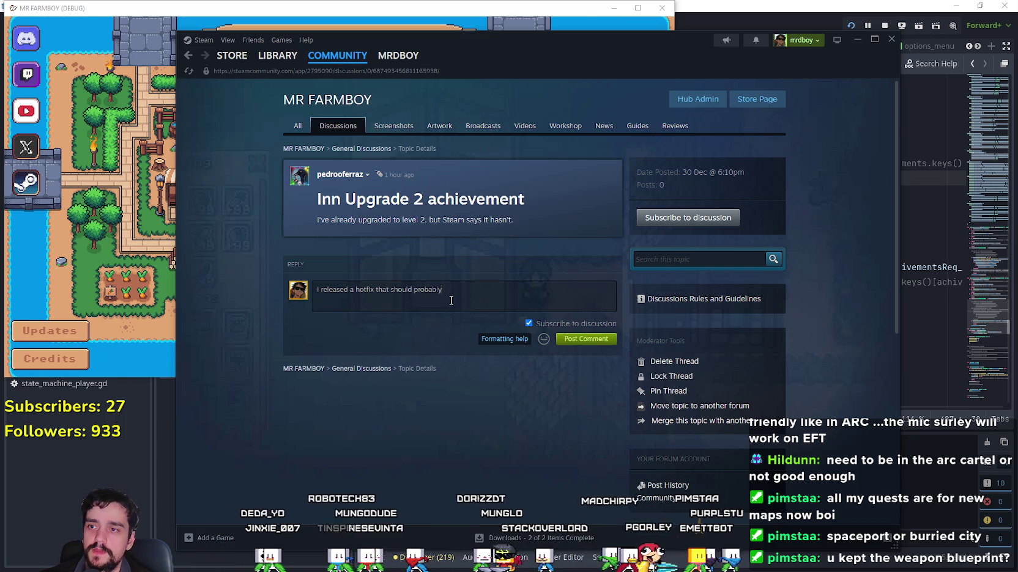
text( maybe who knows might fix it!)
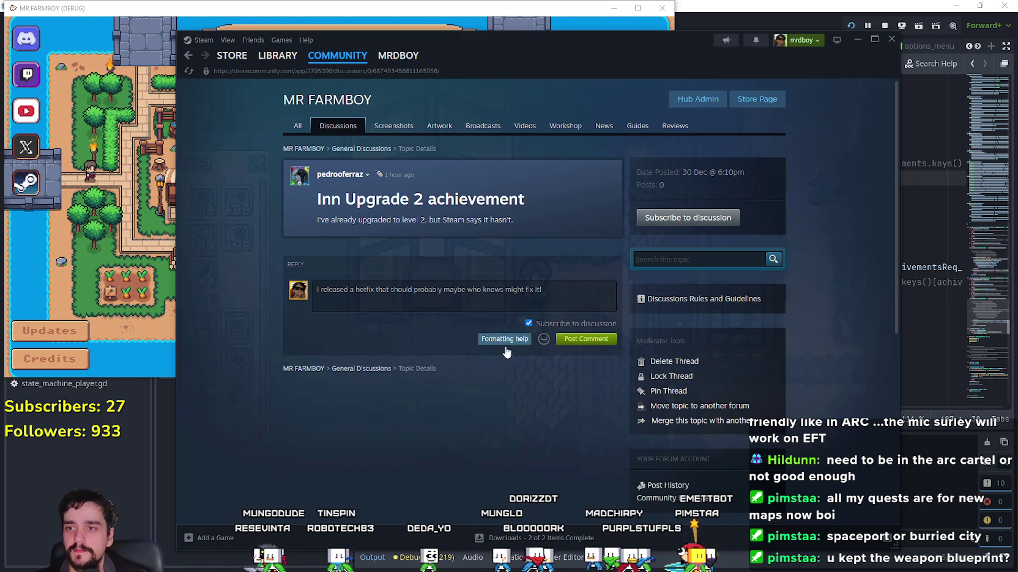
Add the :steamhappy: emoticon to the end of the hotfix reply draft
click(544, 340)
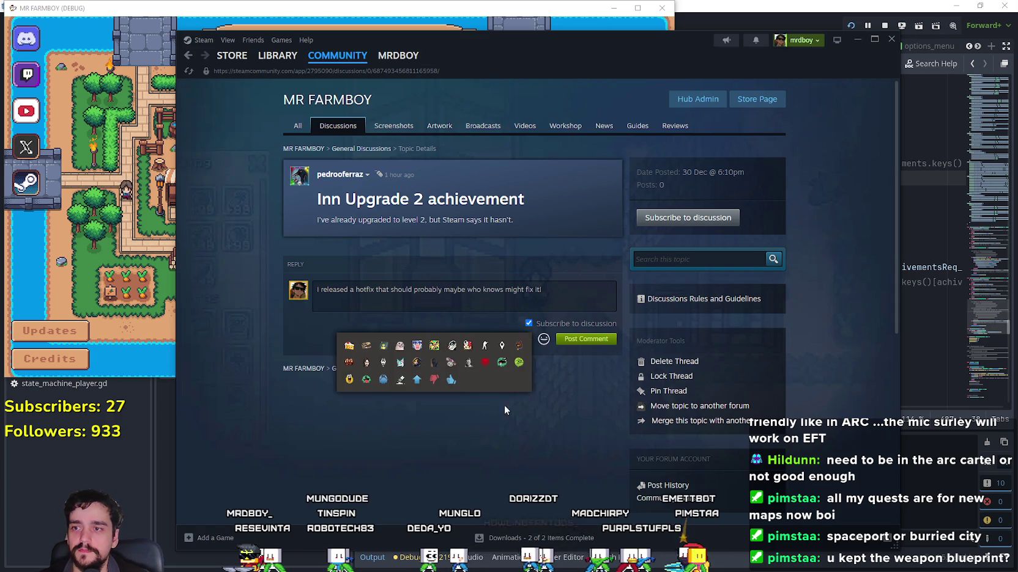
click(349, 380)
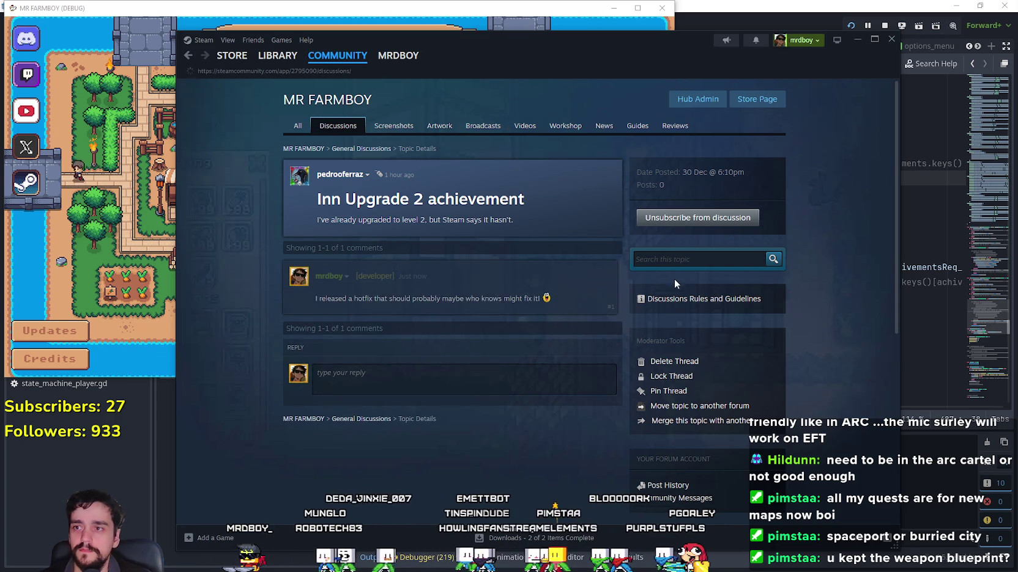
Scroll through the MR FARMBOY Discussions list
scroll(739, 363, down, 5)
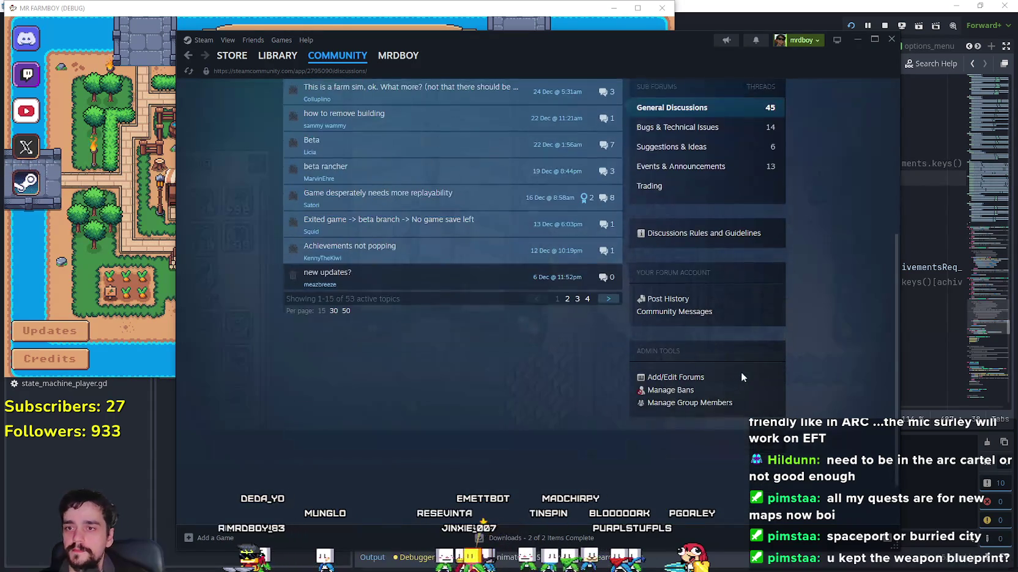
scroll(742, 370, up, 4)
scroll(744, 369, down, 3)
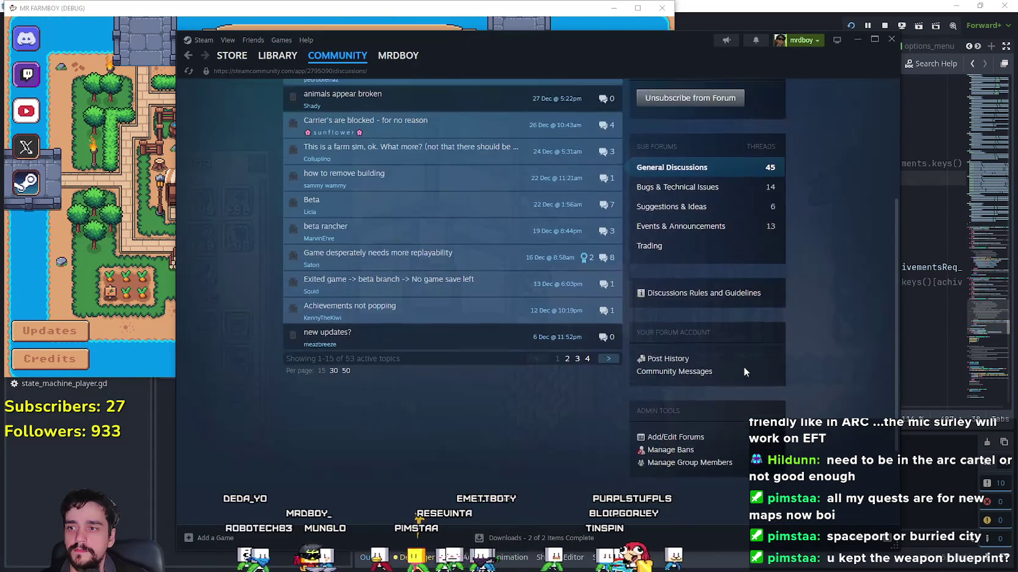
scroll(744, 367, up, 5)
scroll(743, 365, down, 5)
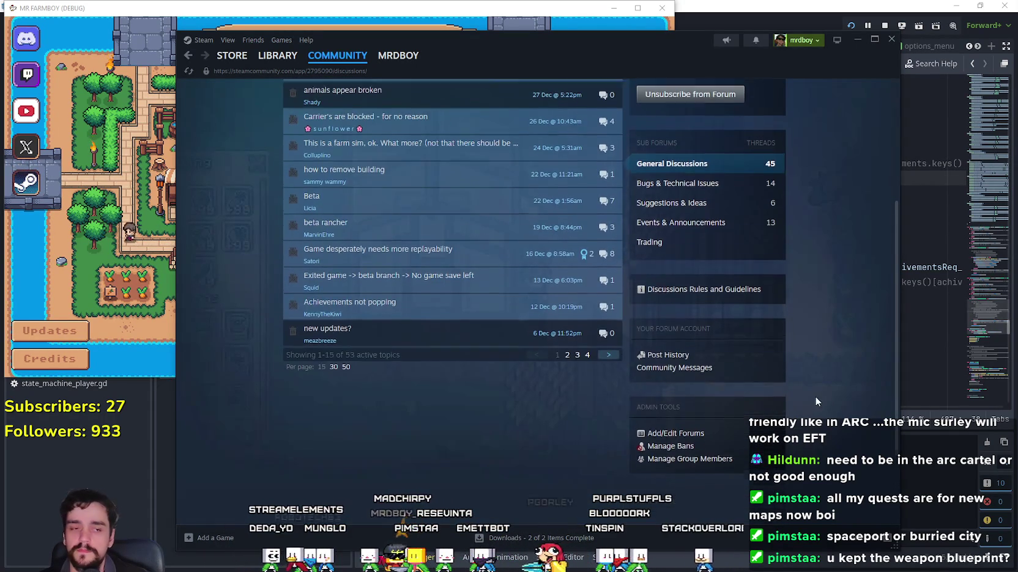
scroll(815, 400, up, 3)
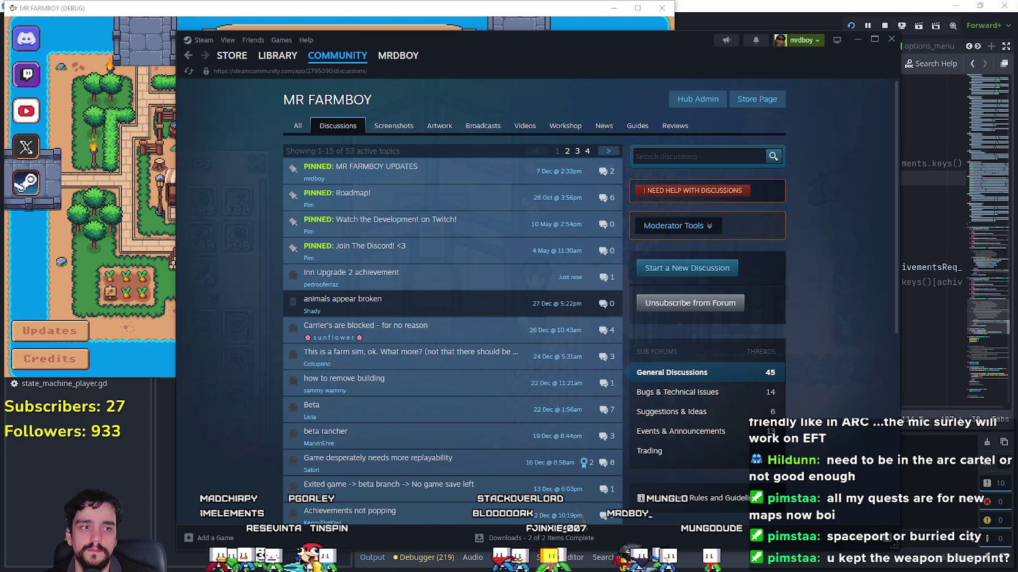
scroll(847, 392, down, 3)
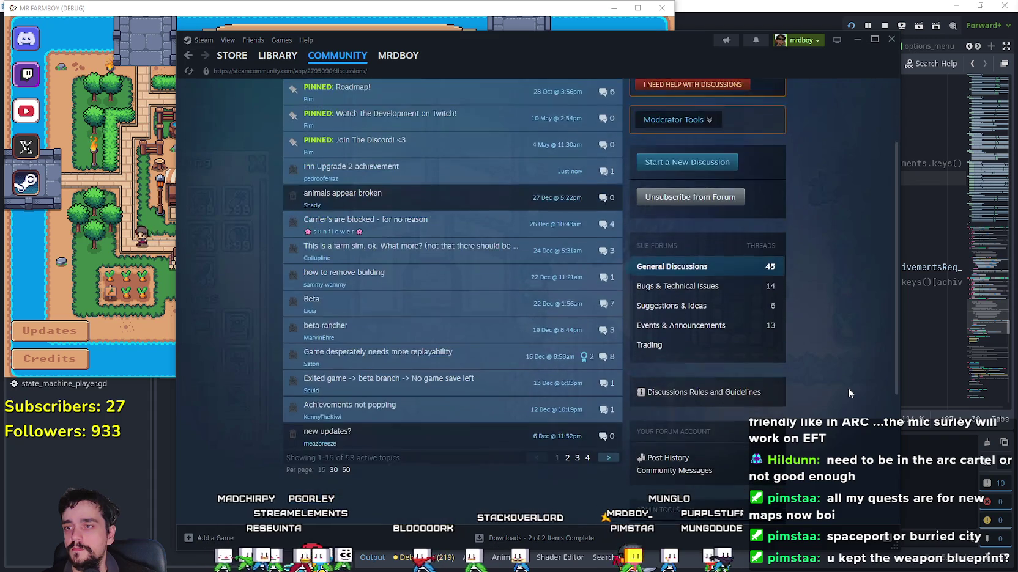
scroll(848, 389, up, 3)
Bring the debug game forward and open its Select Save Game list via Continue
click(163, 227)
click(341, 191)
scroll(425, 234, down, 5)
scroll(425, 234, up, 7)
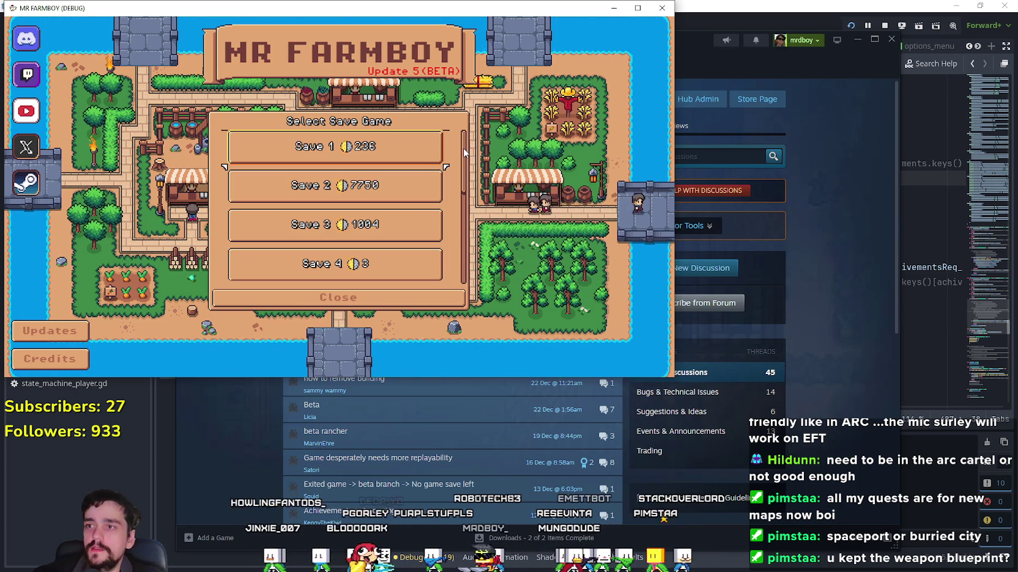
Look through the save list, then put Steam's MR FARMBOY discussions back in front
scroll(456, 152, down, 5)
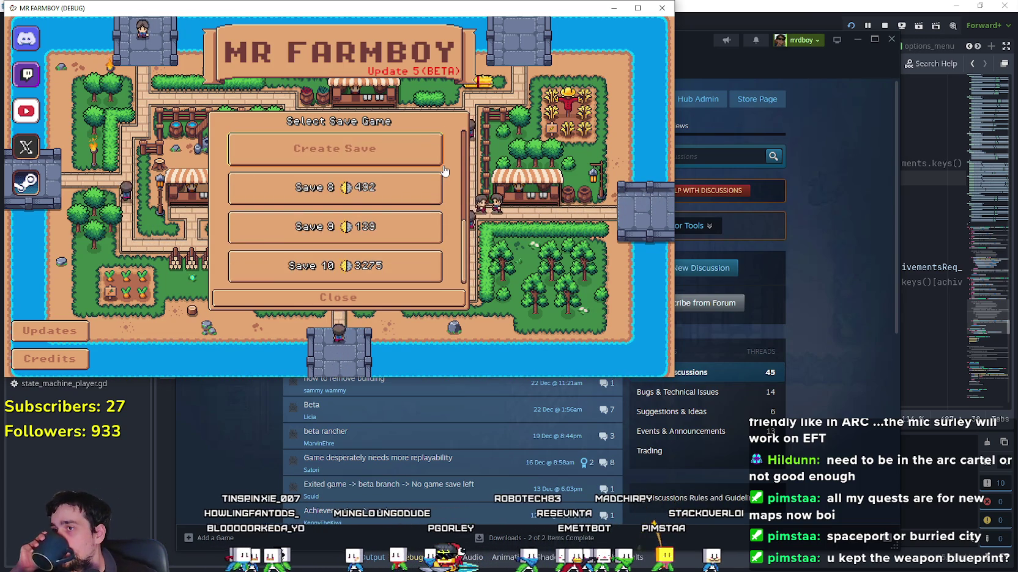
scroll(438, 180, up, 5)
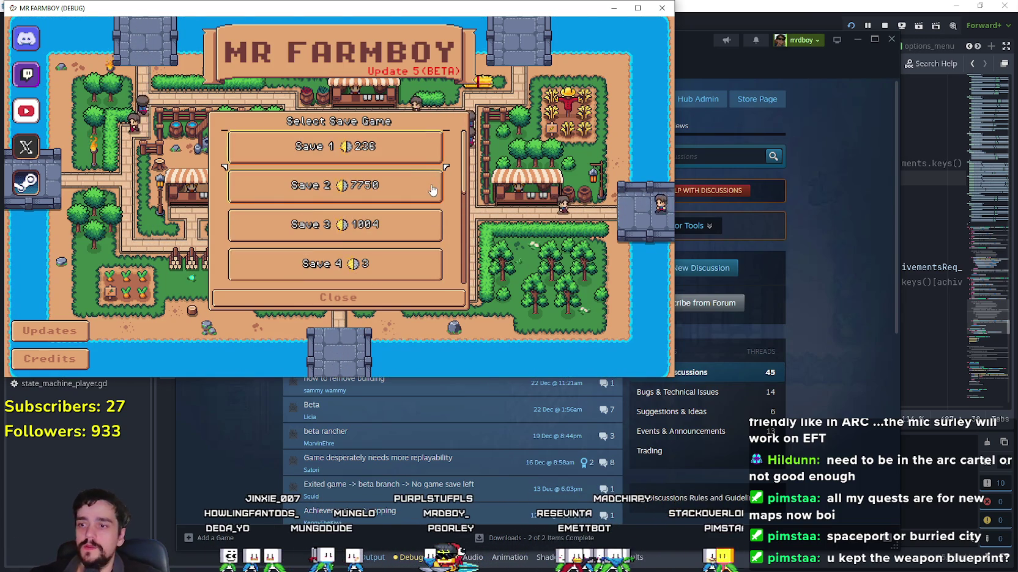
click(842, 330)
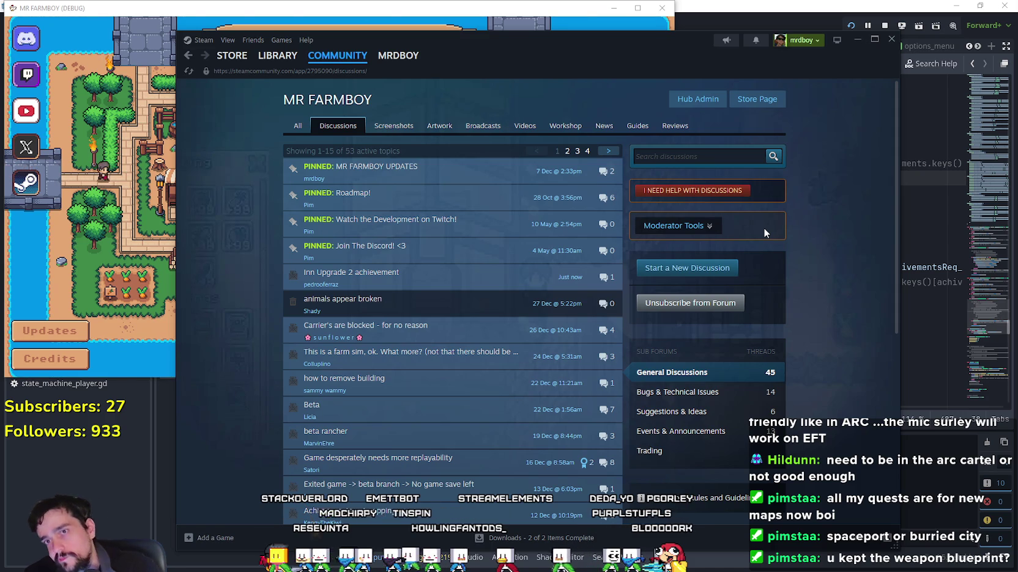
Review the unlockAchivements code around lines 493–498 of steamworks.gd, then open the Project menu
key(alt+Tab)
click(665, 270)
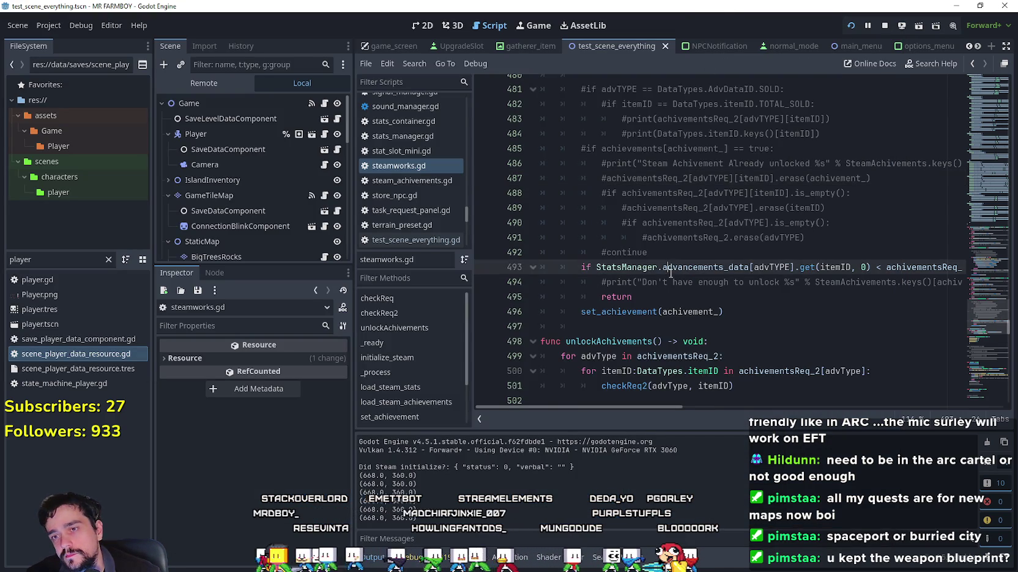
click(719, 300)
click(762, 340)
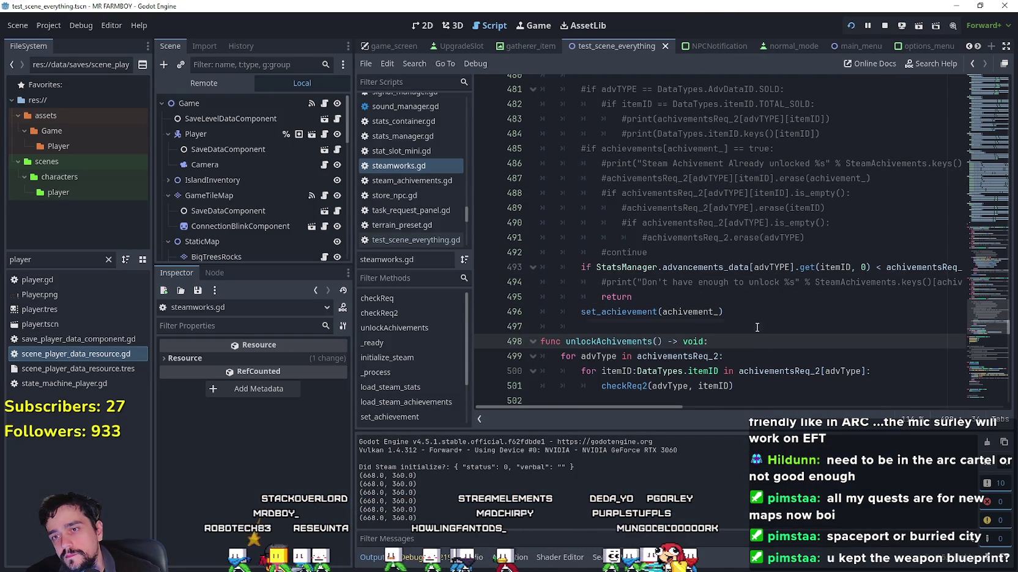
click(757, 328)
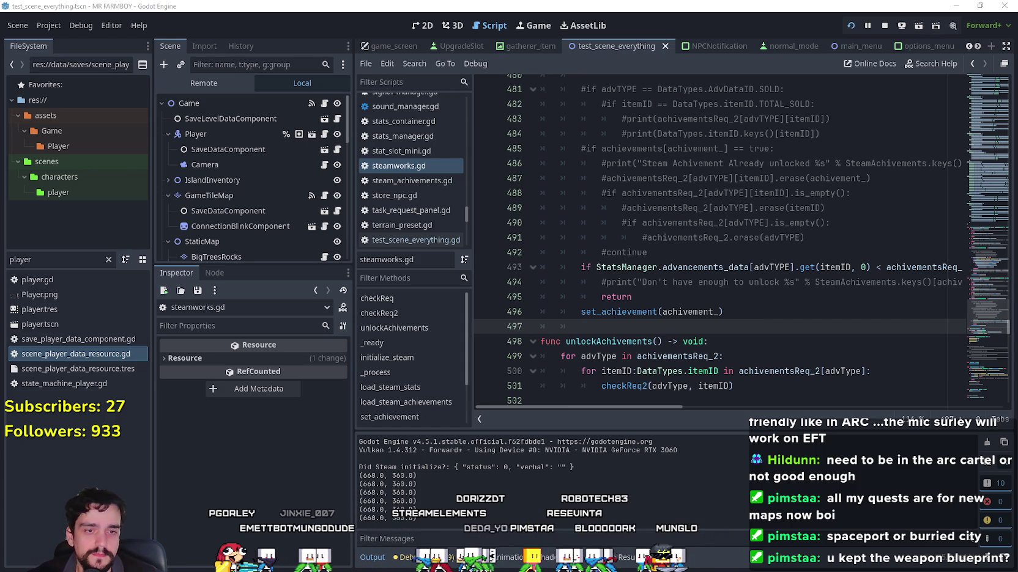
click(49, 27)
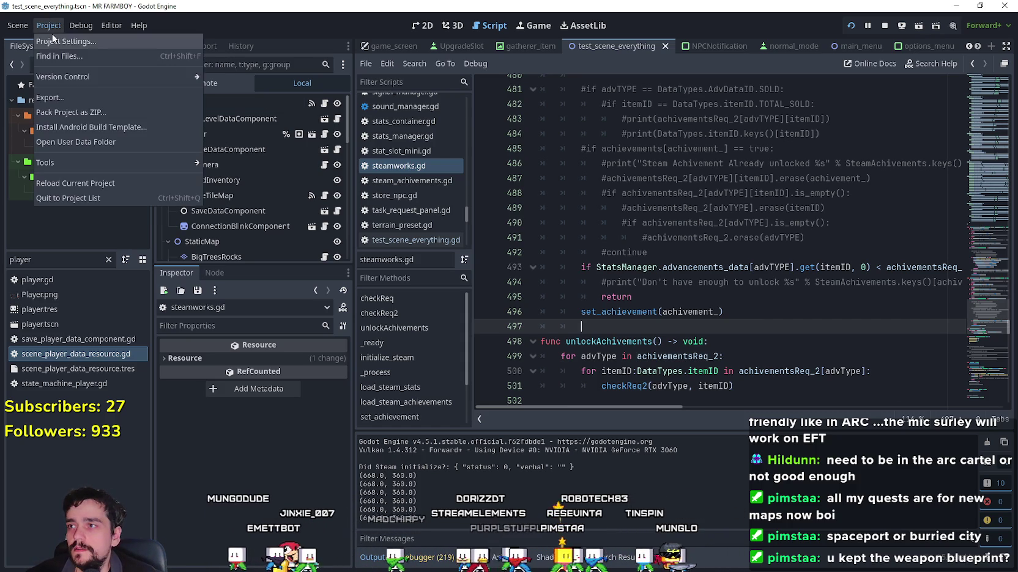
Open and close Project Settings, then place the caret on line 501
click(57, 41)
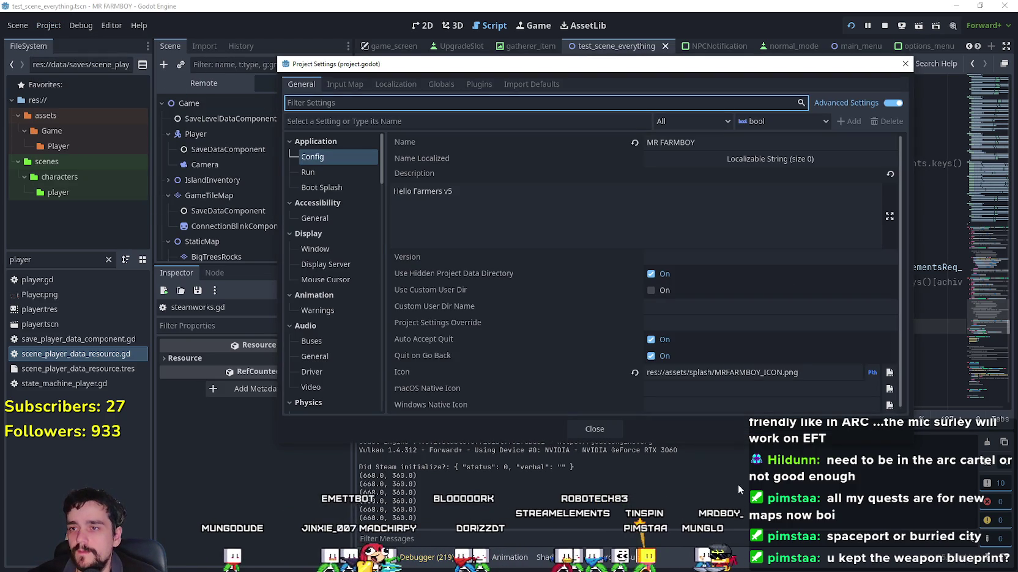
click(594, 429)
scroll(714, 318, down, 2)
click(690, 297)
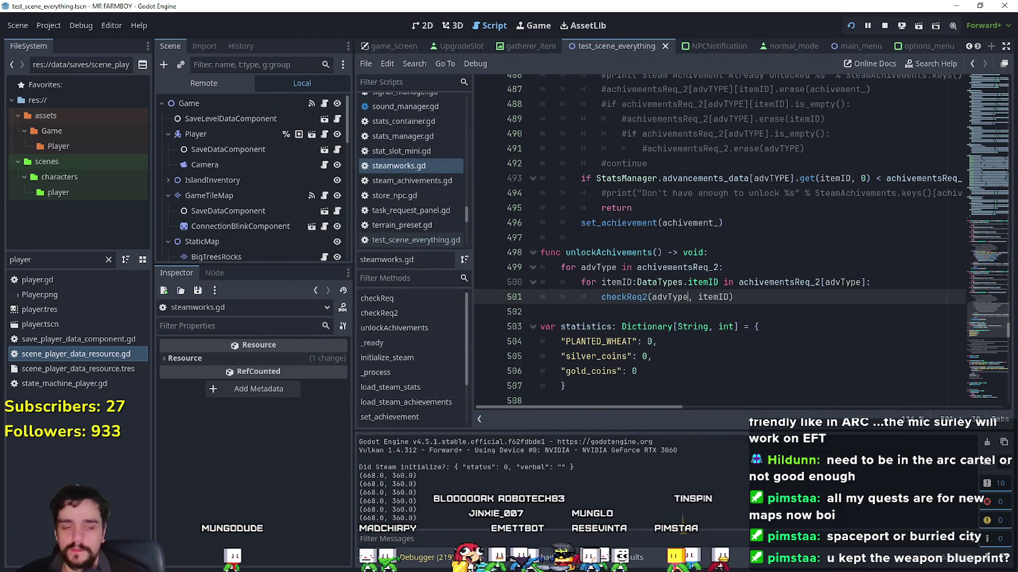
Open Steam > NewExport in File Explorer and delete all of its old export files
key(alt+Tab)
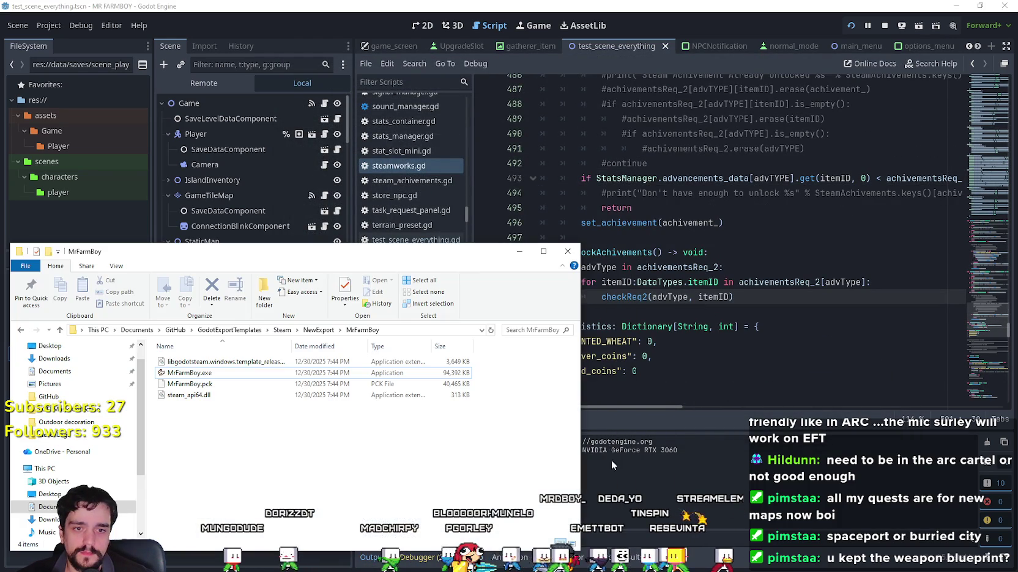
click(280, 331)
double_click(269, 418)
key(alt+Tab)
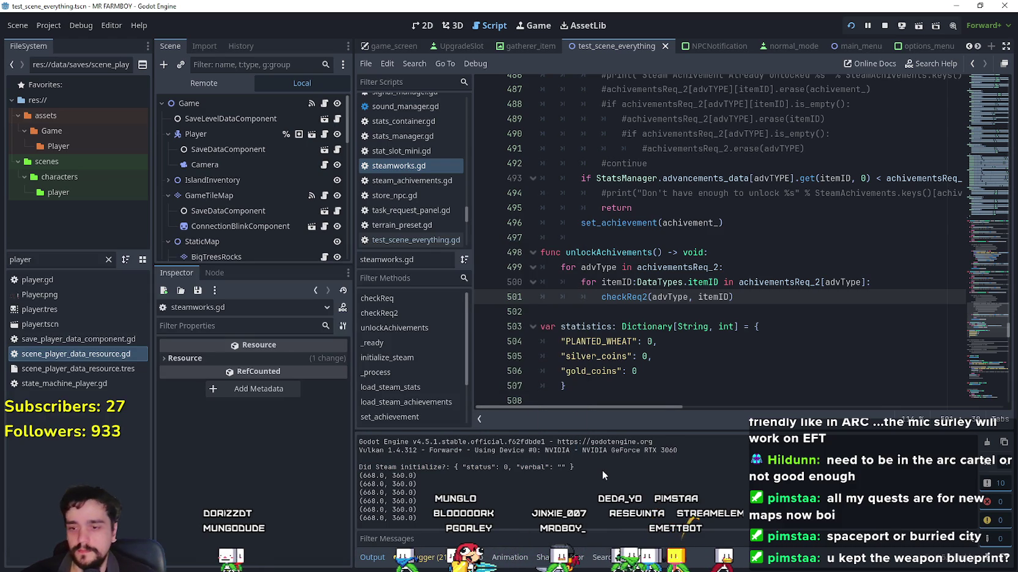
key(alt+Tab)
key(ctrl+a)
ctrl+click(364, 373)
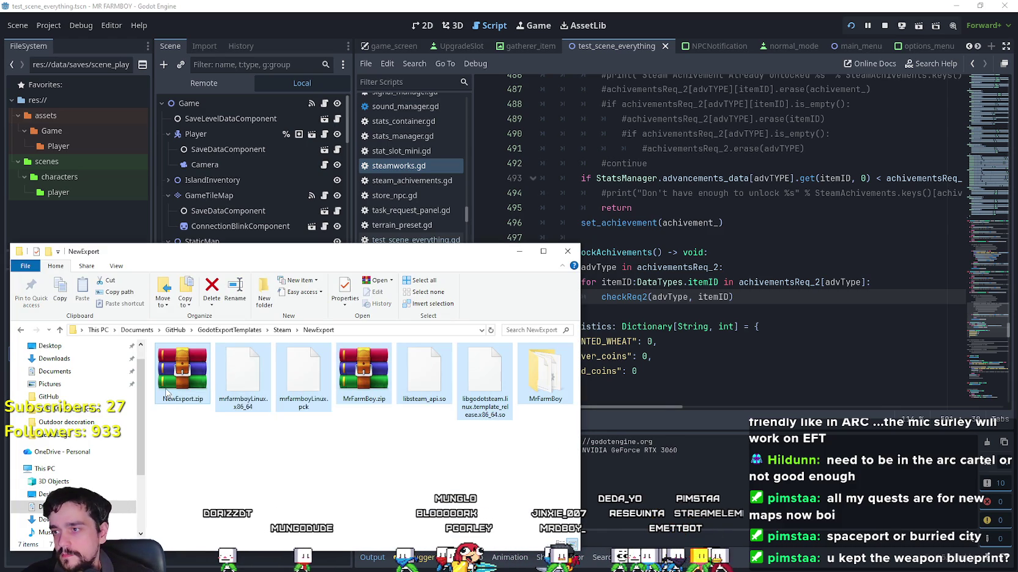
right_click(175, 392)
click(220, 536)
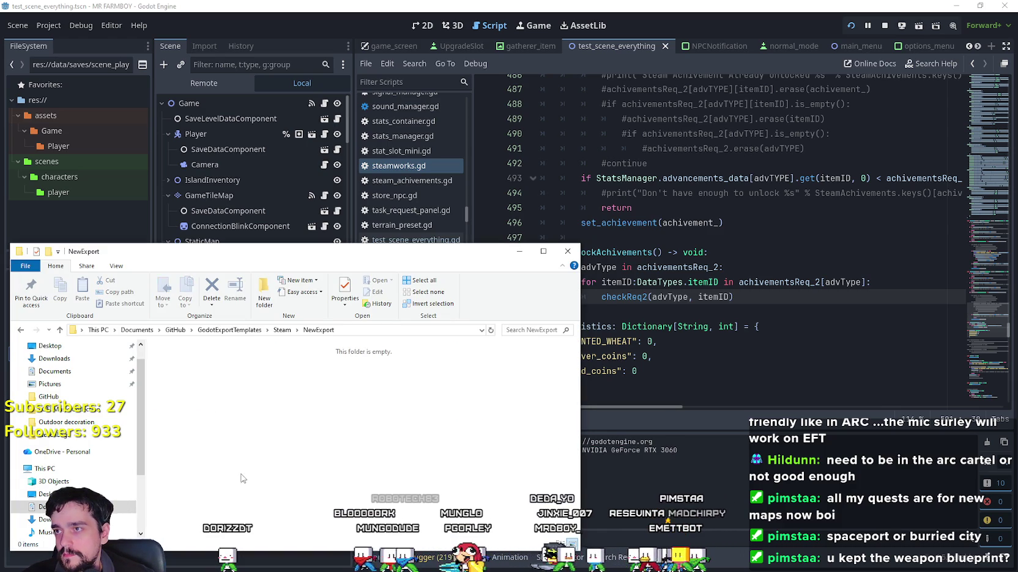
click(55, 28)
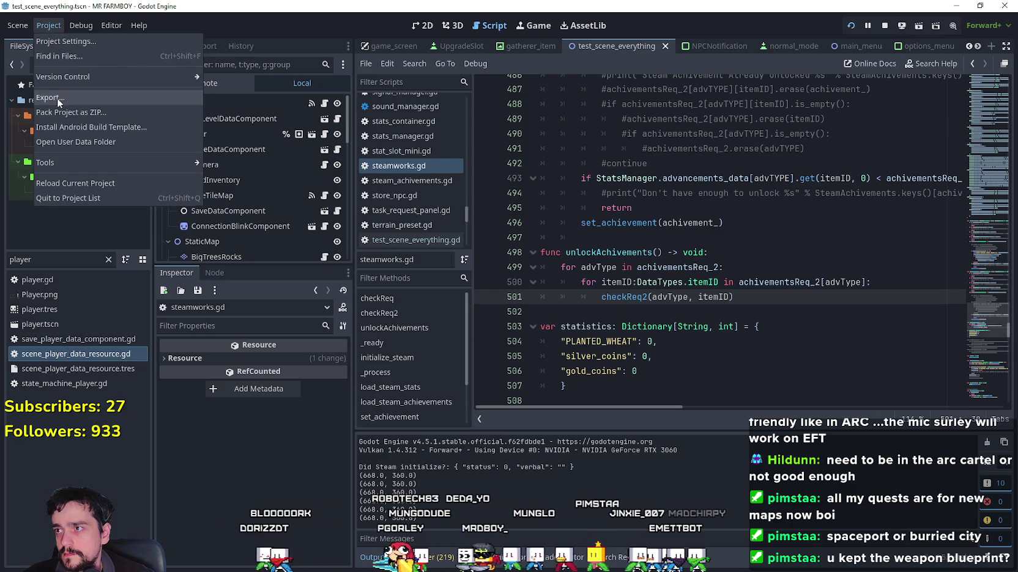
Export the Windows Desktop preset into NewExport as MrFarmBoy.zip, then select the Linux preset
click(58, 98)
click(567, 177)
click(639, 405)
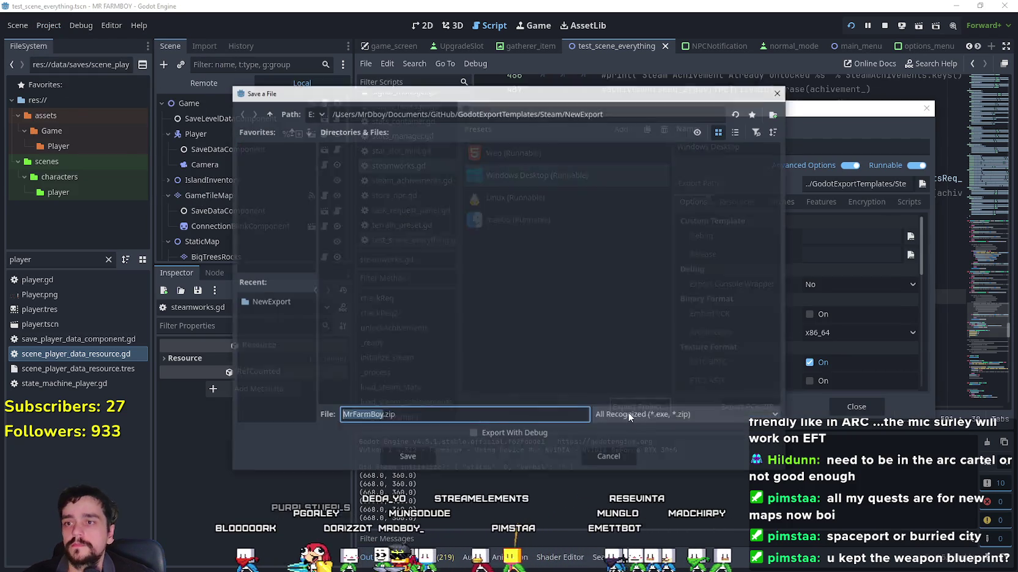
click(416, 456)
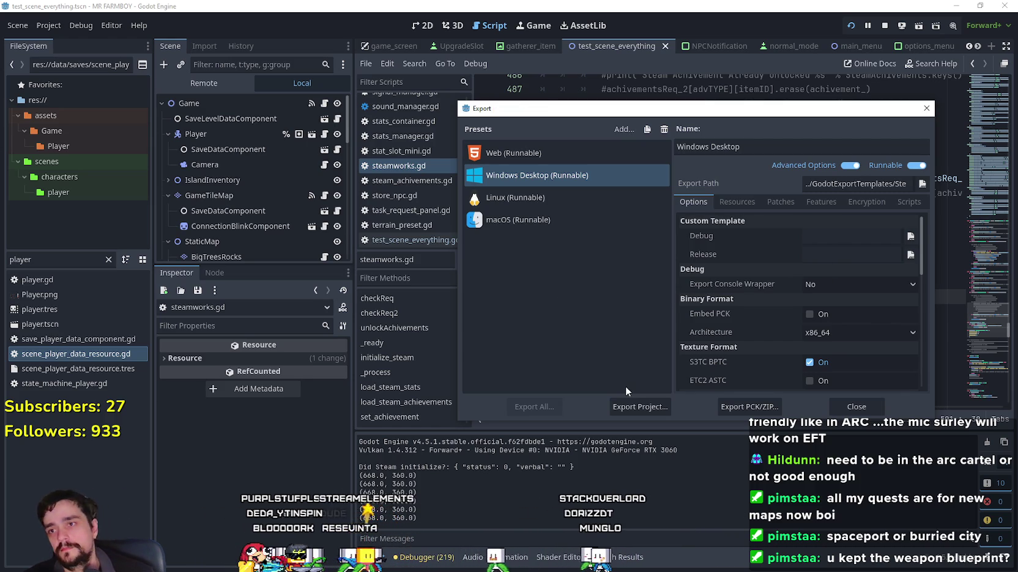
click(530, 198)
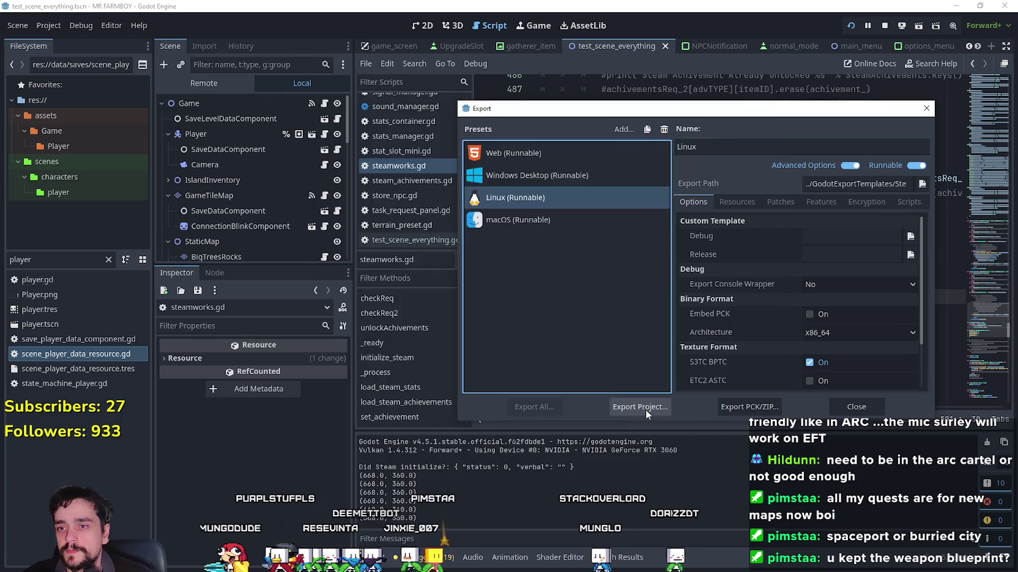
Export the Linux build, then browse WinRAR from MrFarmBoy.zip up to the NewExport folder
click(639, 407)
click(435, 456)
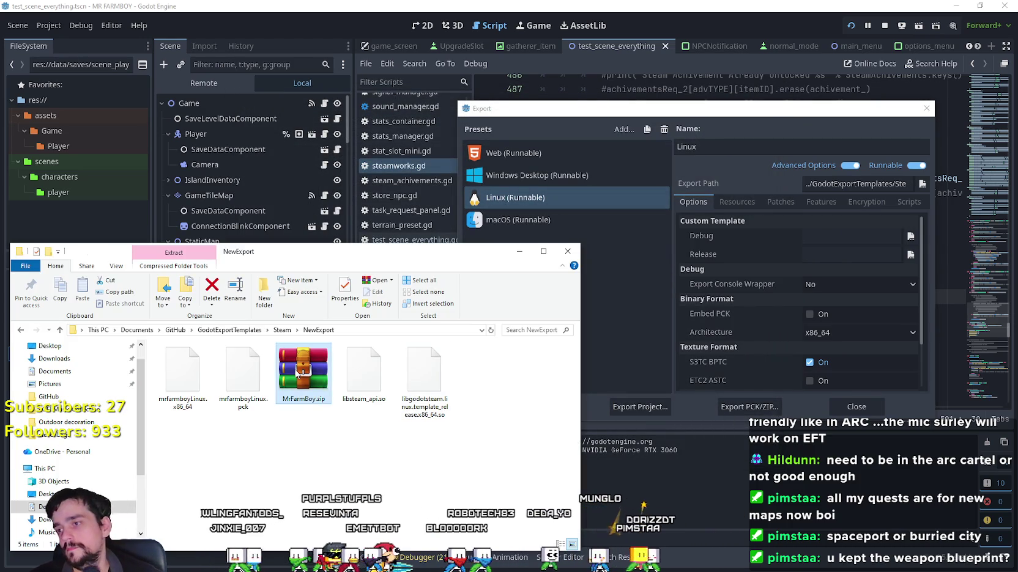
double_click(304, 370)
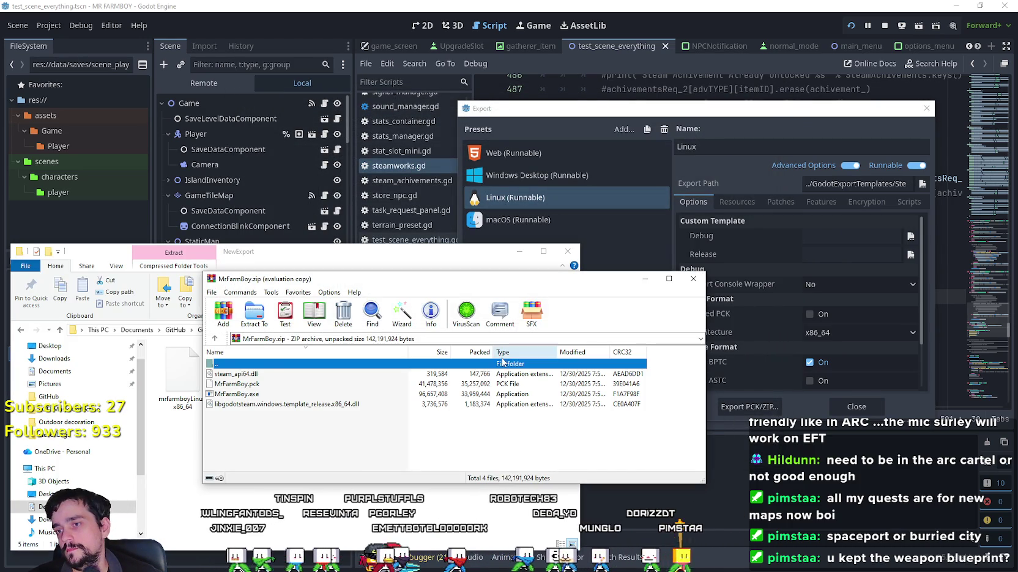
double_click(503, 362)
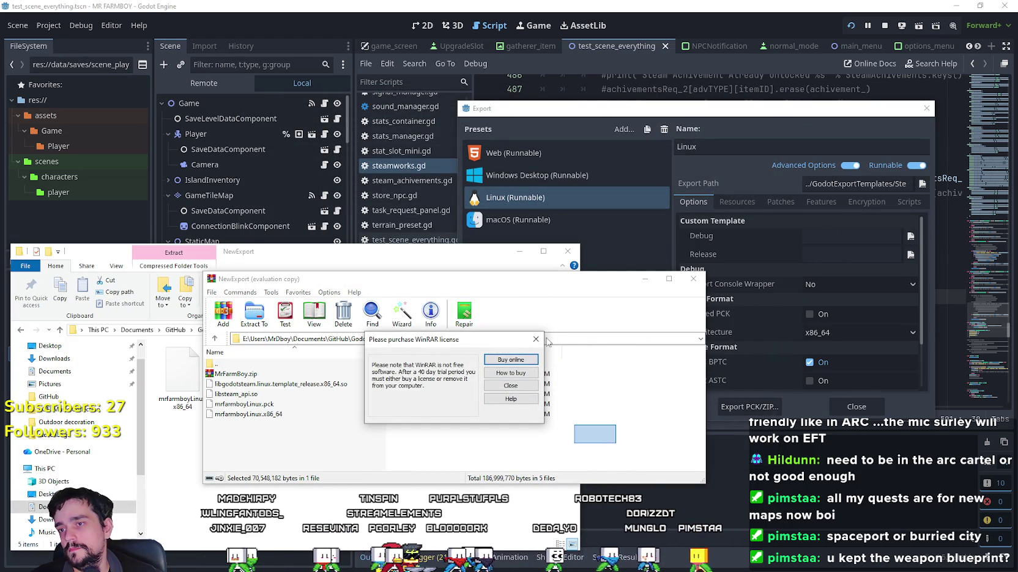
click(536, 339)
Pack the four Linux export files into a new ZIP archive, NewExport.zip
drag(593, 434, 462, 391)
mouse_move(603, 436)
mouse_down()
mouse_move(489, 411)
mouse_move(428, 384)
mouse_up()
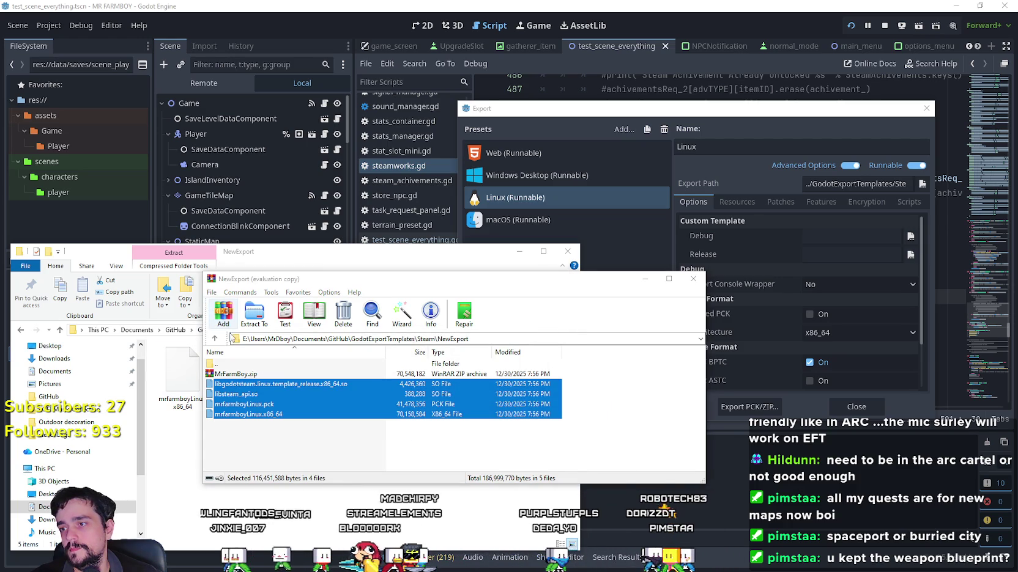
click(223, 311)
click(409, 372)
click(464, 480)
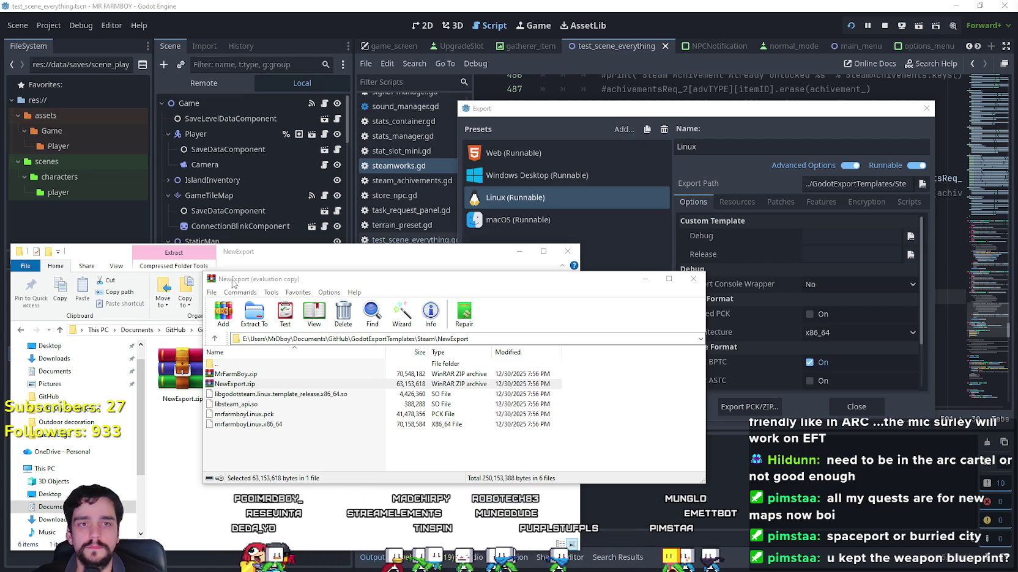
Select MrFarmBoy.zip in the NewExport folder and open it in WinRAR
click(182, 370)
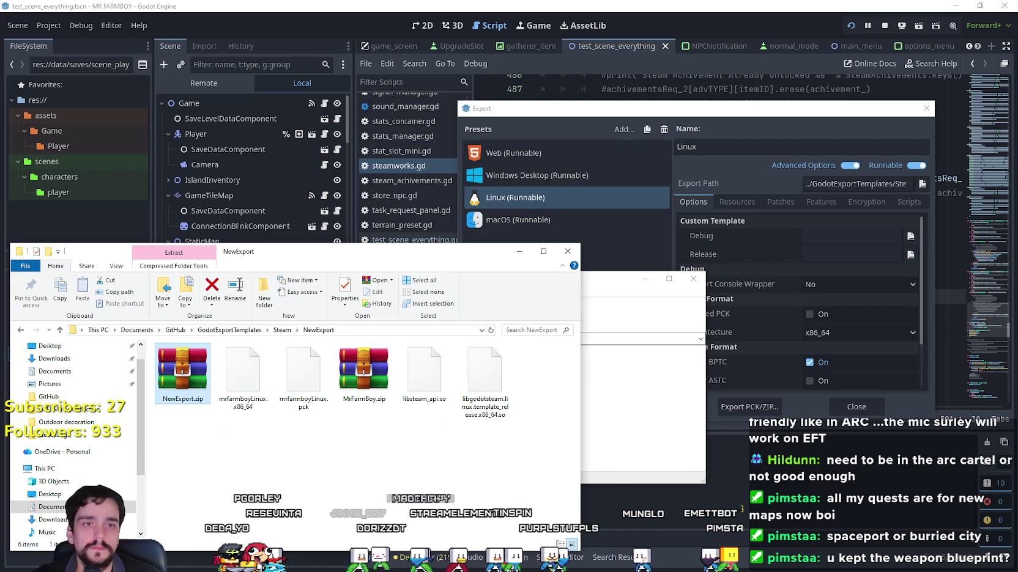
mouse_move(364, 370)
mouse_down()
mouse_move(469, 447)
mouse_move(611, 379)
mouse_up()
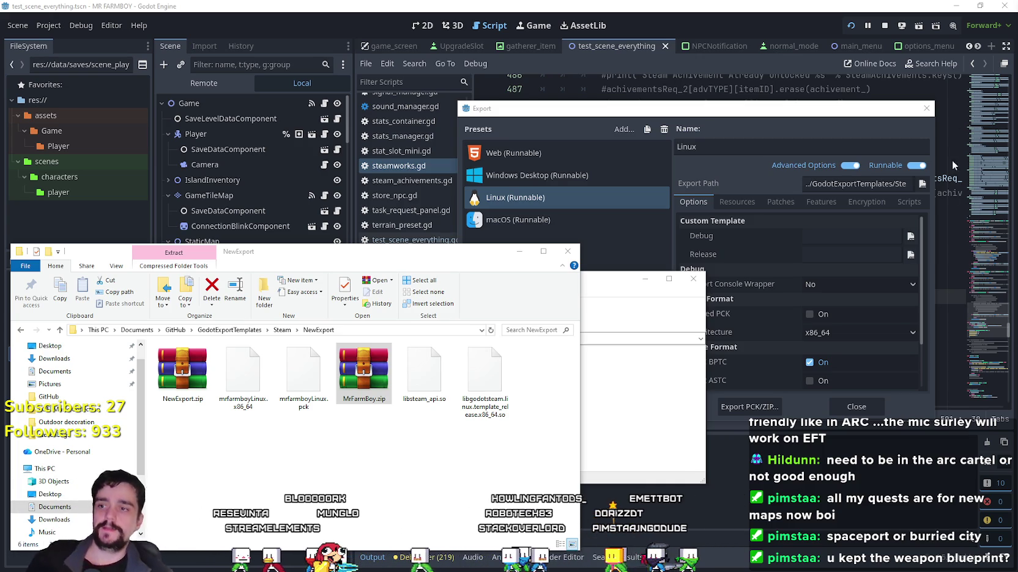
double_click(364, 370)
Close the archive and Export windows and return to the script at line 498
key(Escape)
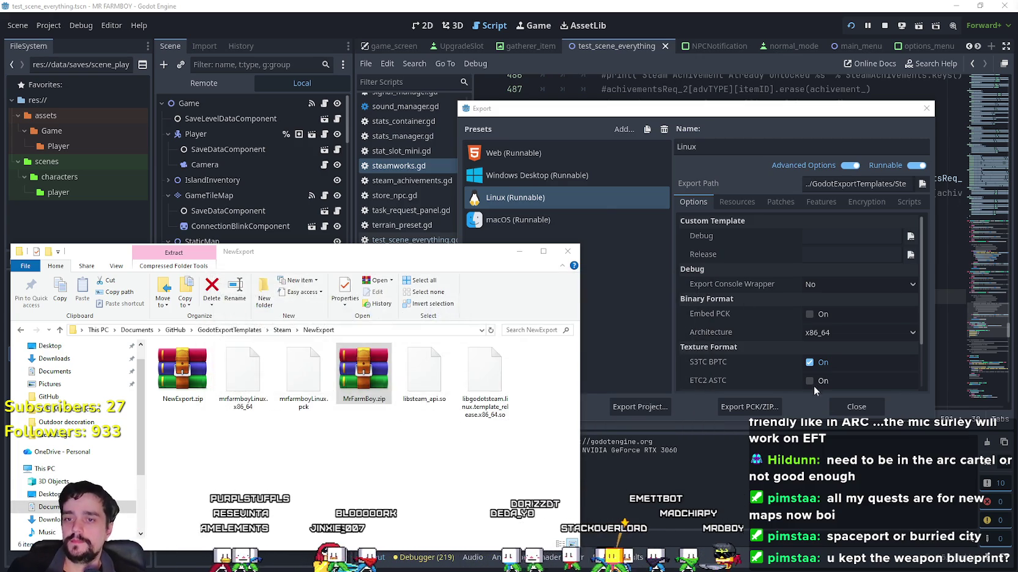
click(813, 385)
click(862, 252)
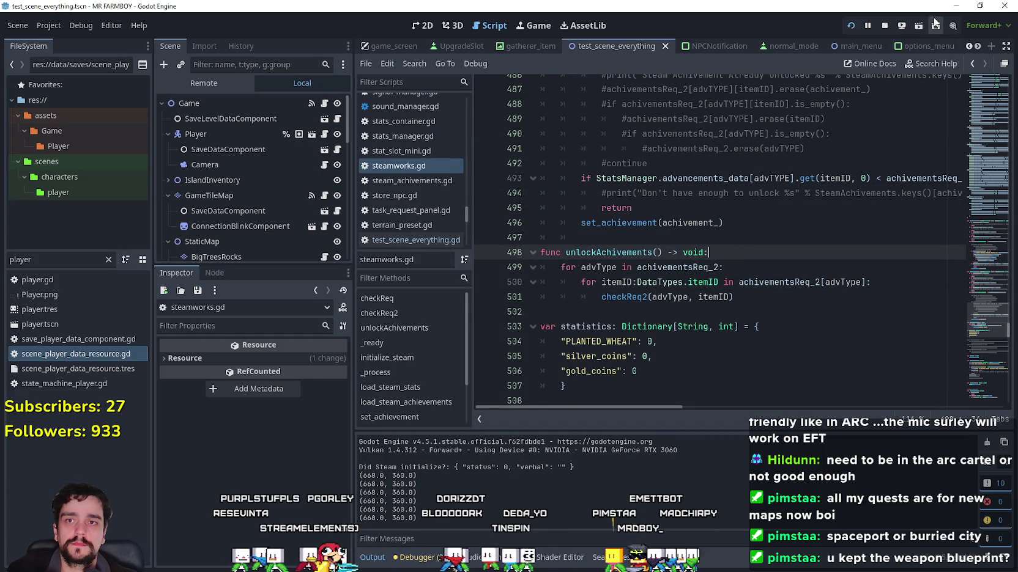
Test-run MR FARMBOY, dismiss the save-game panel, stop the game, then switch to Steam
click(851, 25)
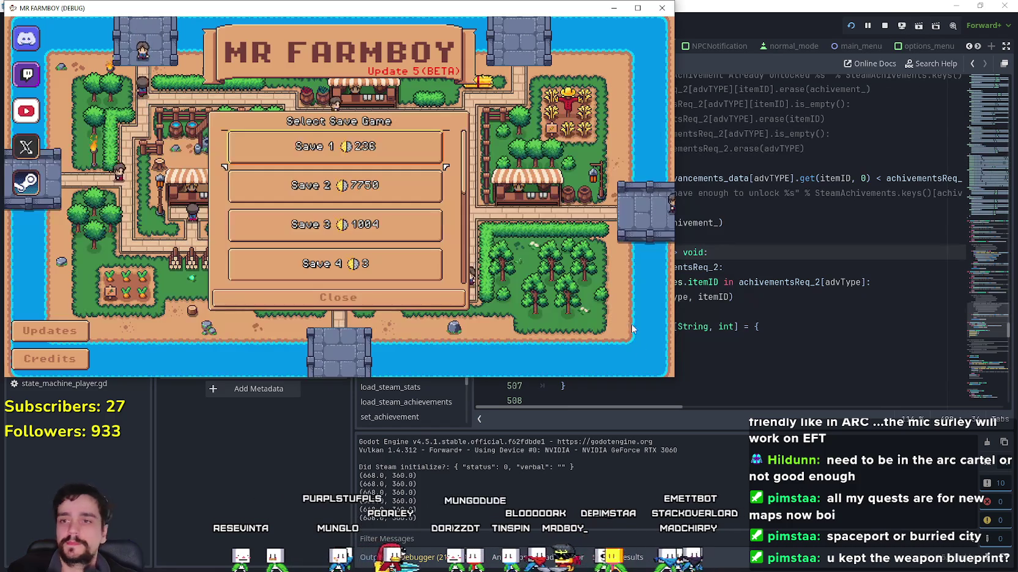
click(339, 296)
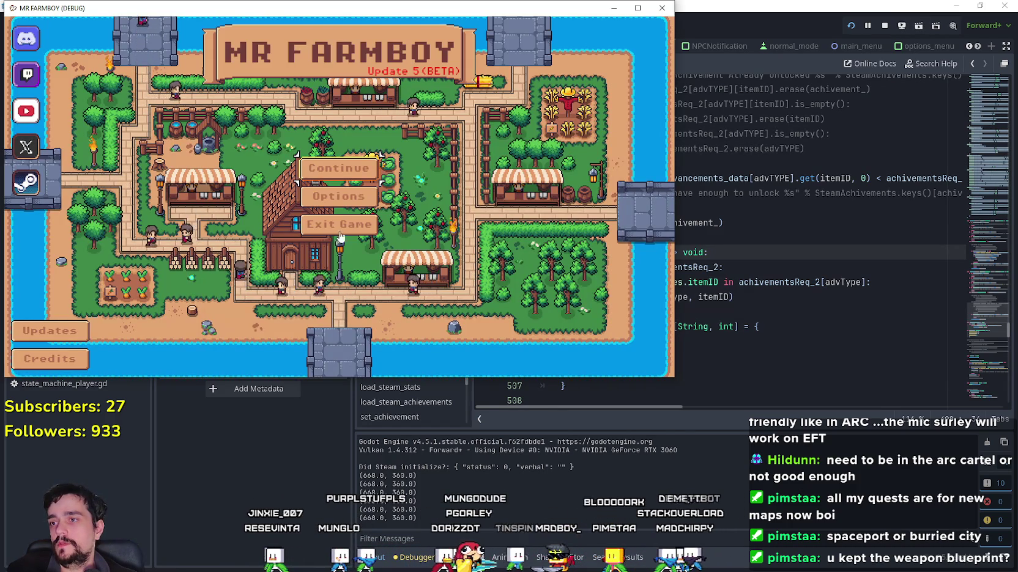
click(339, 226)
click(825, 239)
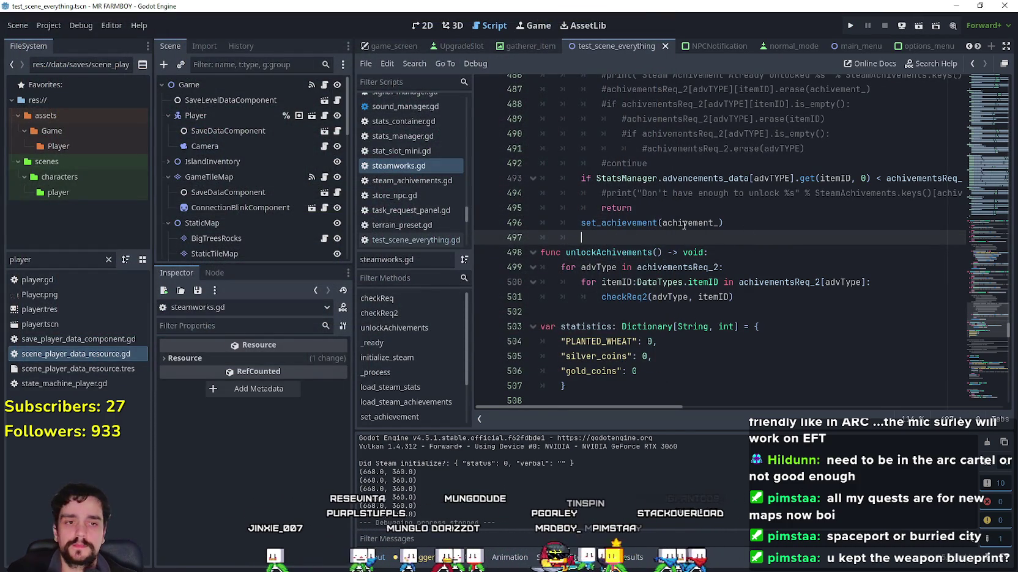
click(42, 28)
click(43, 26)
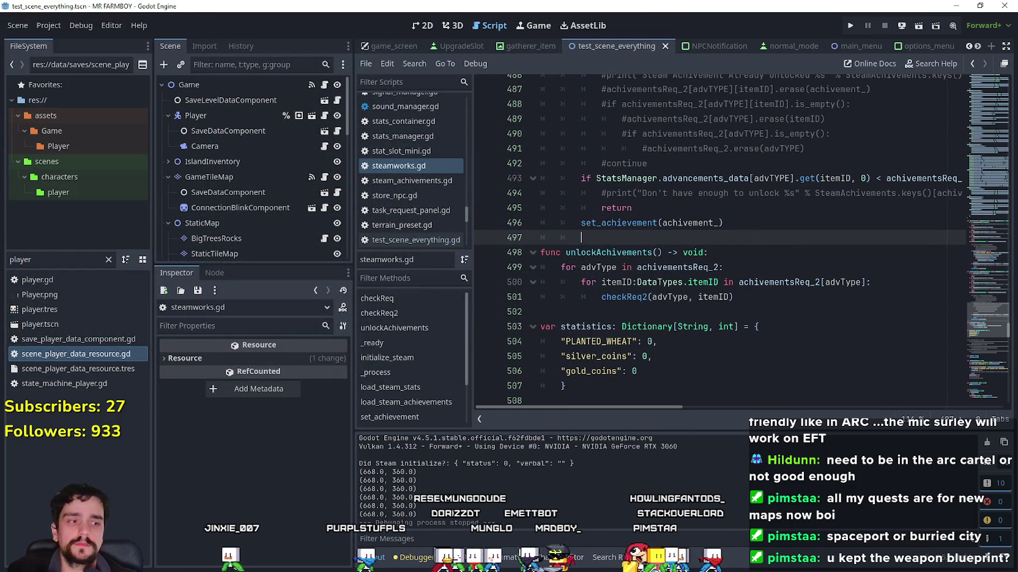
key(alt+Tab)
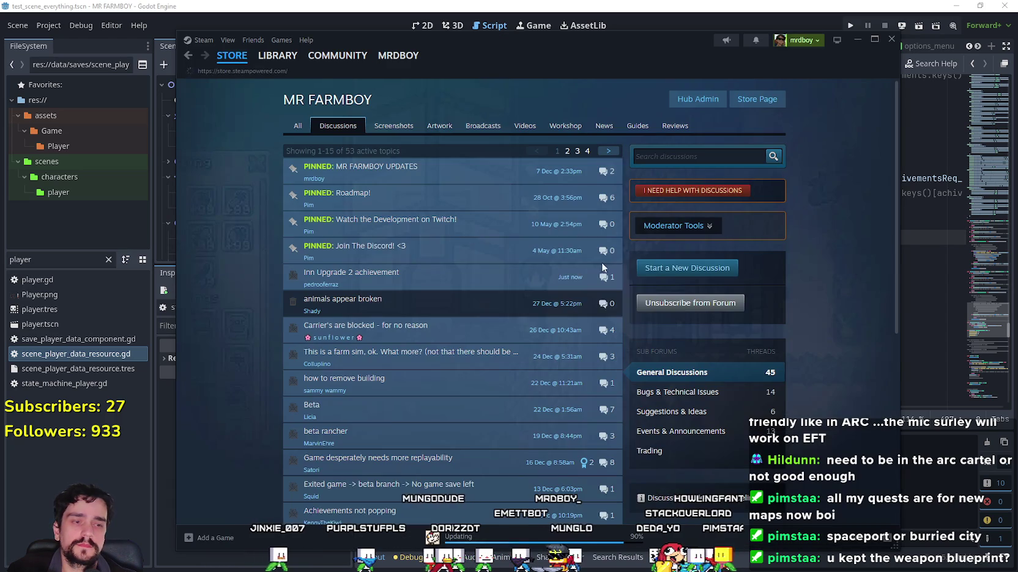
Clear Steam's completed MR FARMBOY downloads, then open the context menu for MrFarmBoy.zip in NewExport
click(232, 55)
click(269, 56)
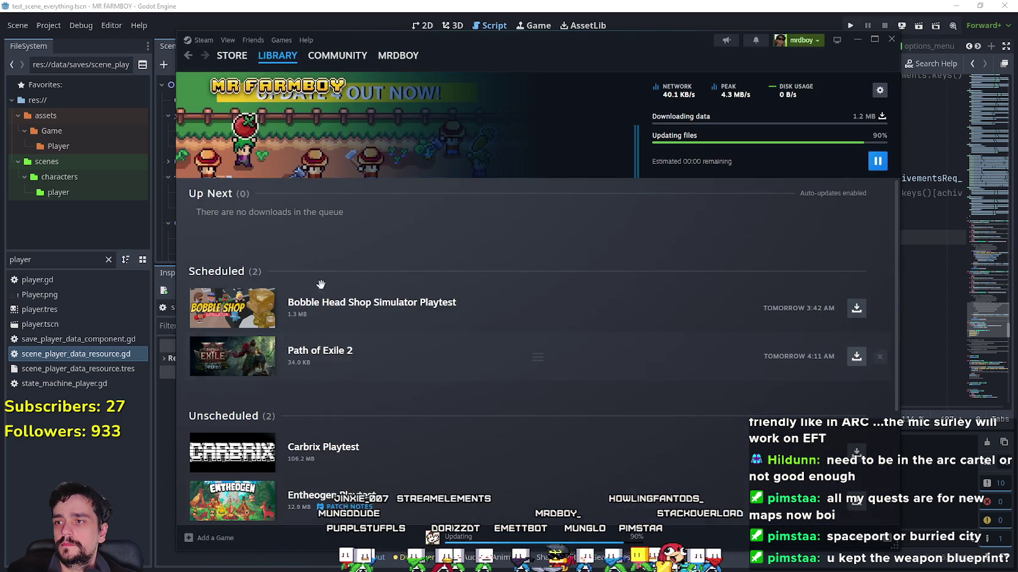
click(266, 56)
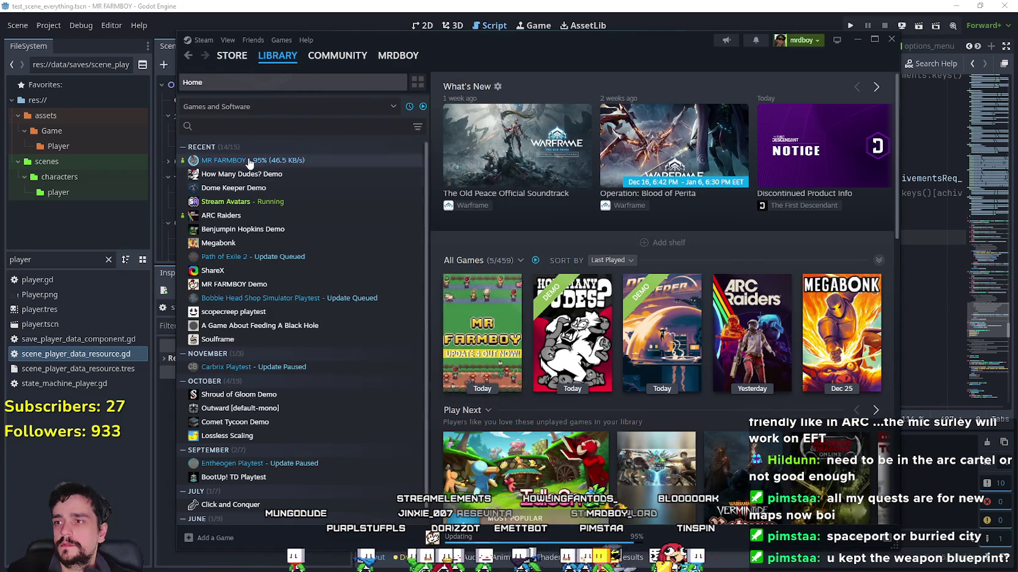
click(233, 160)
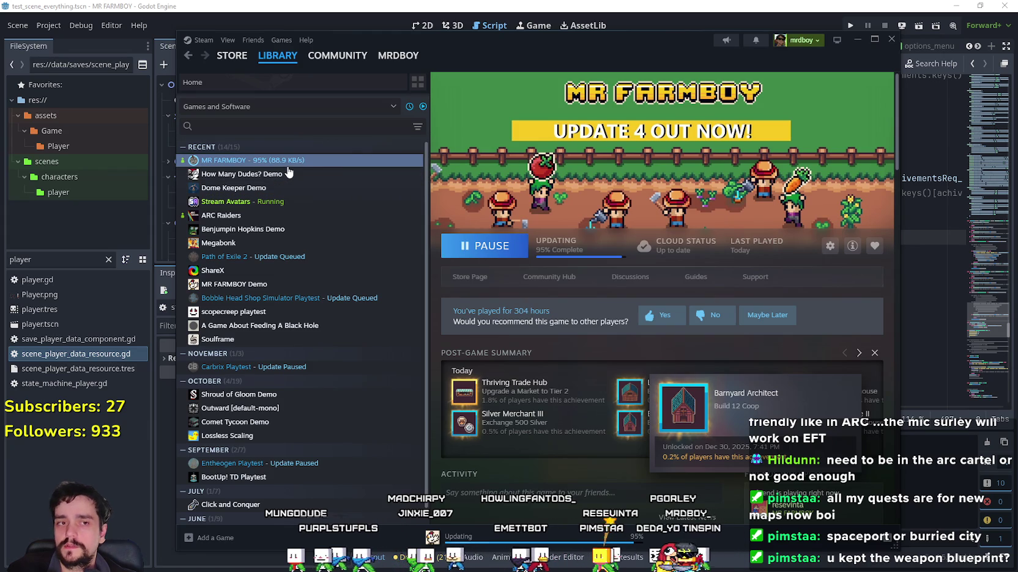
click(549, 539)
scroll(814, 355, down, 5)
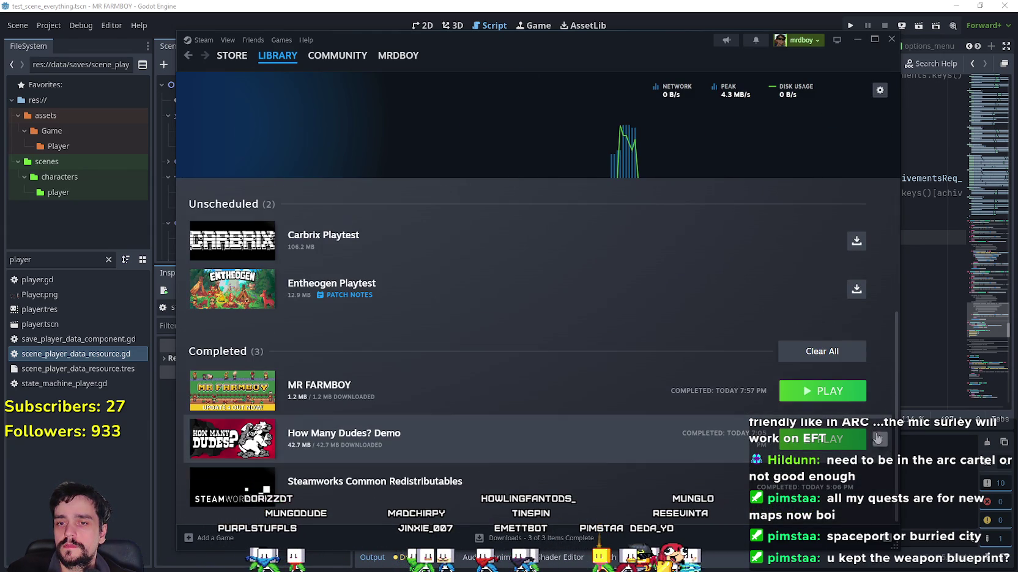
click(814, 358)
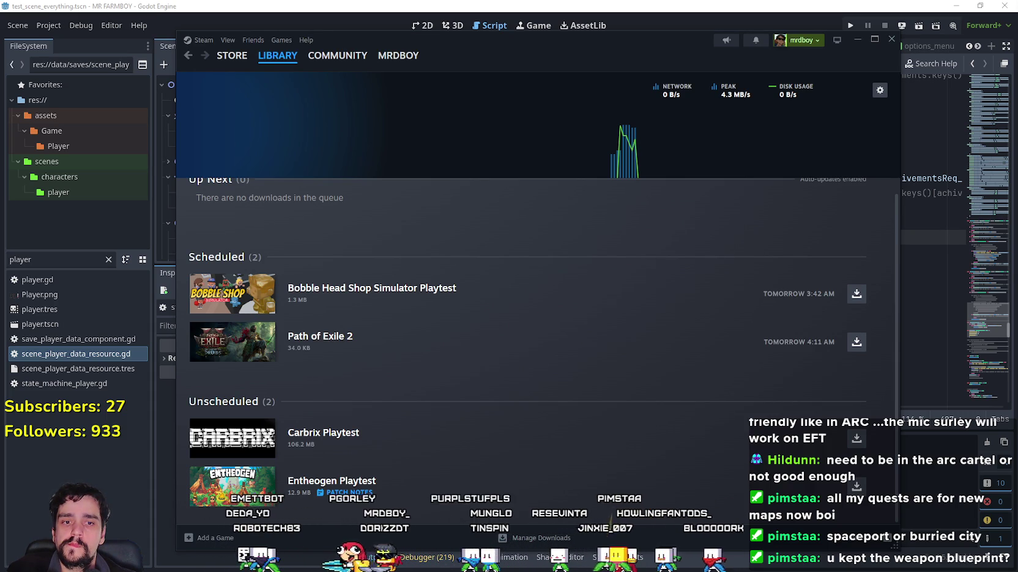
key(alt+Tab)
right_click(373, 382)
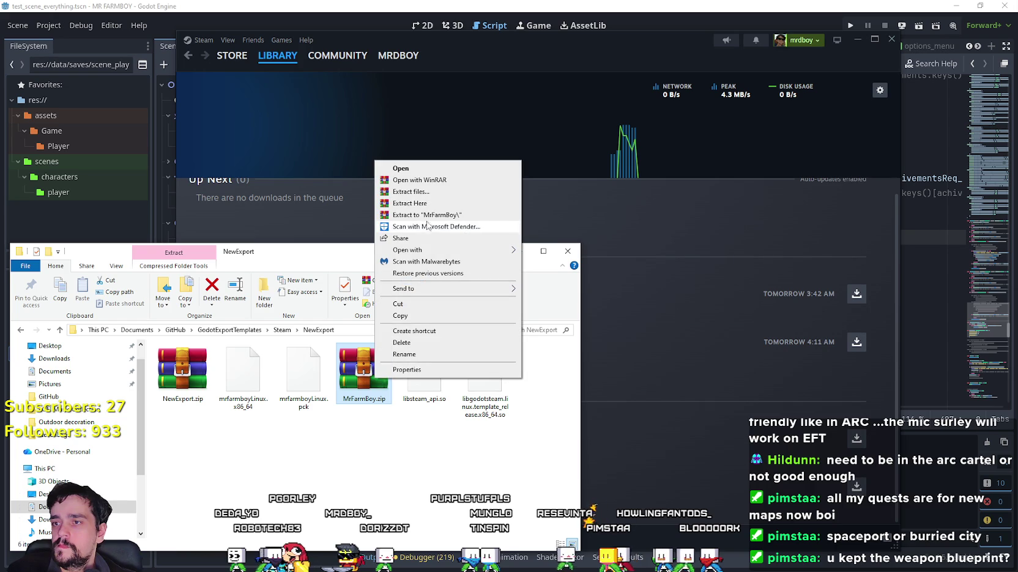
Extract MrFarmBoy.zip into a MrFarmBoy folder, launch MrFarmBoy.exe from it, and minimize Explorer
click(422, 215)
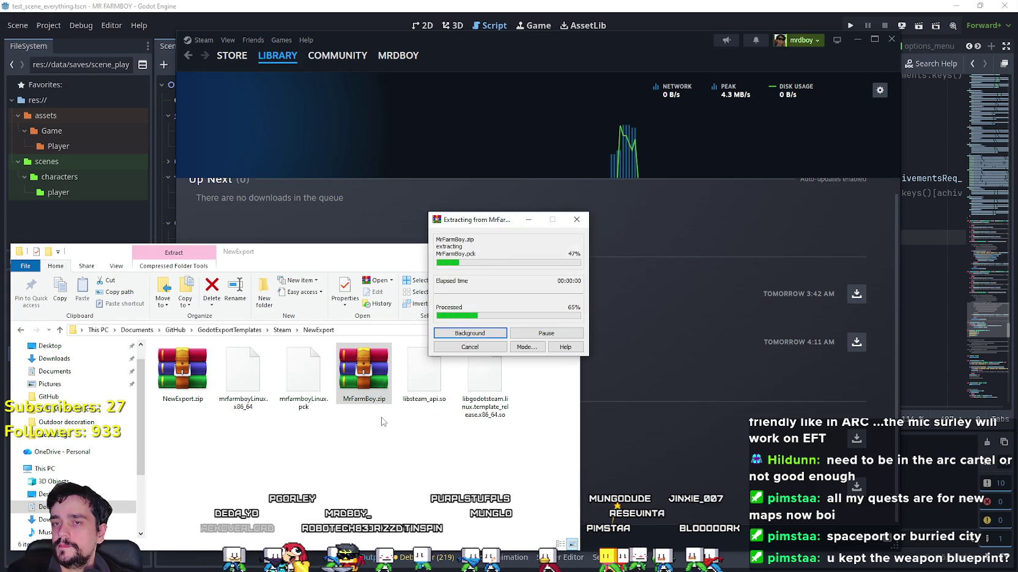
double_click(545, 373)
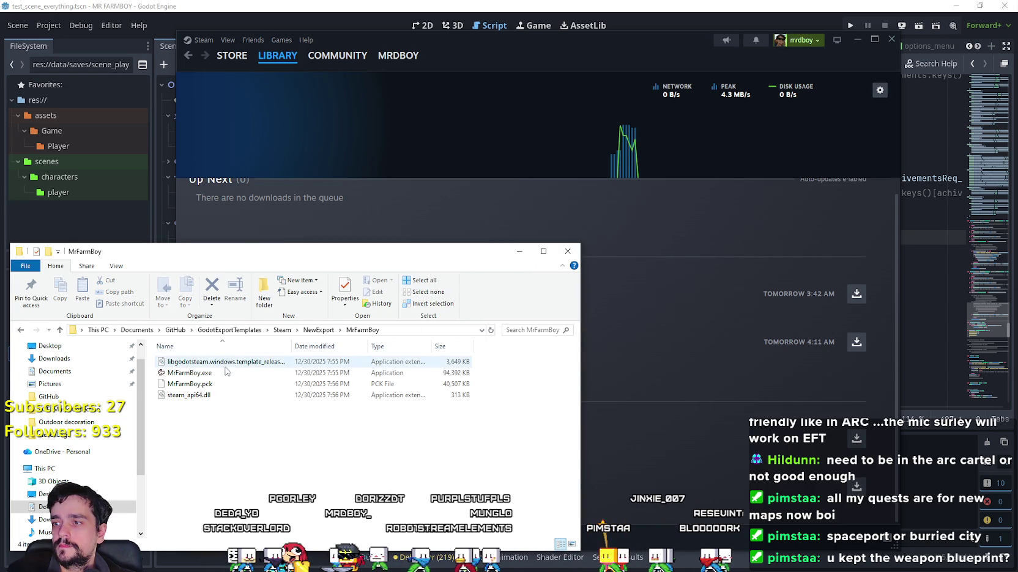
double_click(217, 373)
click(393, 451)
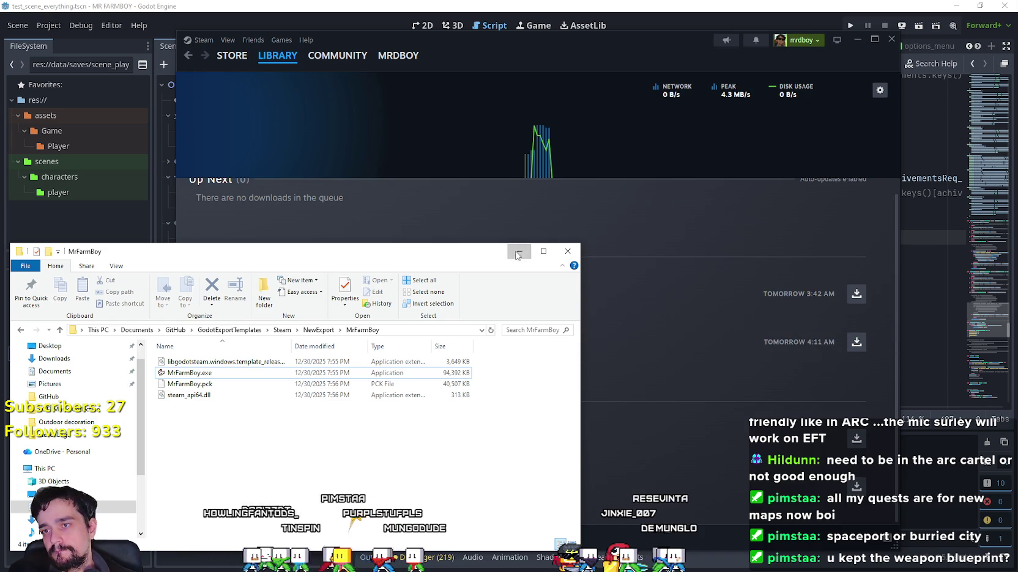
click(599, 333)
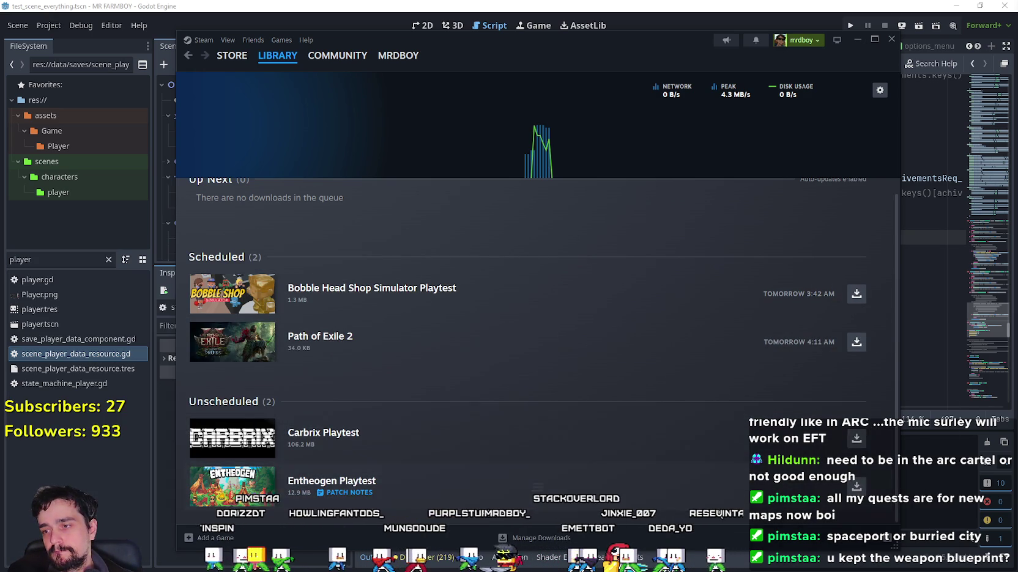
Go to the Steam library home and browse the Operation: Blood of Perita event details
scroll(372, 384, up, 1)
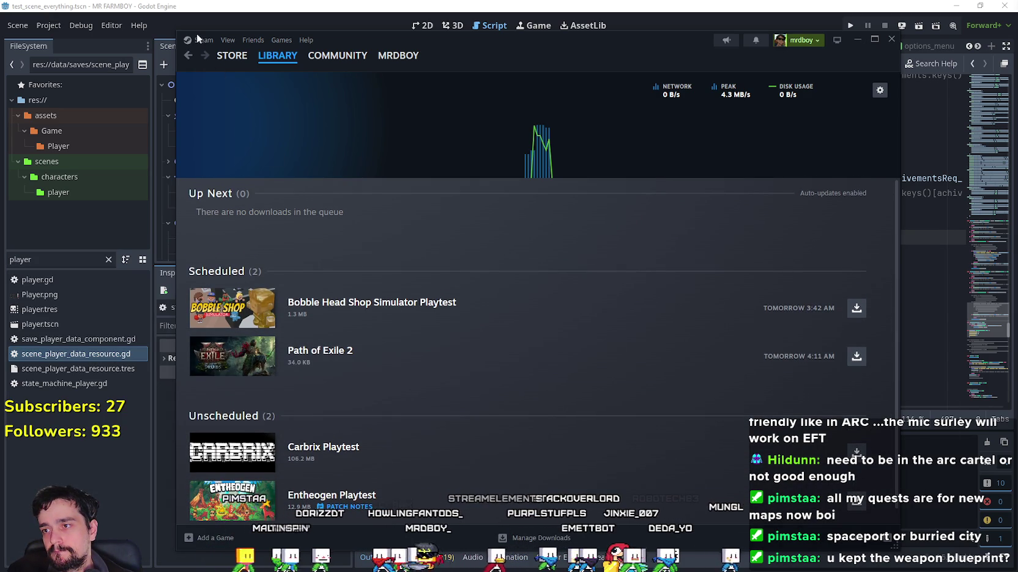
mouse_move(277, 55)
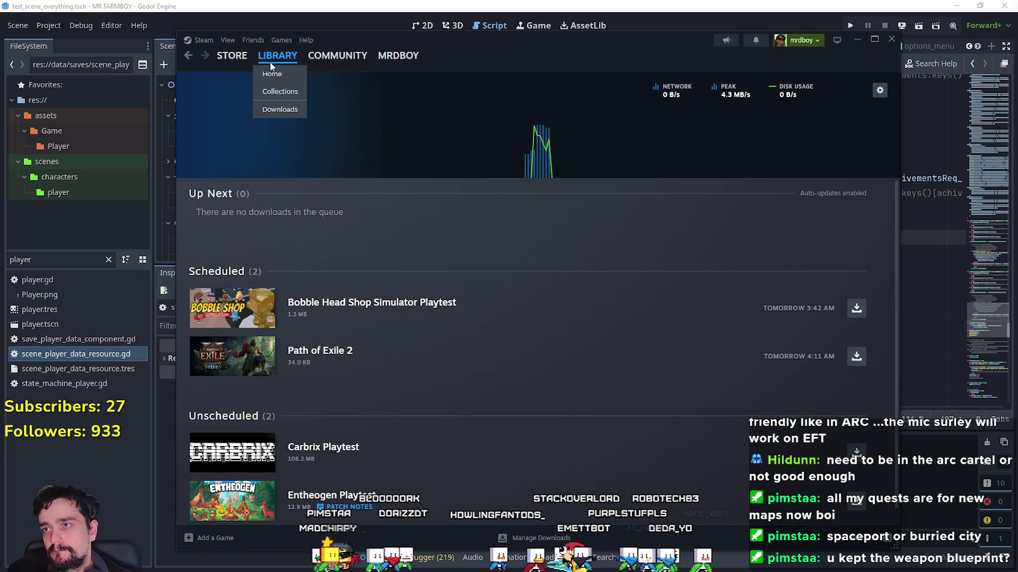
click(272, 73)
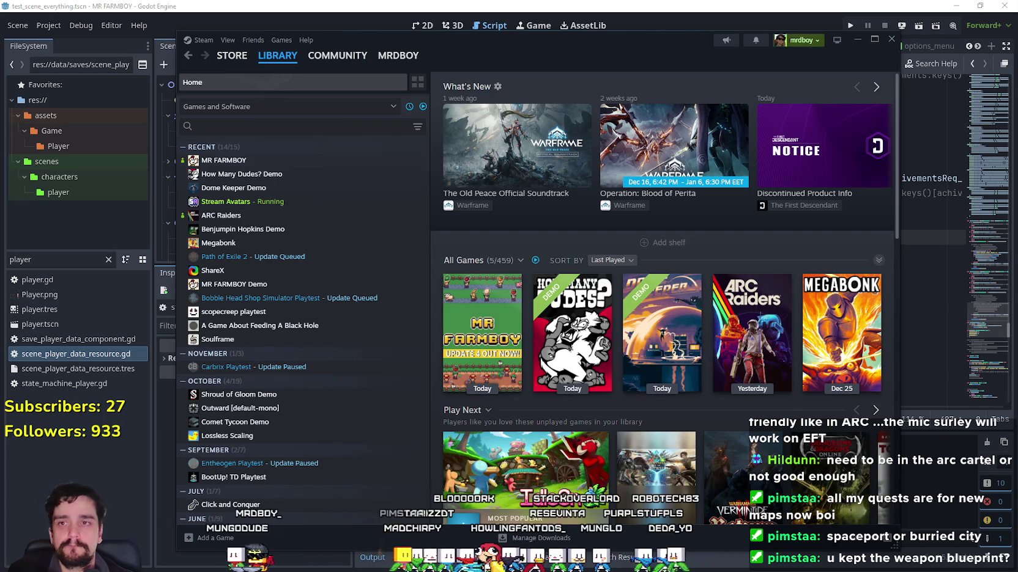
click(680, 145)
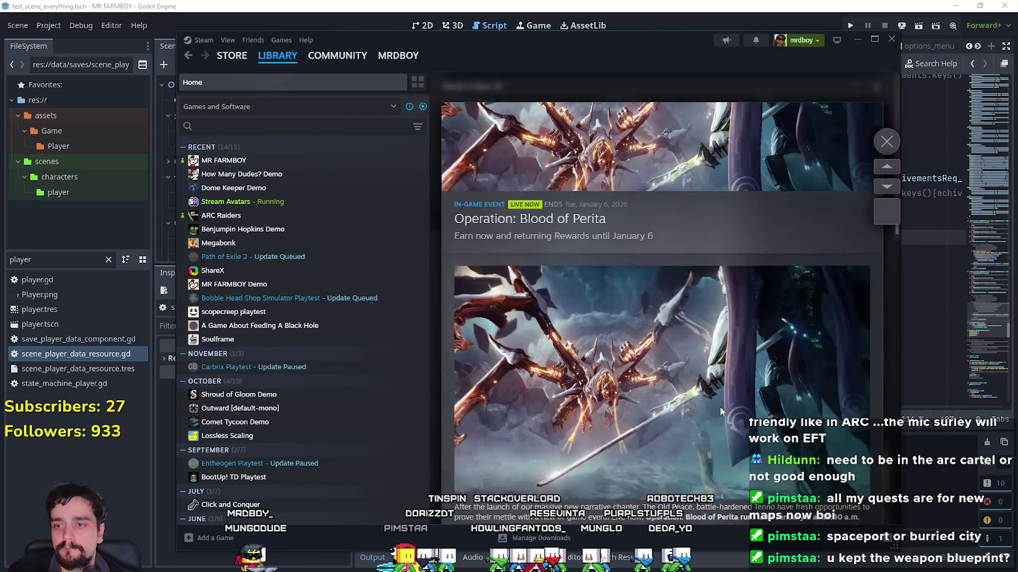
scroll(719, 406, up, 3)
scroll(722, 398, down, 3)
scroll(723, 386, down, 15)
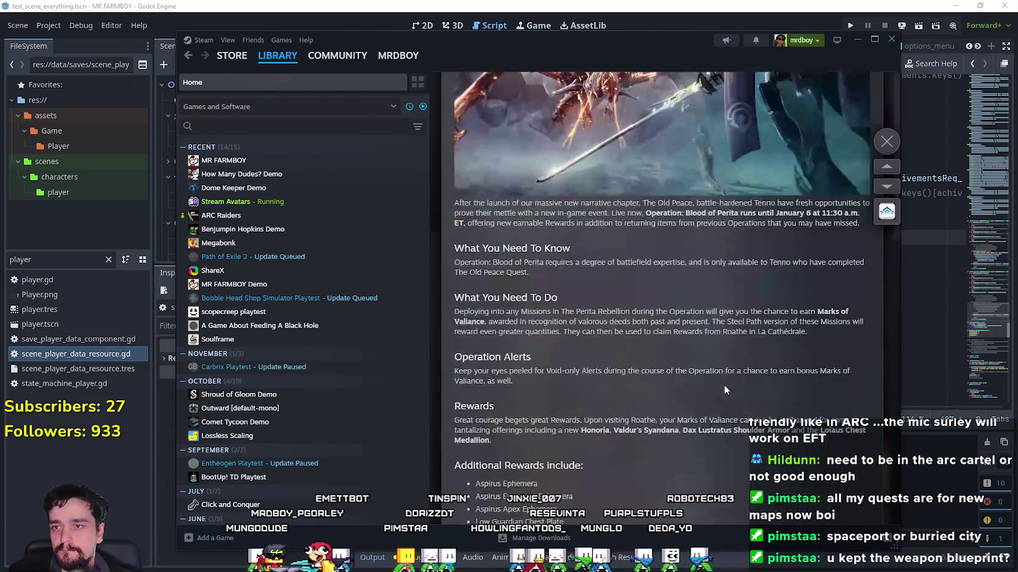
scroll(721, 376, down, 10)
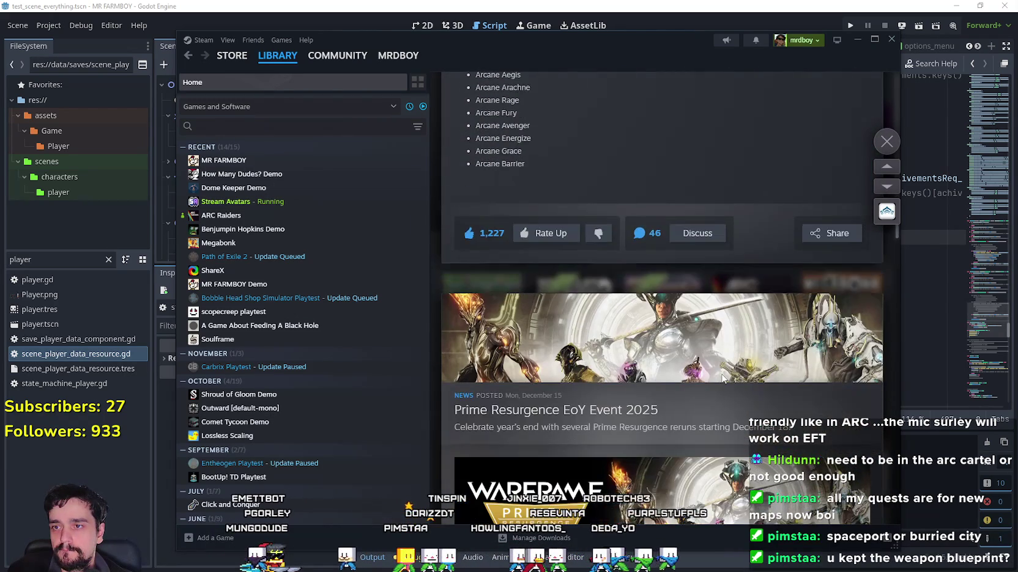
scroll(719, 368, down, 15)
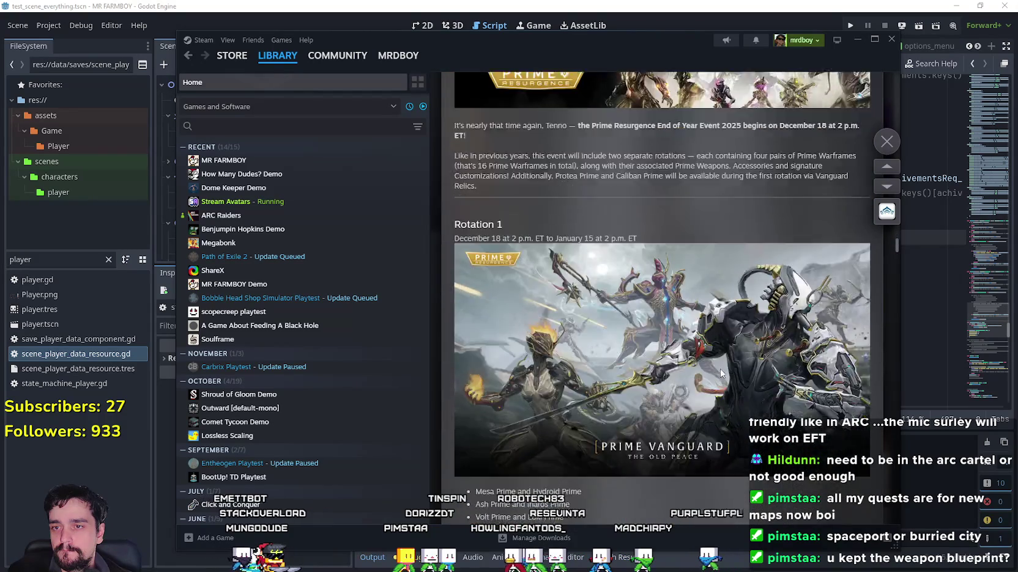
scroll(721, 373, down, 4)
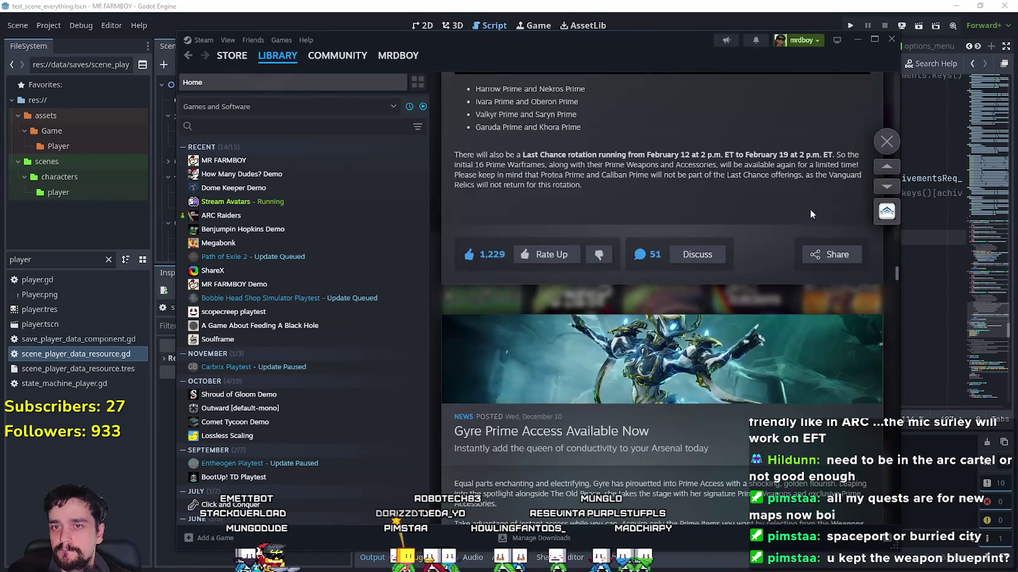
key(Escape)
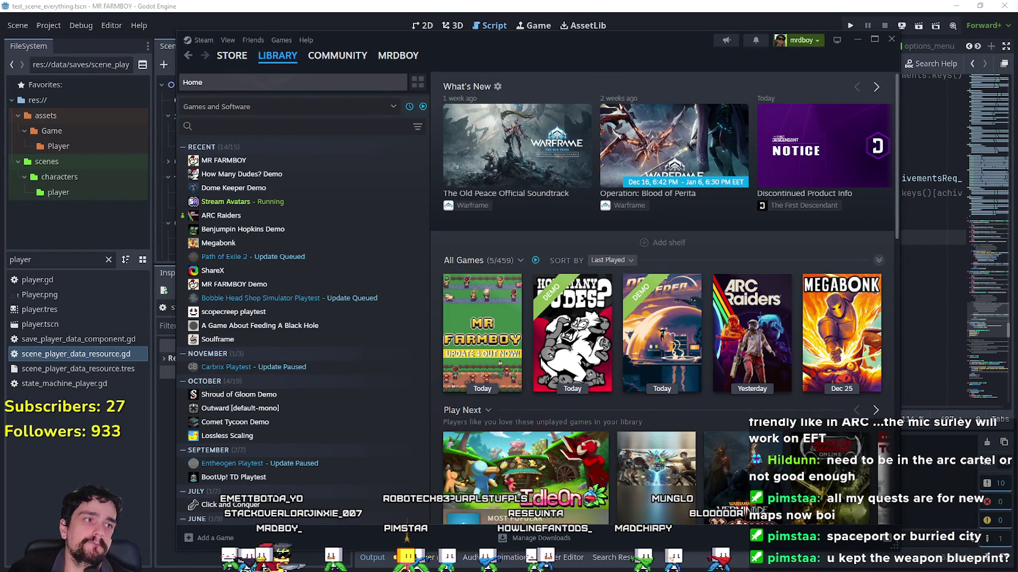
Briefly check the Godot script at line 495, then return to the Steam library
key(alt+Tab)
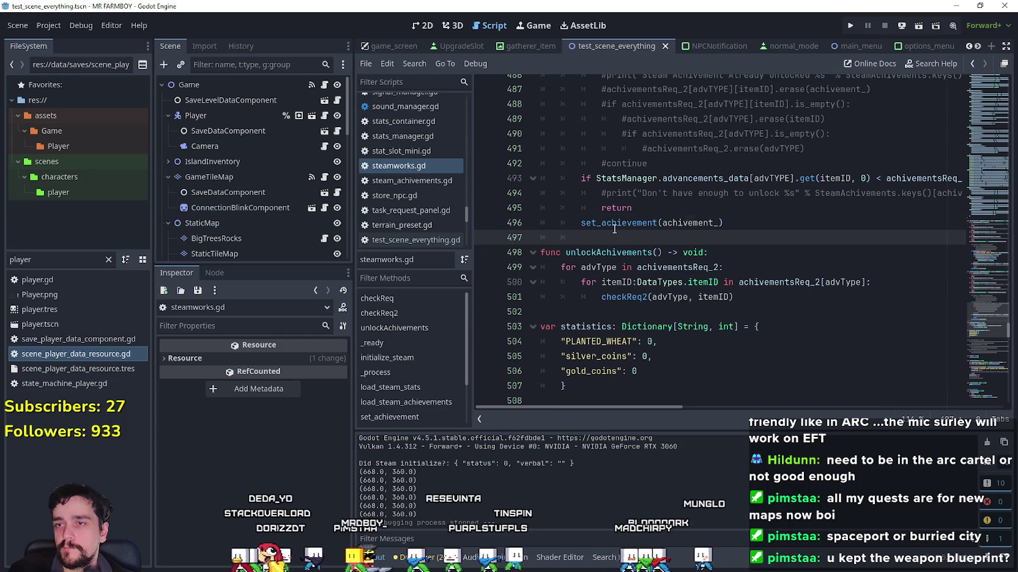
click(644, 208)
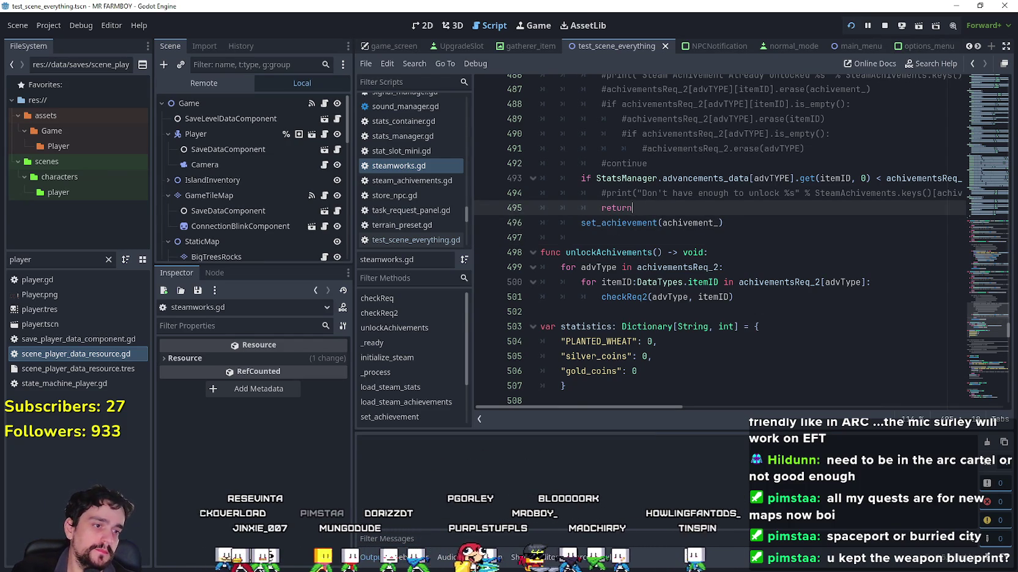
key(alt+Tab)
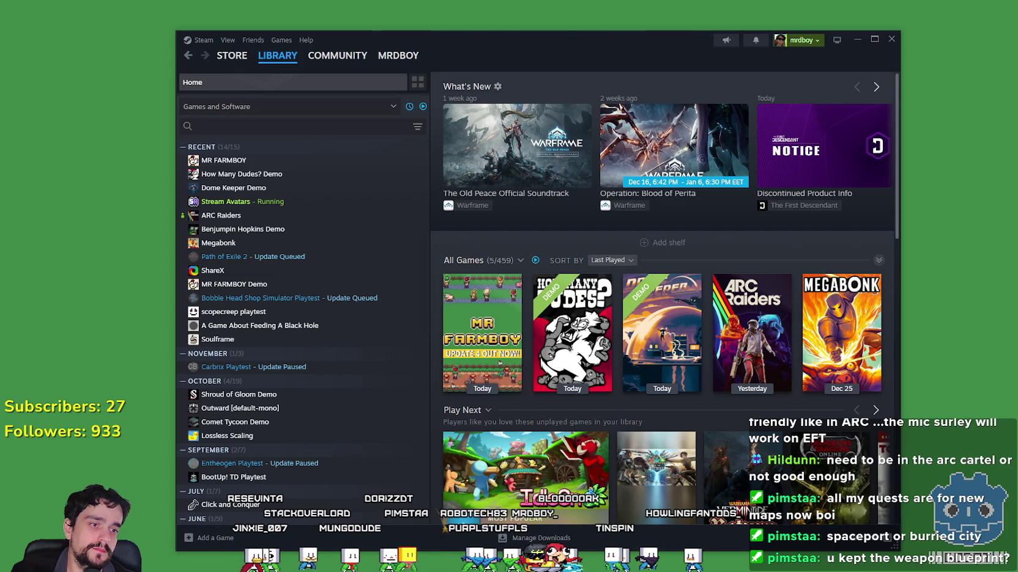
Go from MR FARMBOY's library page through its store page to the Community Hub admin page
click(355, 161)
click(472, 277)
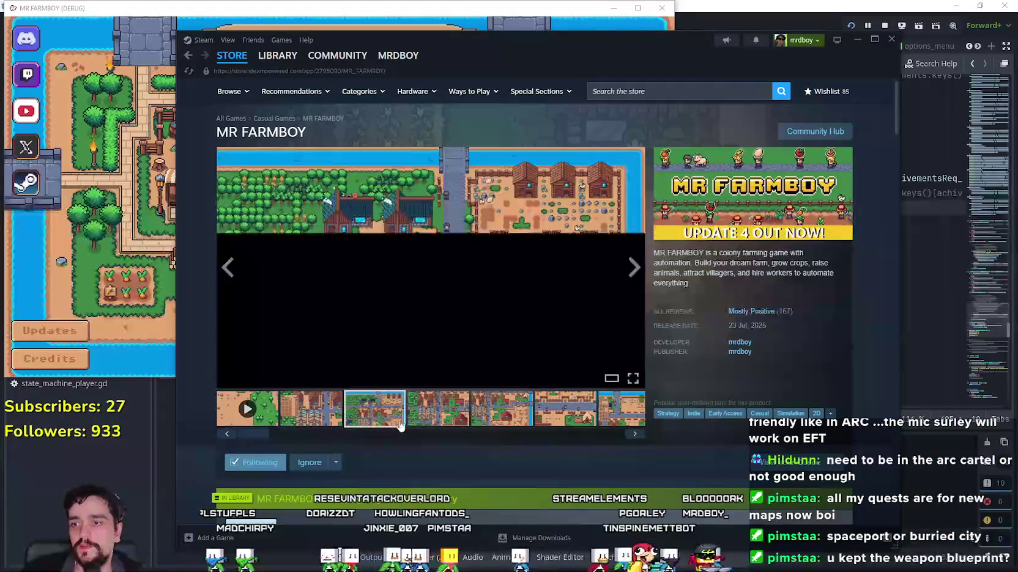
click(795, 132)
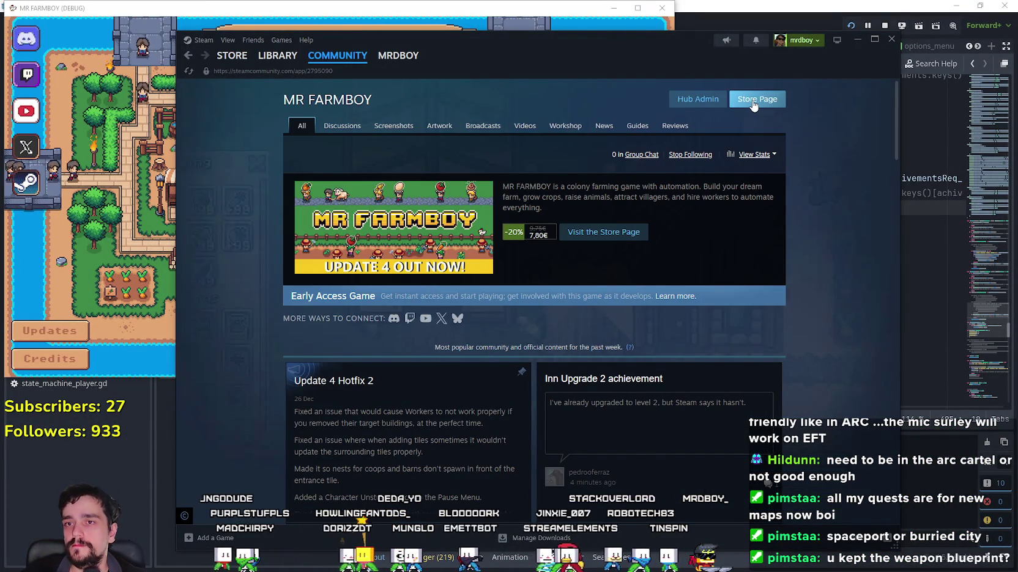
click(697, 99)
Open the Update 5 draft from the Event/Announcement Dashboard for editing
drag(521, 42, 575, 39)
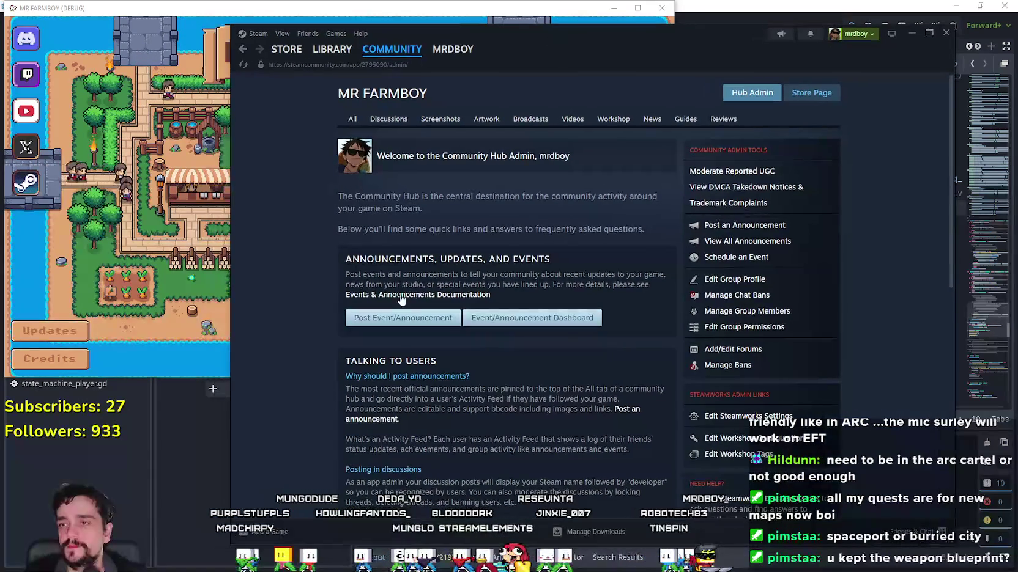
click(532, 318)
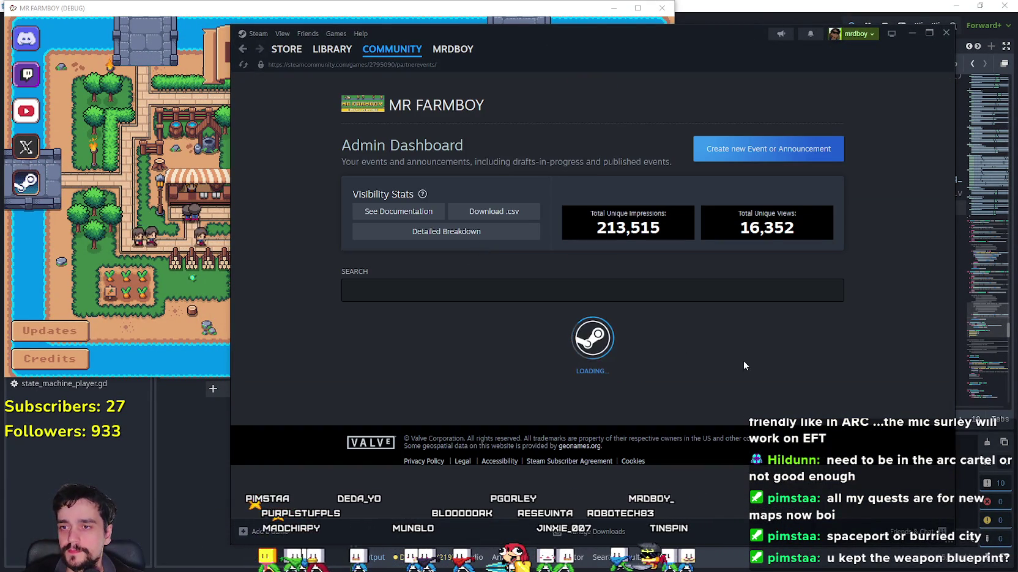
scroll(526, 346, down, 2)
click(478, 349)
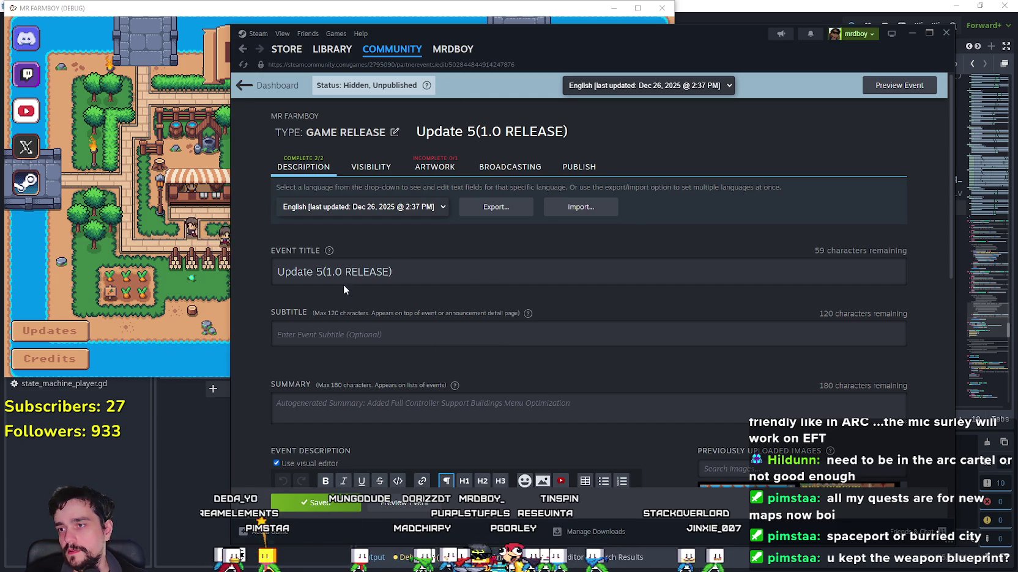
Retype the event title as 'Update 4.1 - Controller Support'
triple_click(326, 275)
drag(392, 271, 320, 273)
text(4)
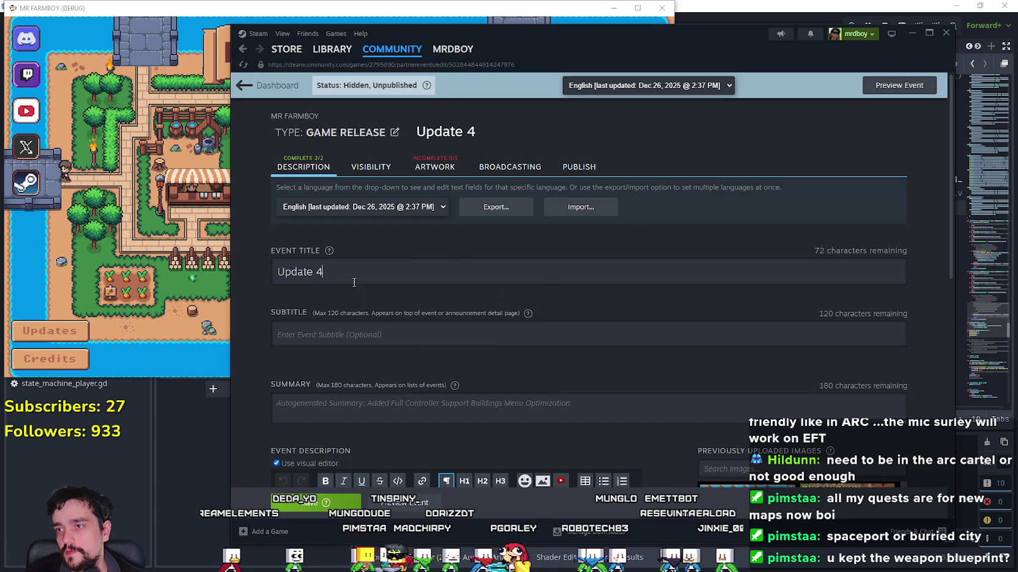
text(.1()
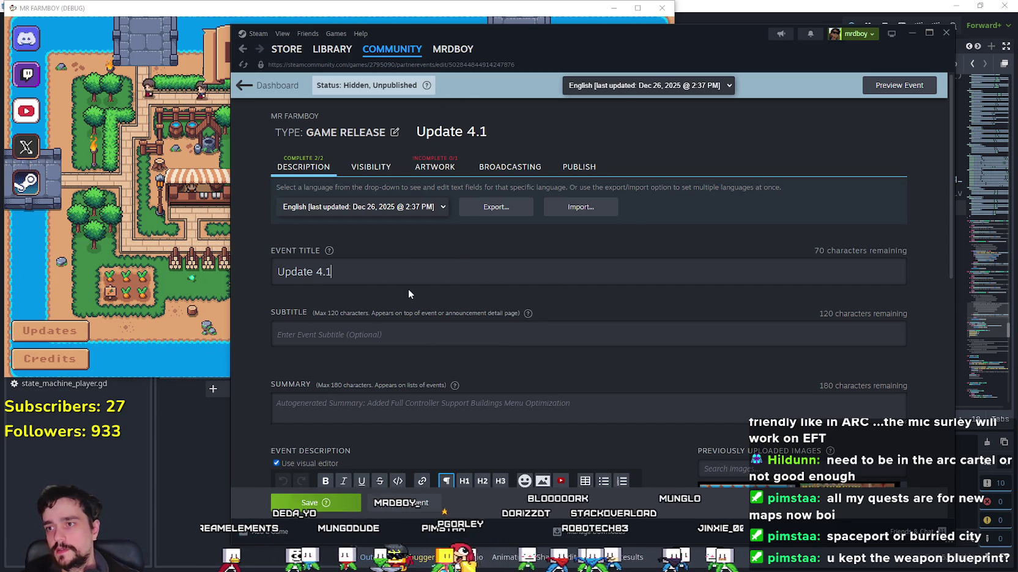
key(BackSpace)
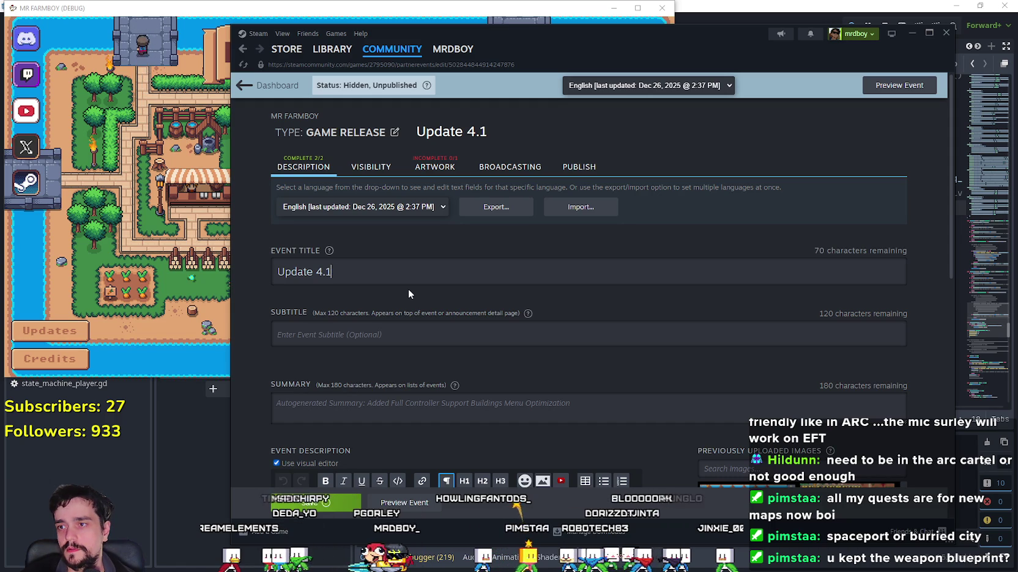
text( - Control)
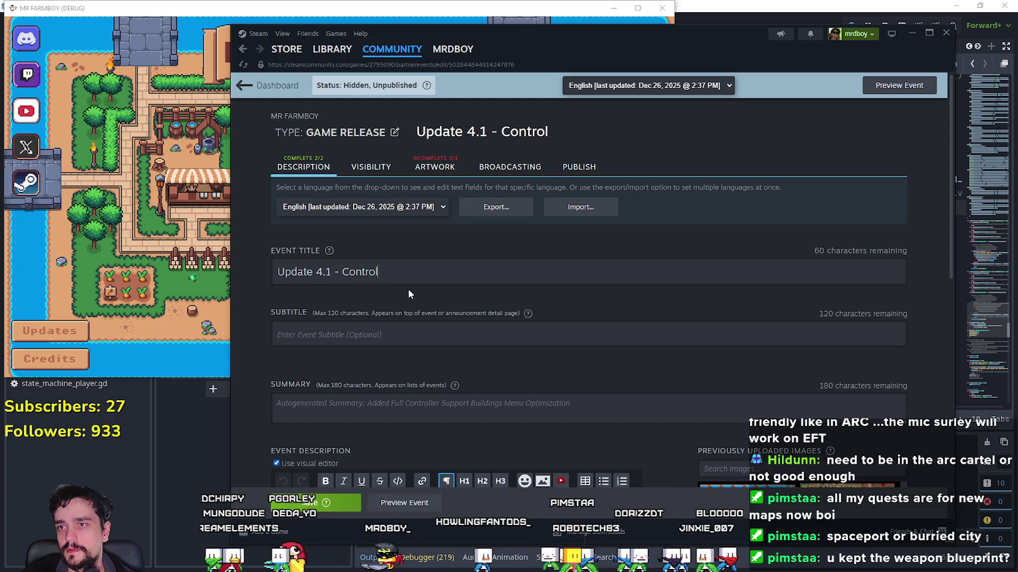
text(ler Support)
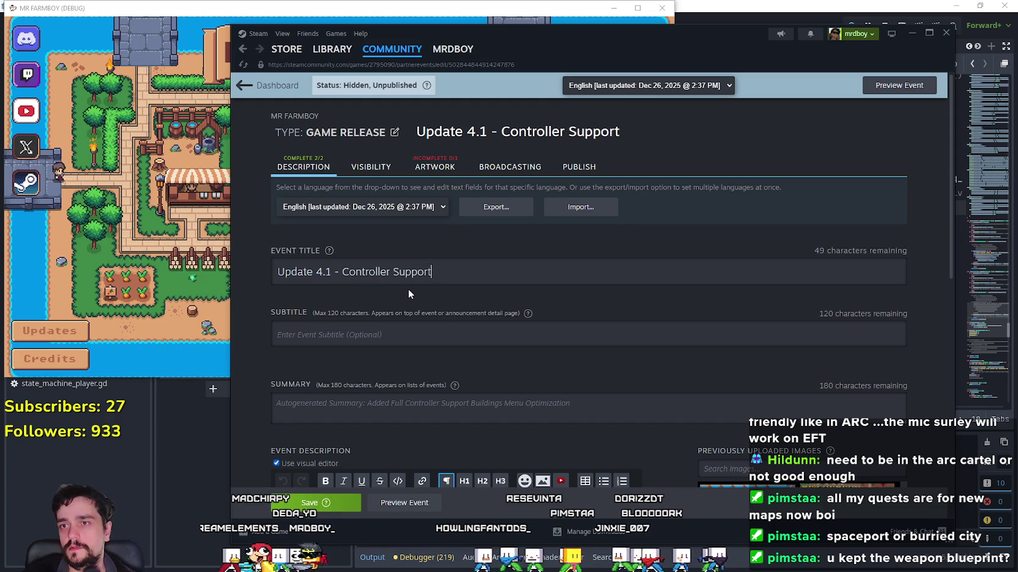
text(&)
key(BackSpace)
Add '&' to the title, start a new save in the running game, then bring the event editor forward
text(&)
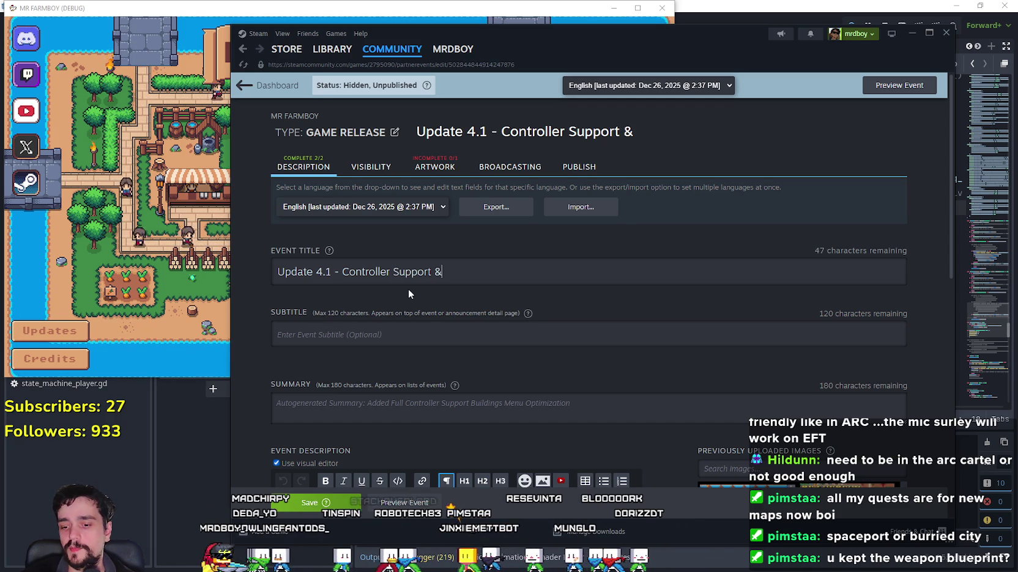
click(201, 208)
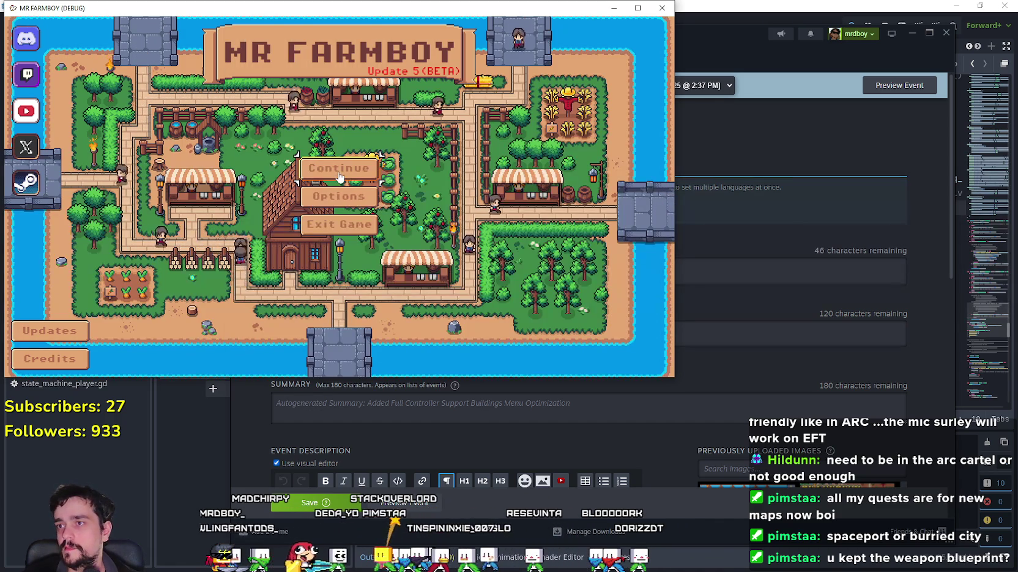
click(319, 165)
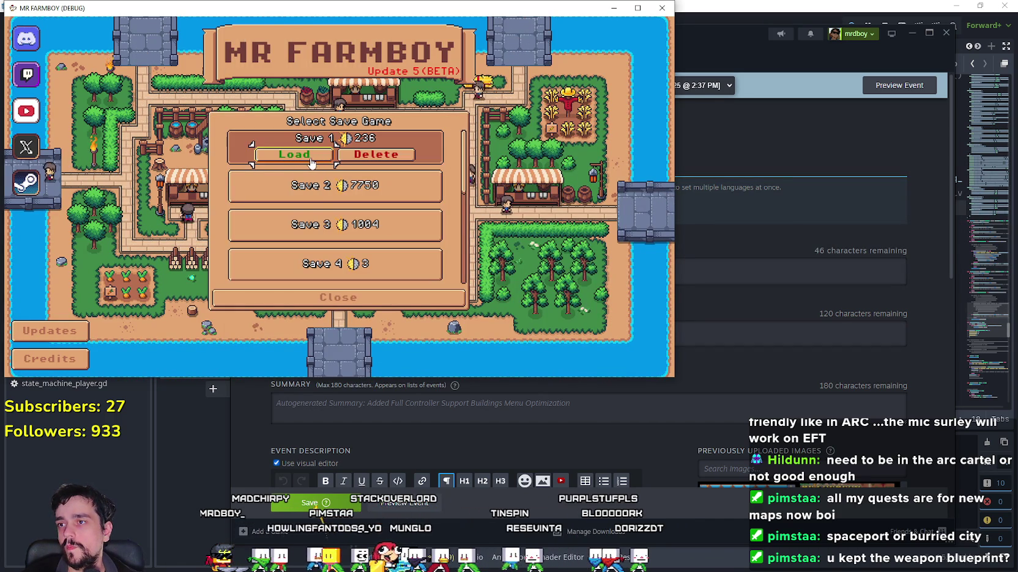
scroll(360, 233, down, 5)
click(367, 240)
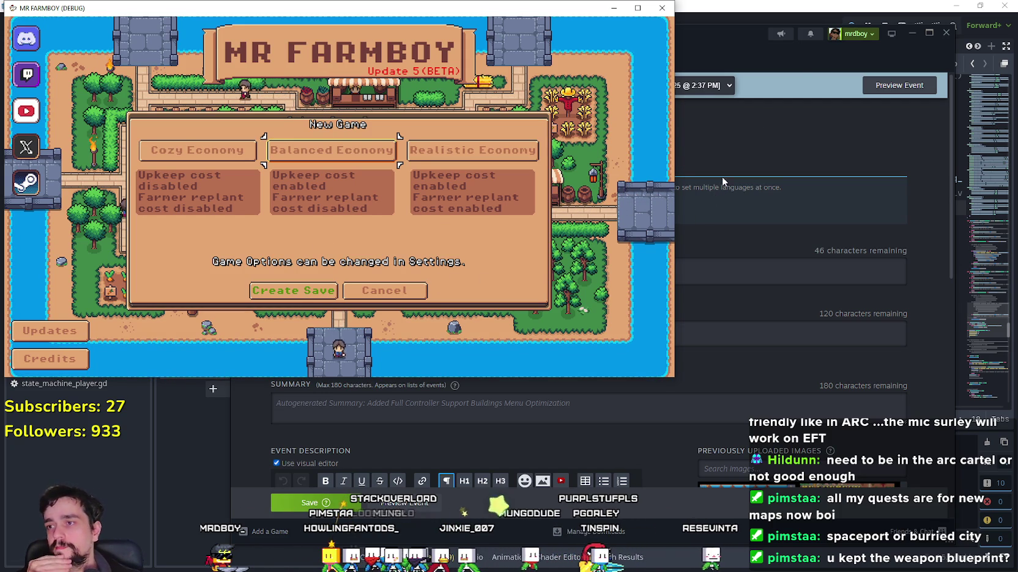
mouse_move(740, 58)
mouse_down()
mouse_move(735, 48)
mouse_move(771, 78)
mouse_up()
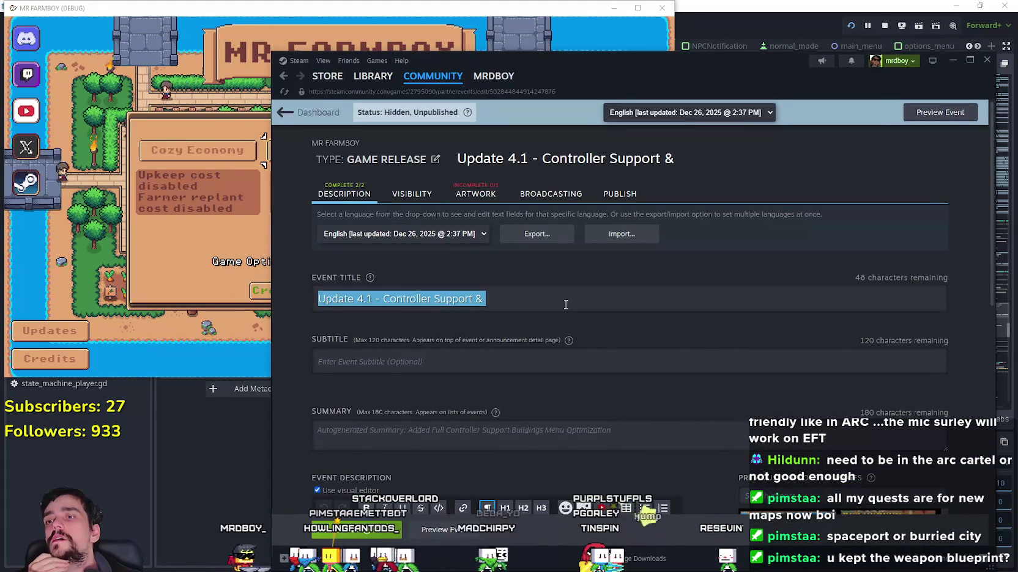
Complete the event title as 'Update 4.1 - Controller Support & Game Modes'
click(519, 301)
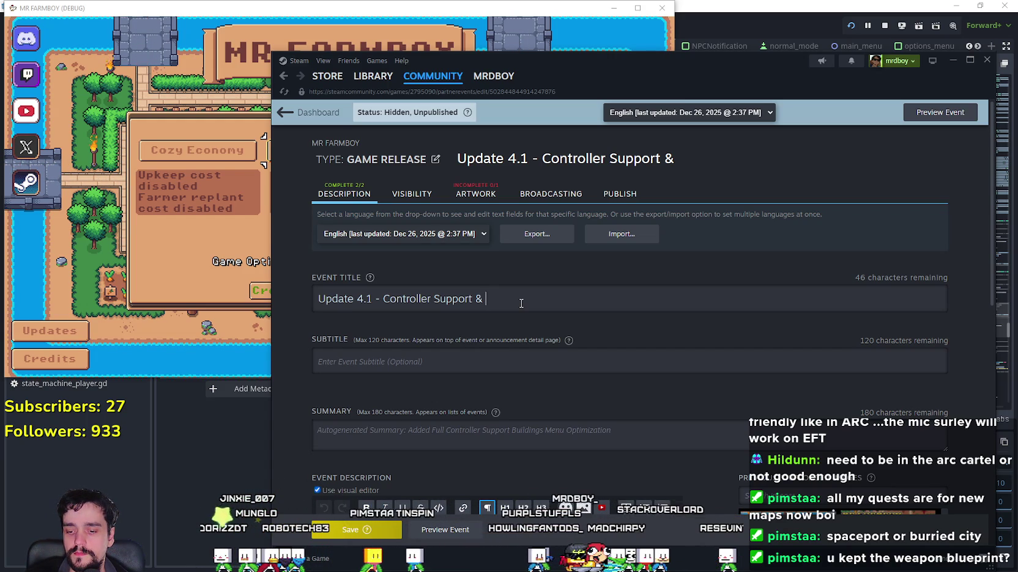
text(Game Modes)
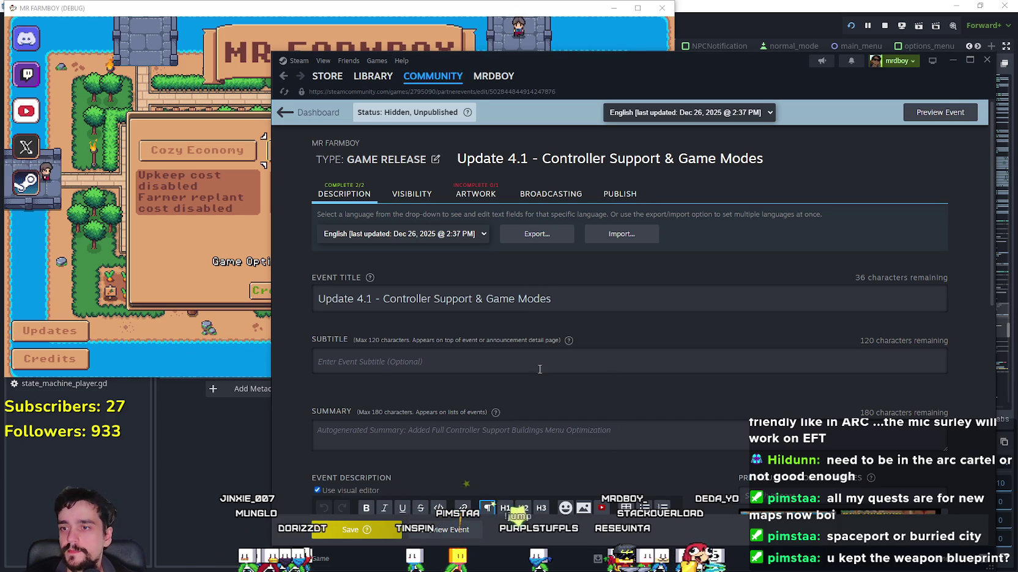
scroll(527, 421, down, 2)
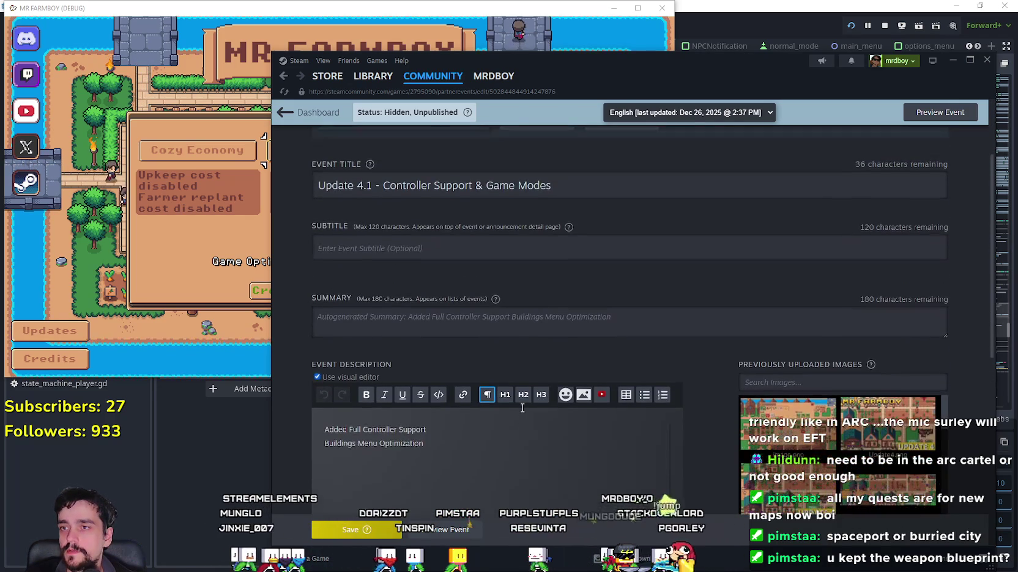
Add an 'Added Game Modes' line below 'Added Full Controller Support' in the description
triple_click(429, 460)
click(430, 460)
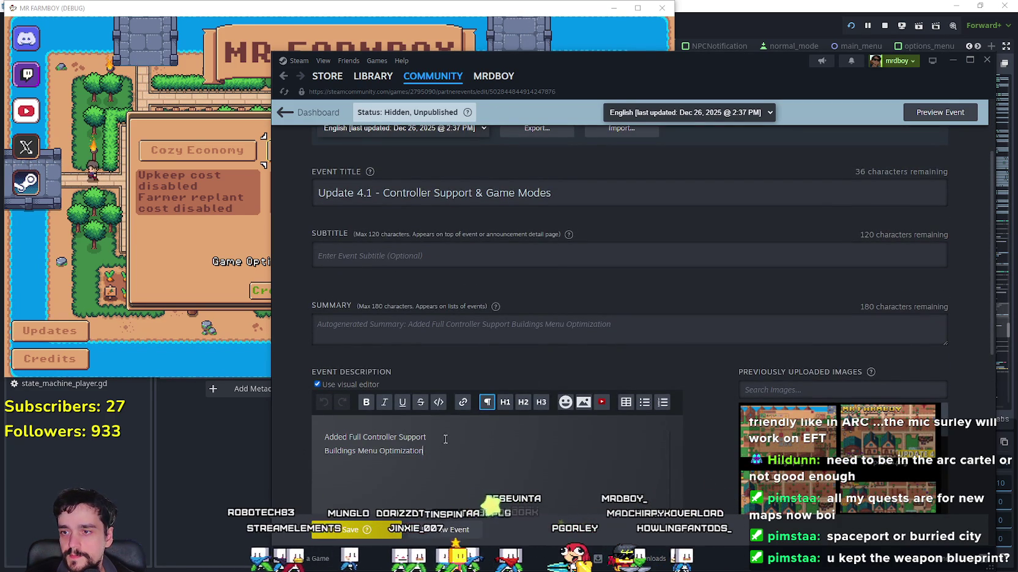
click(447, 456)
click(452, 441)
key(Return)
text(Added Gam)
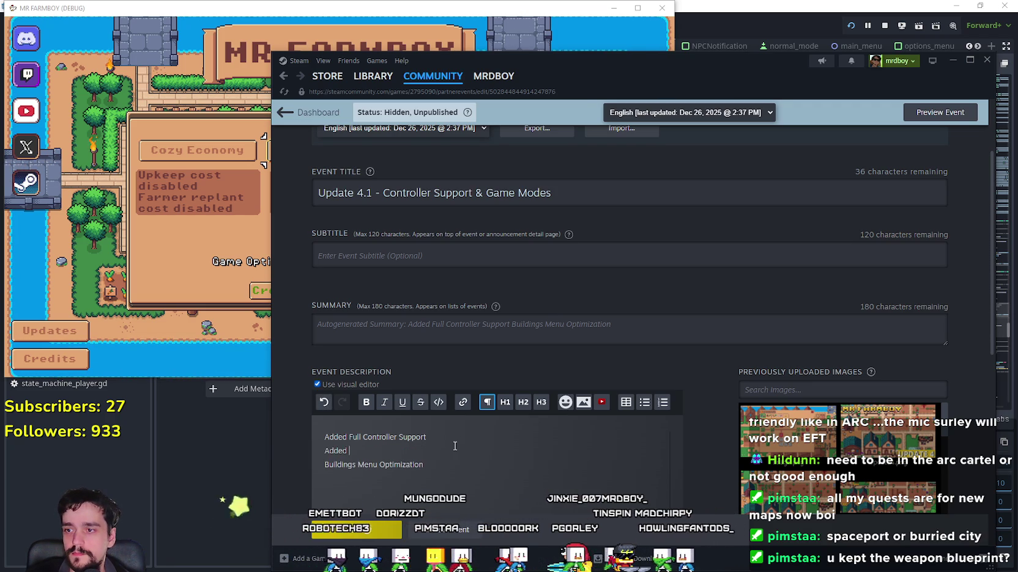
text(e Modes)
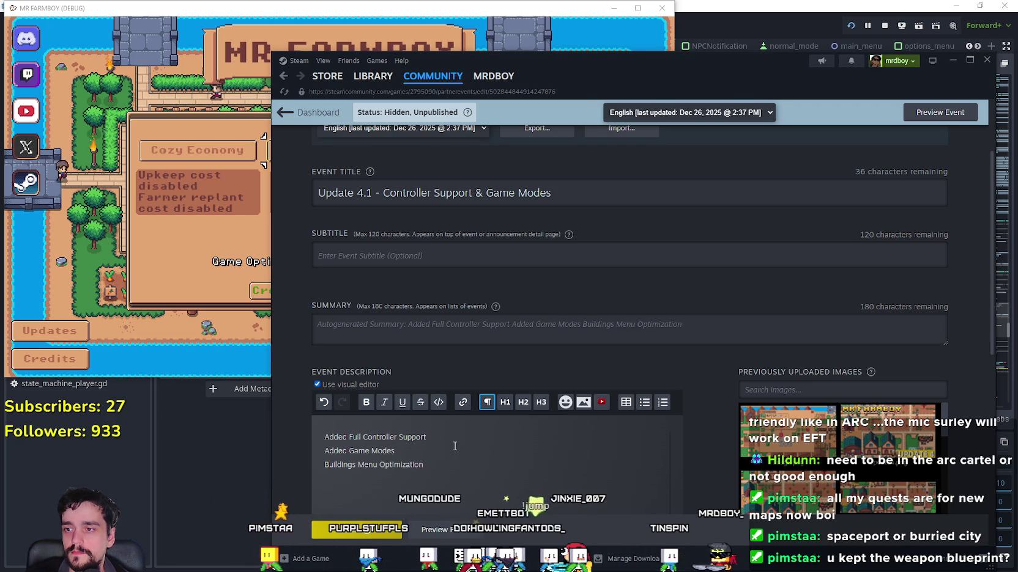
key(Return)
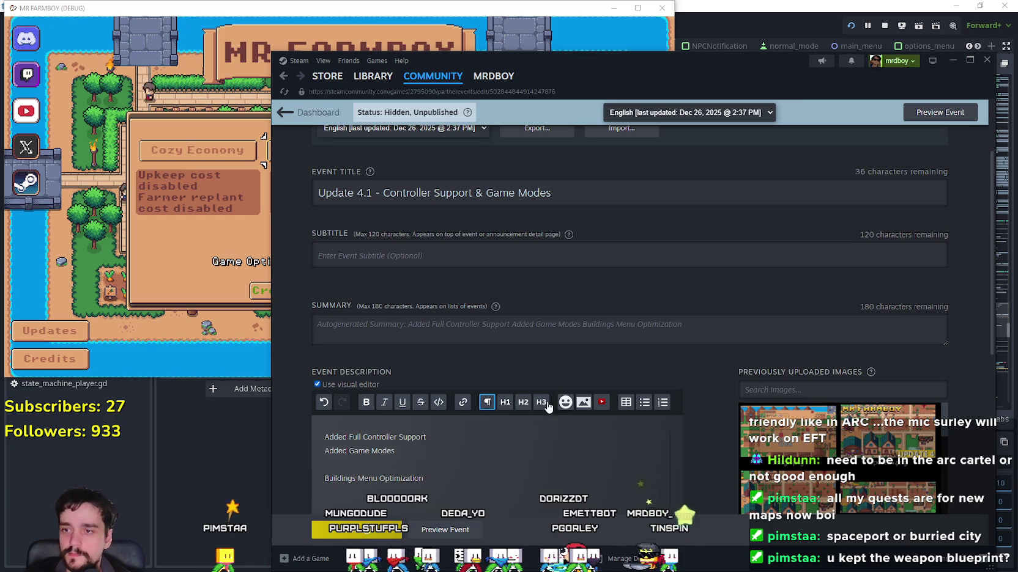
scroll(530, 430, down, 1)
Add a bullet 'Cozy Economy - Upkeep cost disabled, Farmer replant cost disabled' under Added Game Modes
click(643, 349)
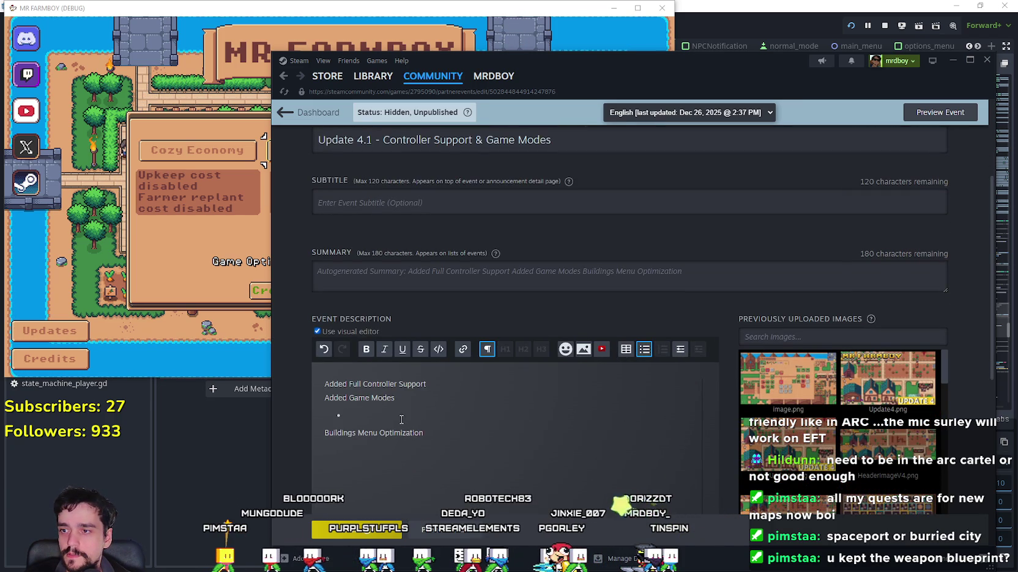
text(Cozy E)
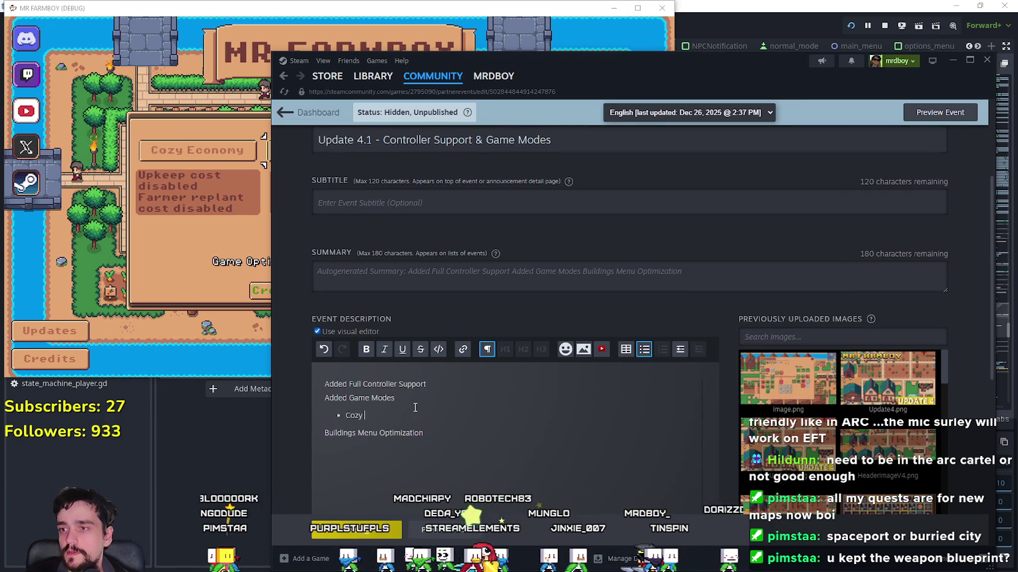
text(conomy)
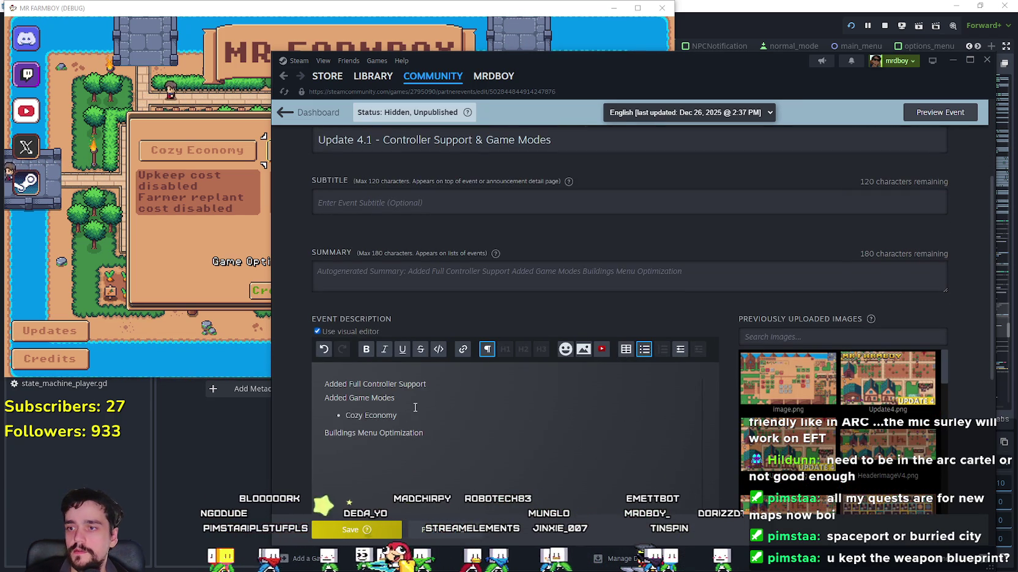
text( -)
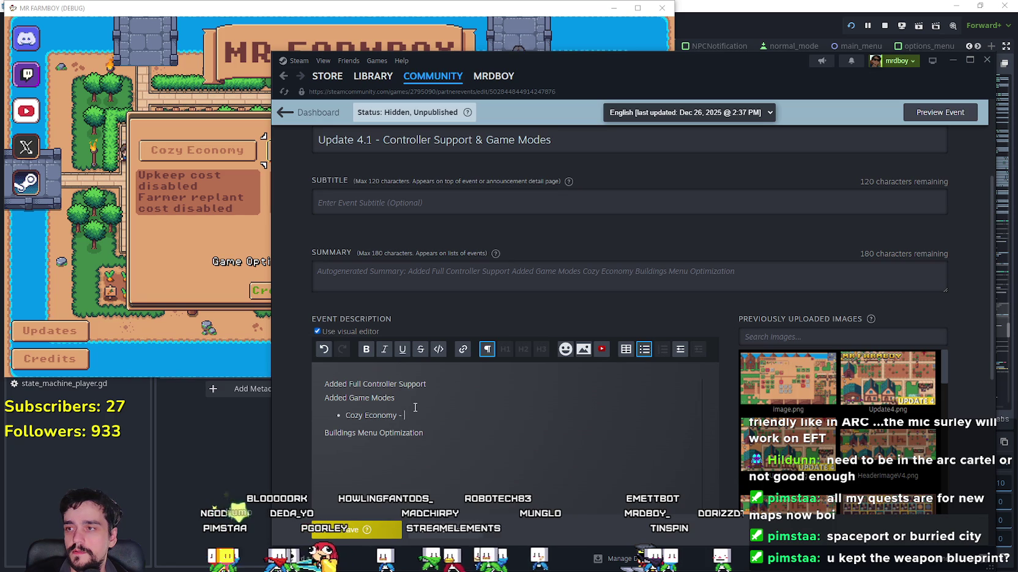
text( Upkeep)
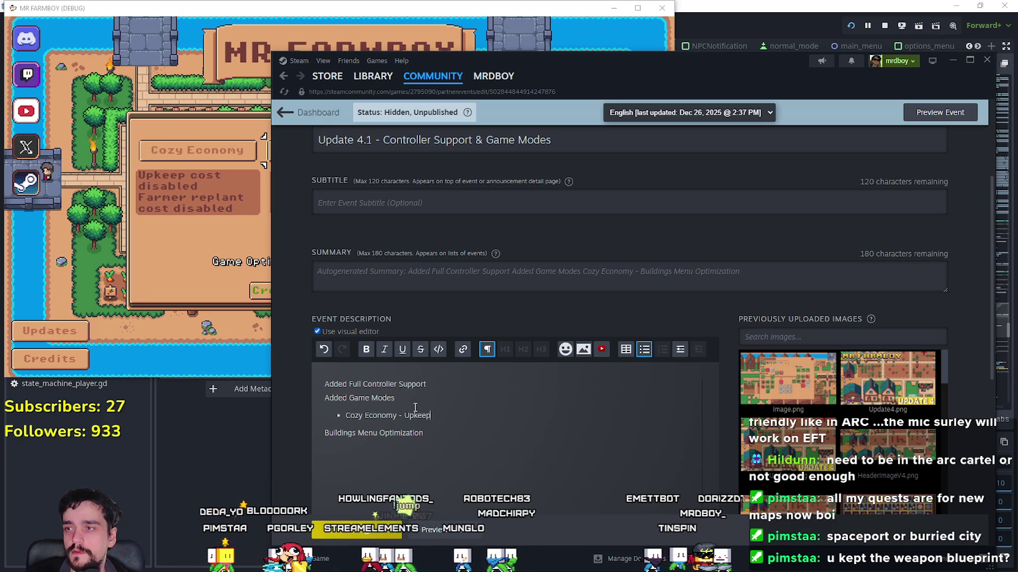
text( cost disabled,)
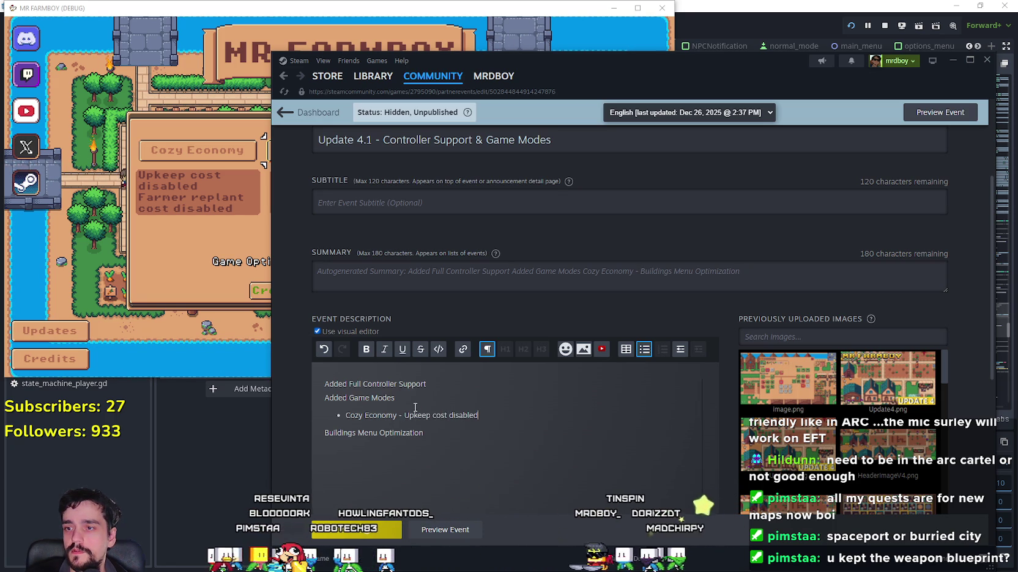
text( Fa)
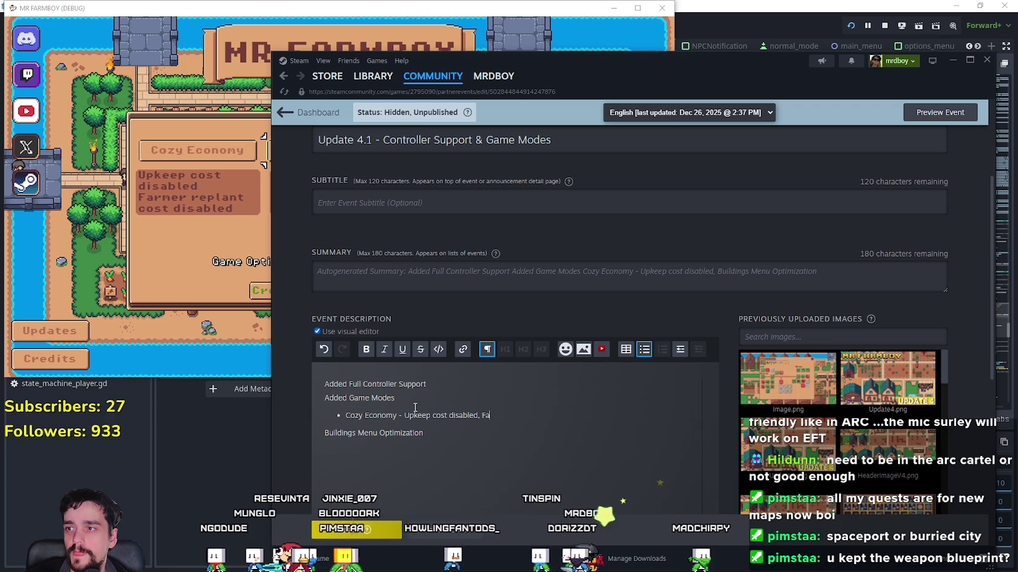
text(rmer repla)
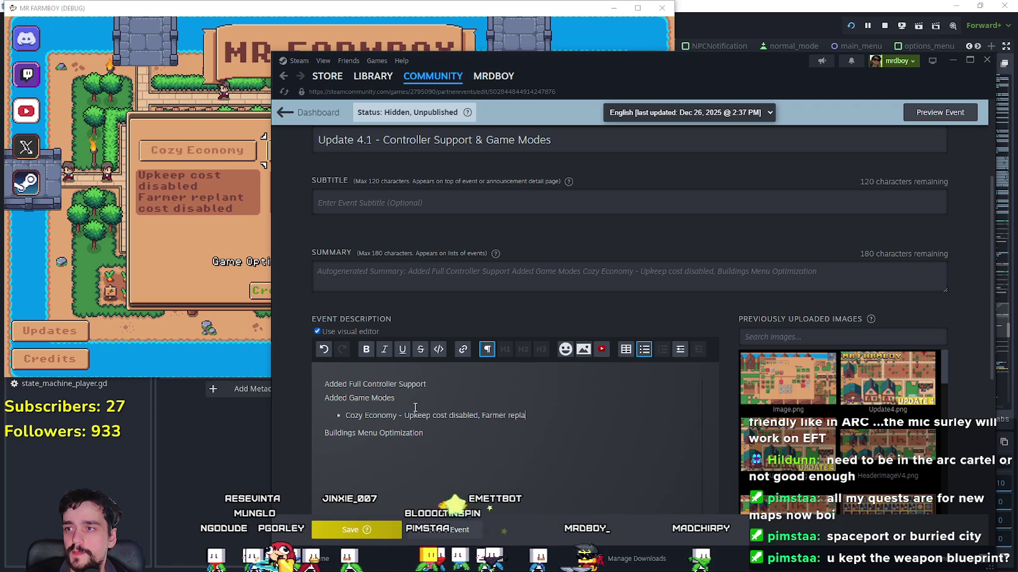
text(nt cost disabled)
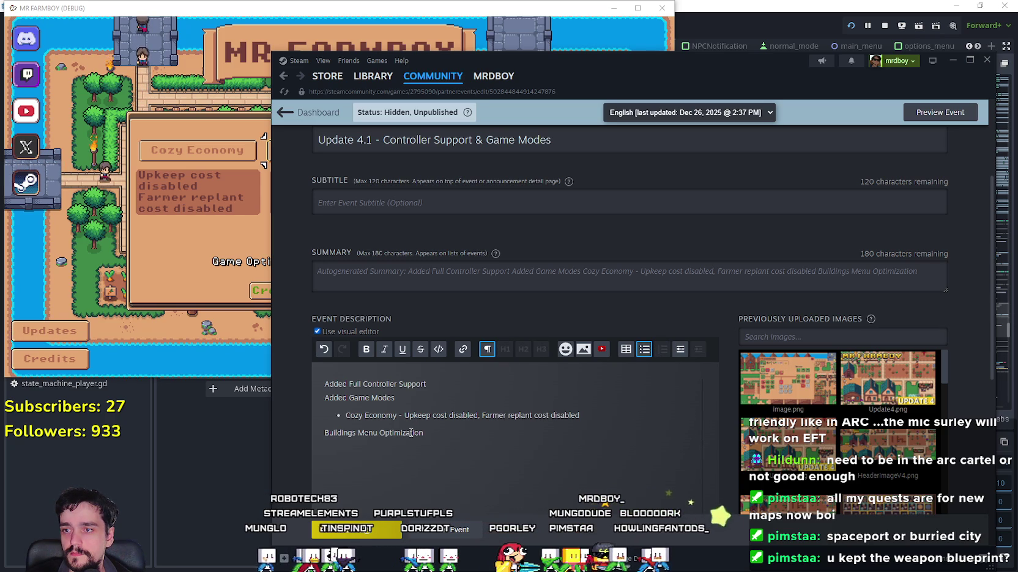
Reword the Cozy Economy bullet so building upkeep and farmer crop replant cost read disabled
drag(478, 415, 404, 415)
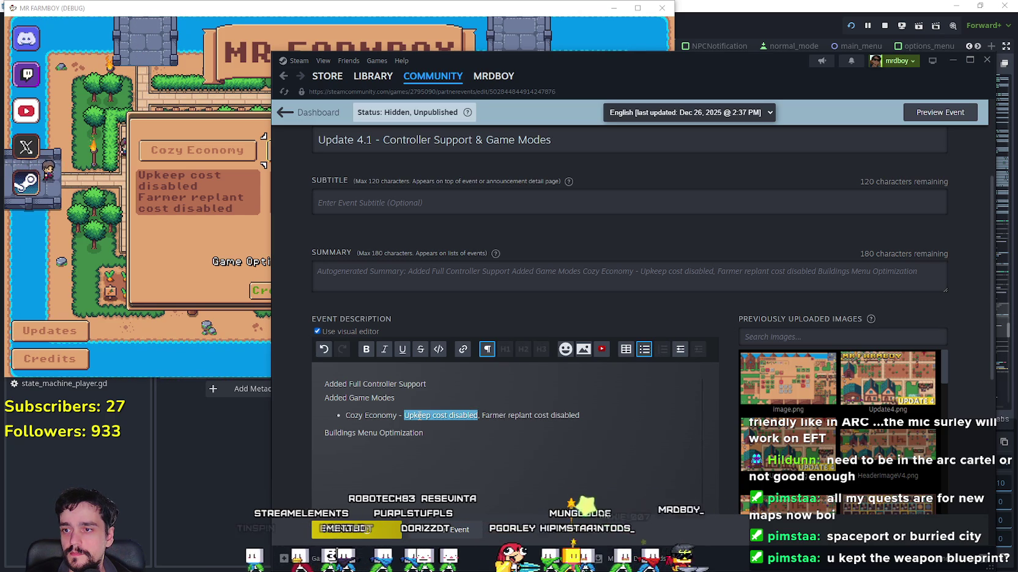
text(The)
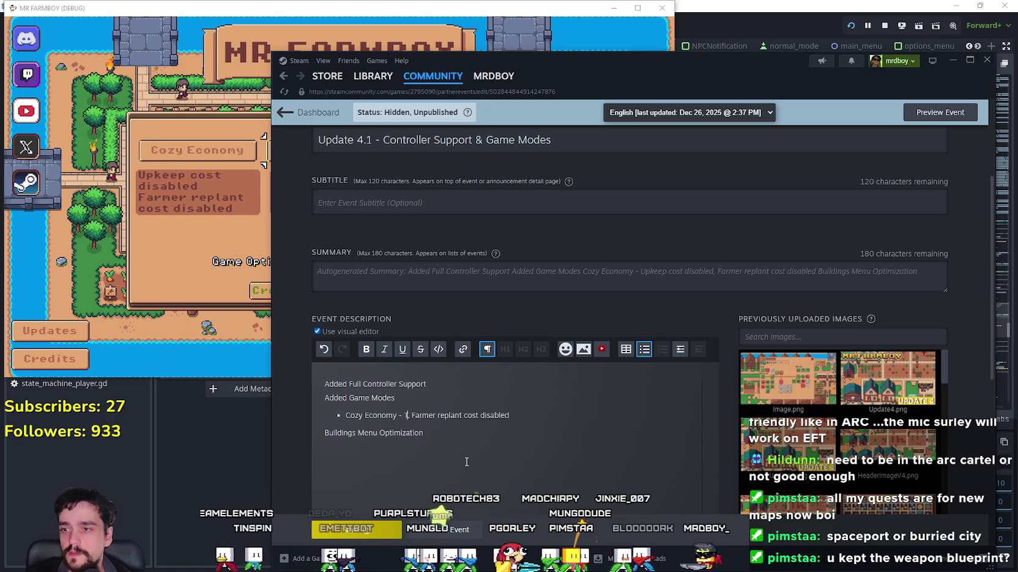
text( Upc)
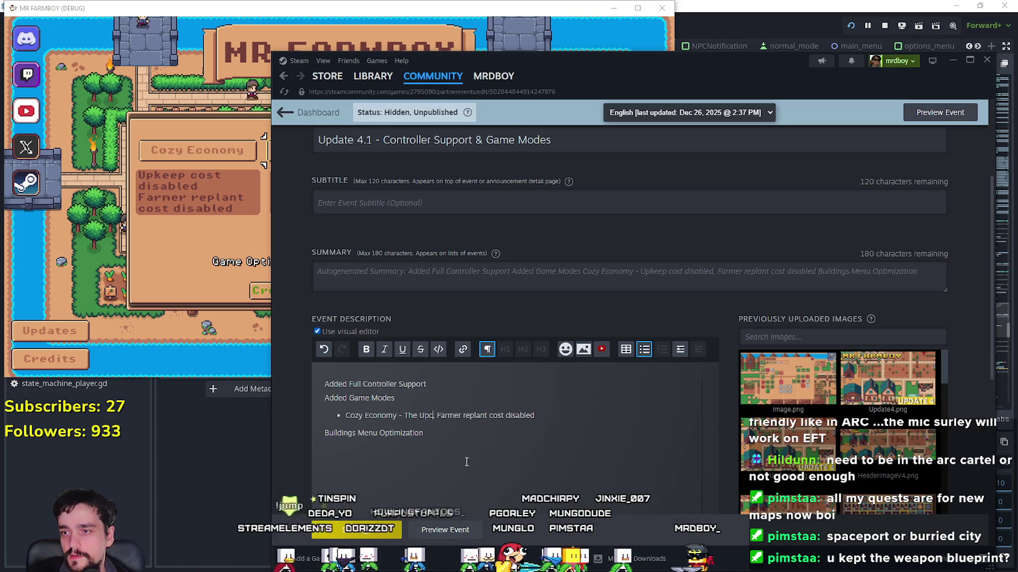
text(co)
text(p)
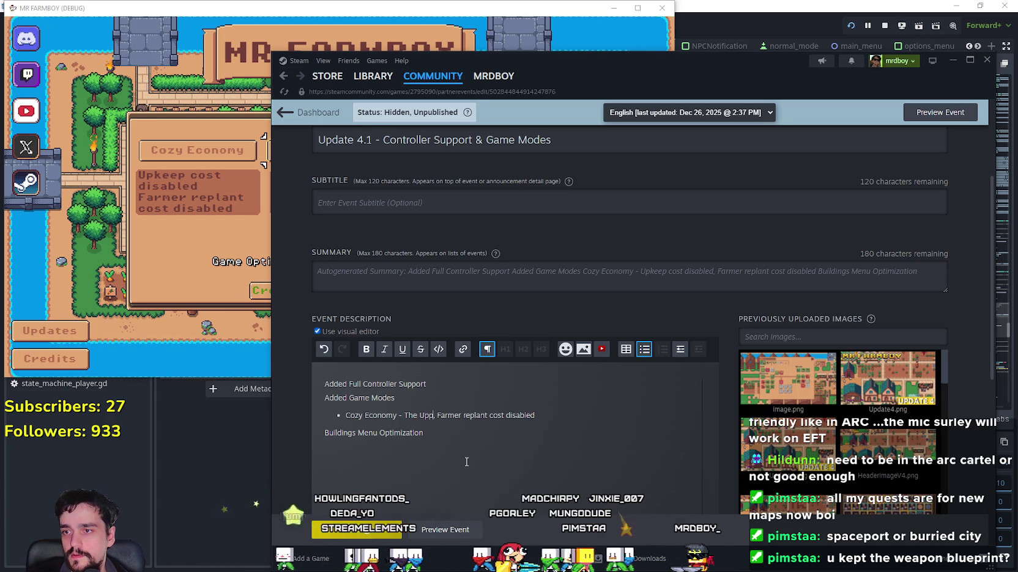
text(ep cost of )
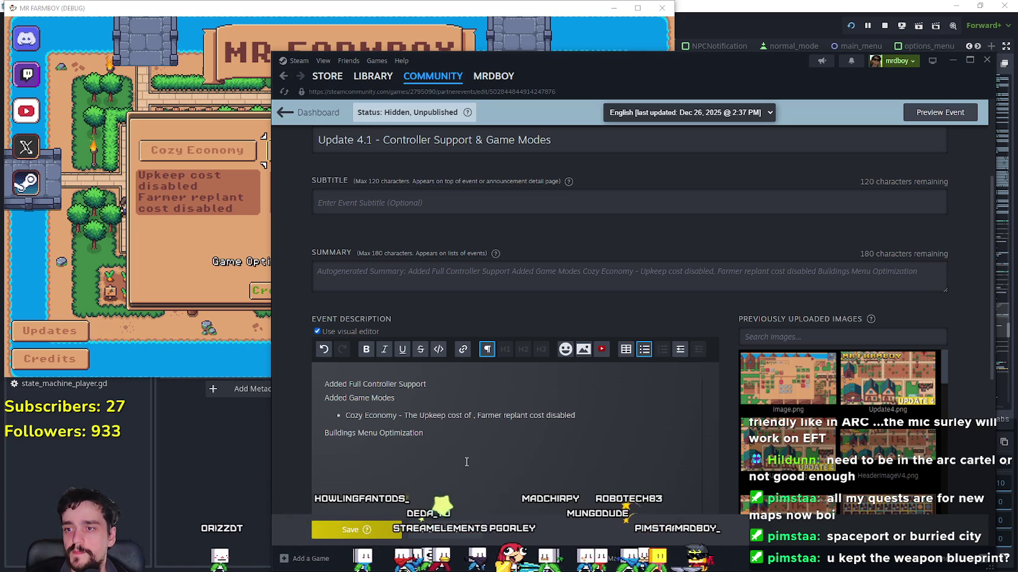
text(ildin)
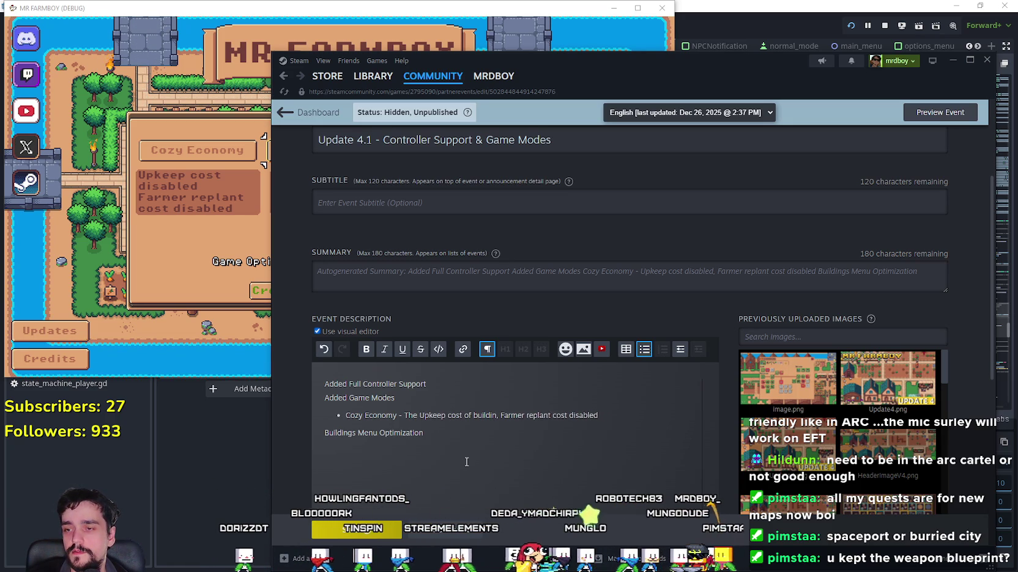
key(BackSpace)
key(BackSpace)
key(BackSpace)
text(Buildings)
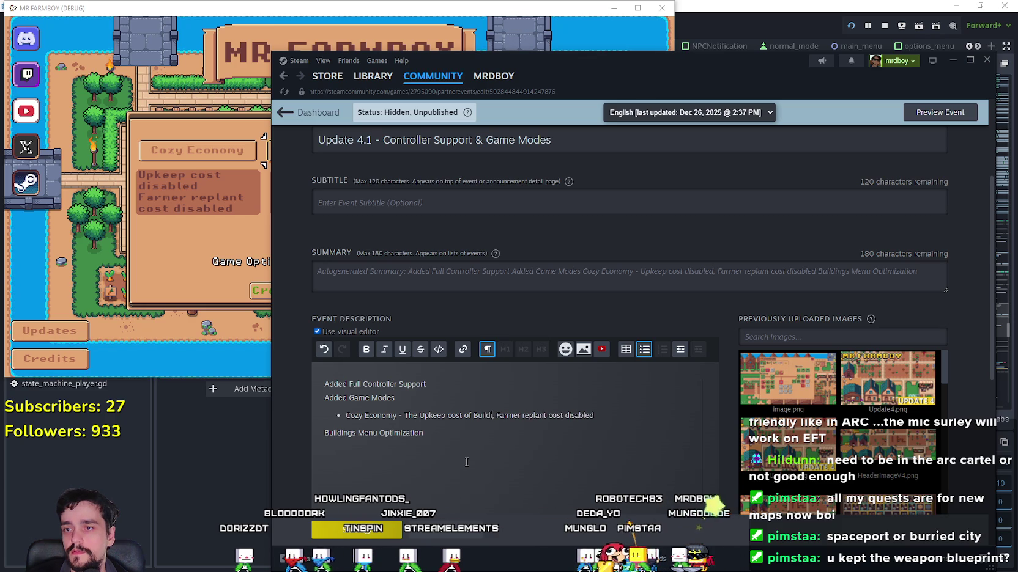
text( is disabled)
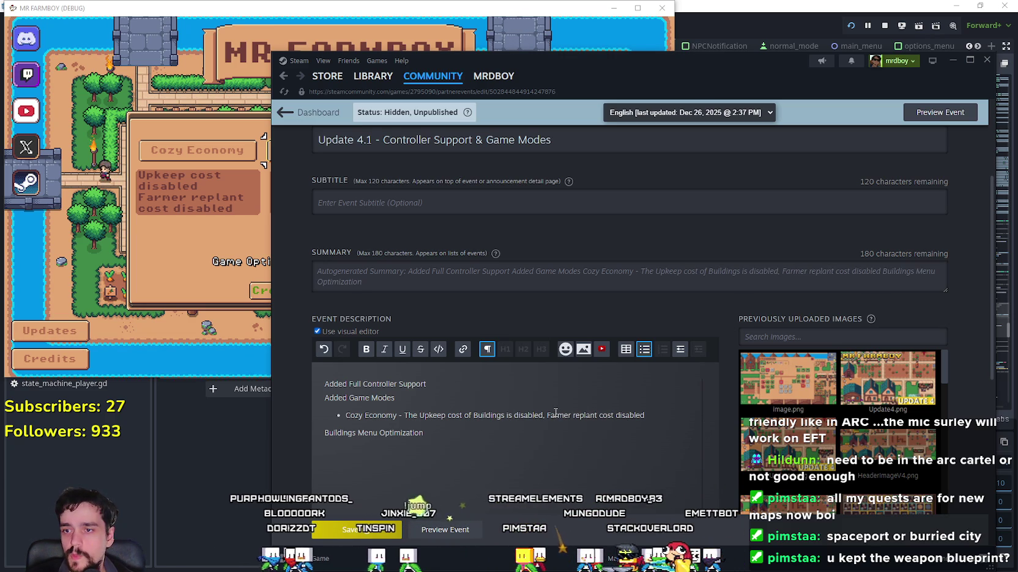
drag(615, 416, 646, 417)
text(The Far)
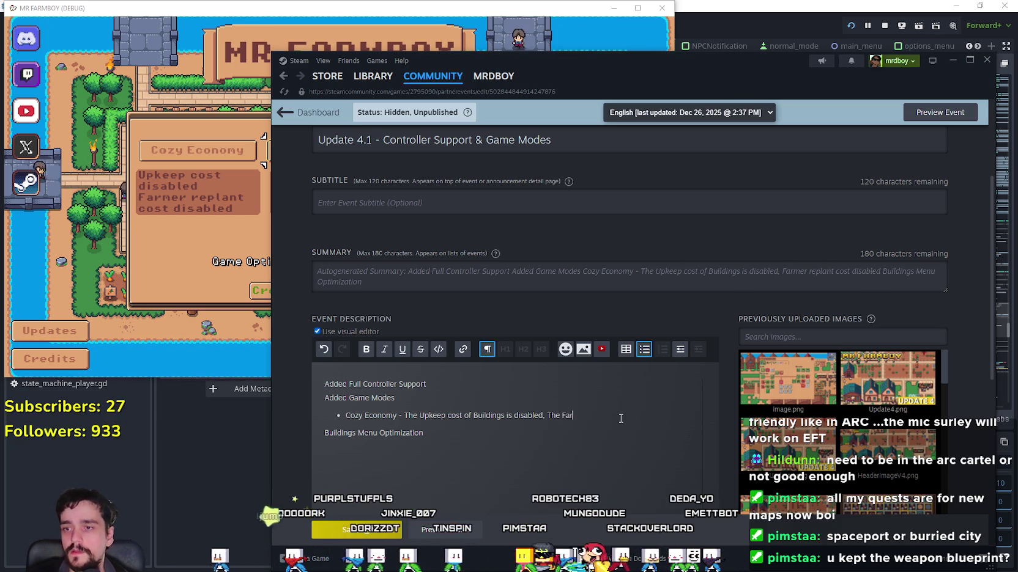
text(mer crop)
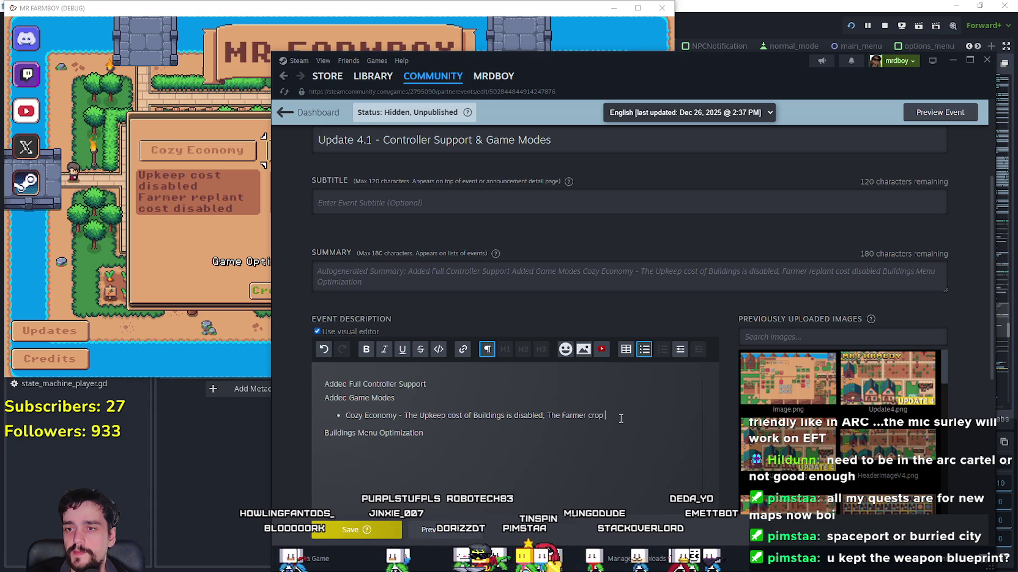
key(BackSpace)
key(BackSpace)
key(BackSpace)
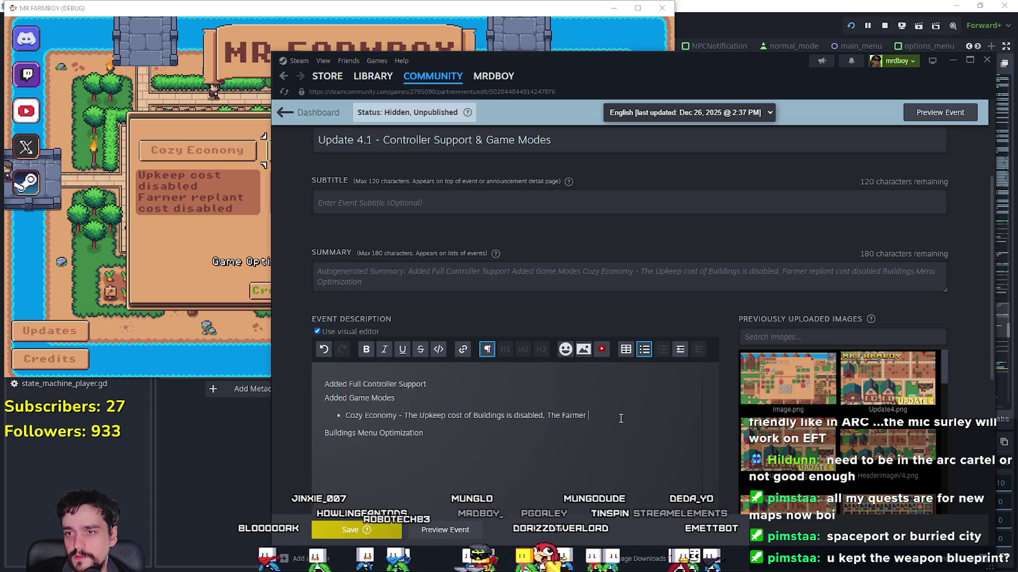
text(crop rep)
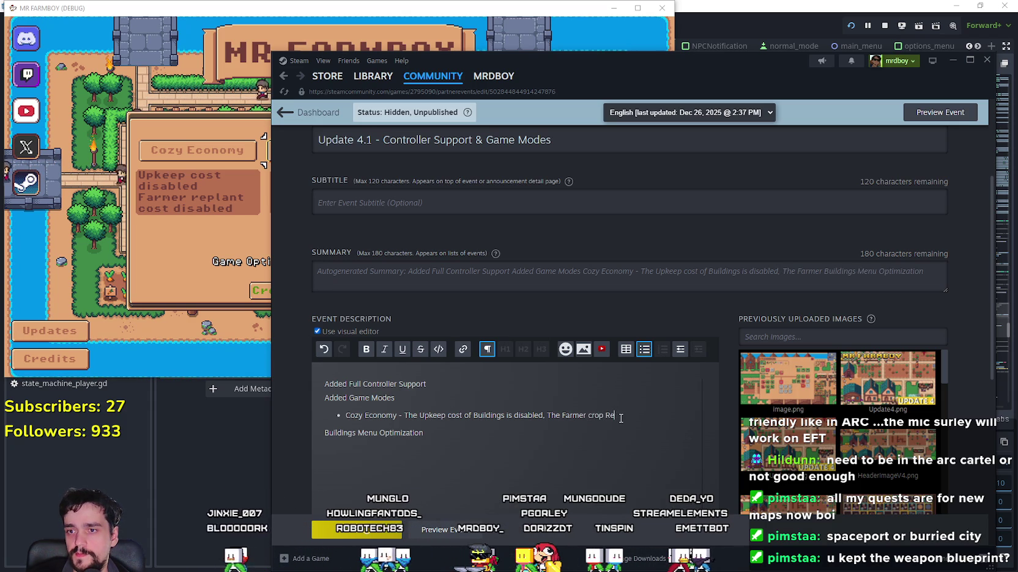
text(lant )
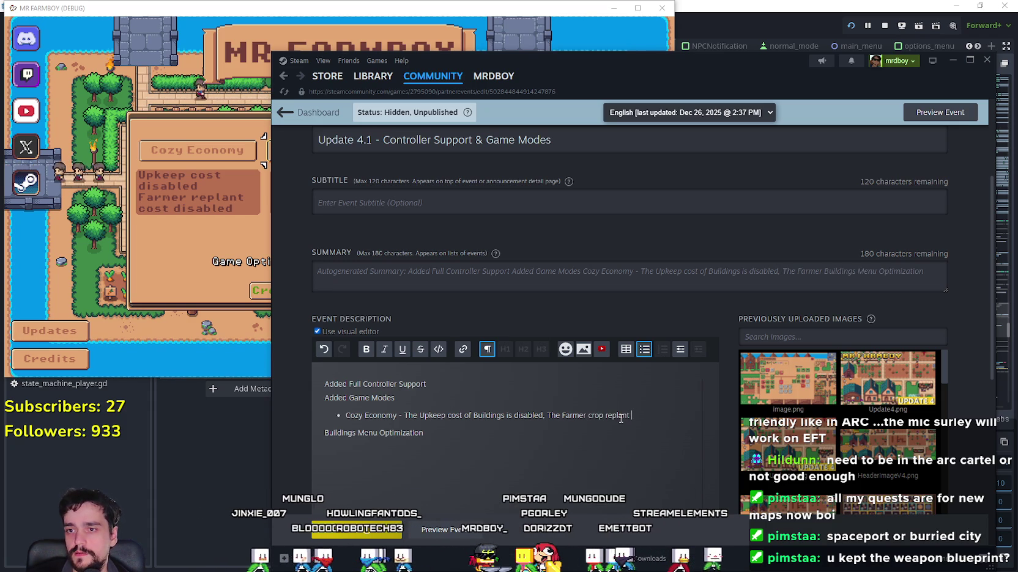
text(cost is disabled)
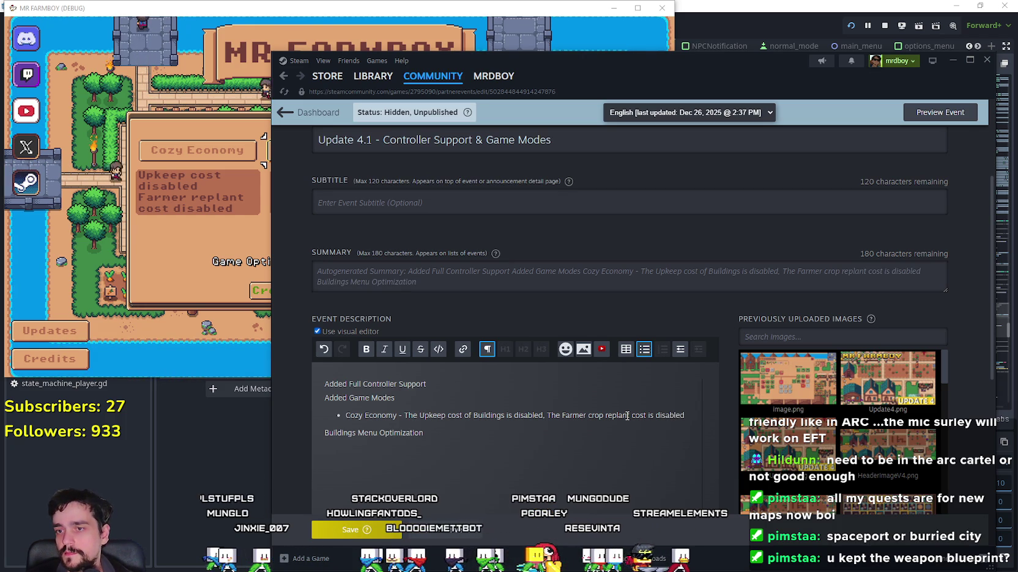
Add a Balanced Economy bullet reusing the Cozy text, with building upkeep changed to enabled
key(Return)
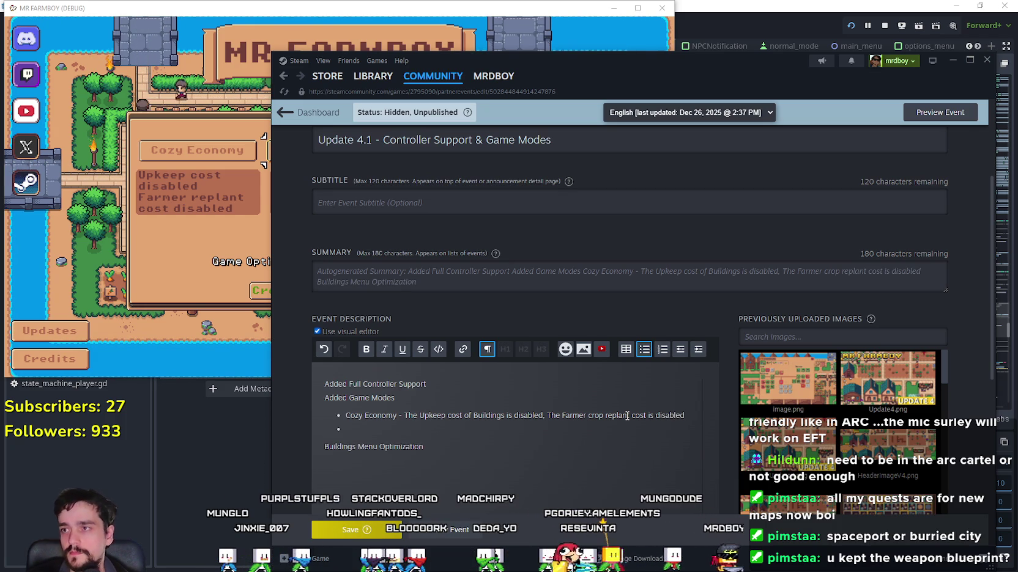
text(Balanced)
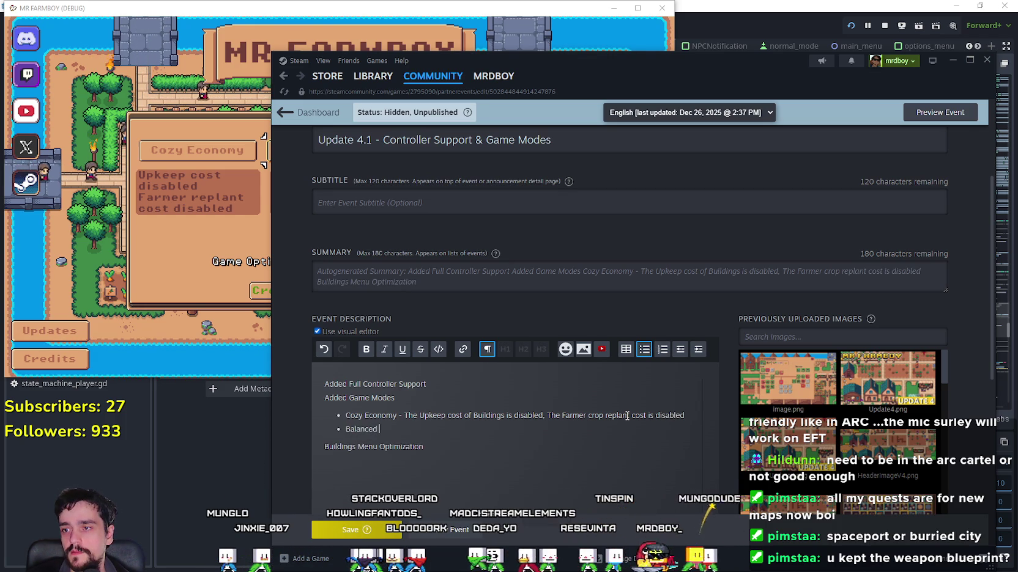
text( Economy )
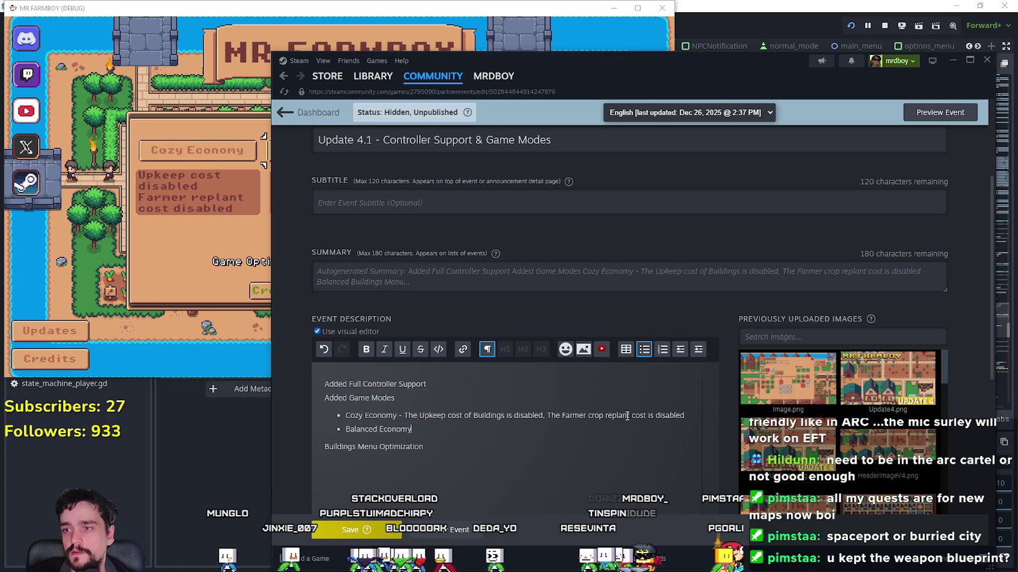
text(- The)
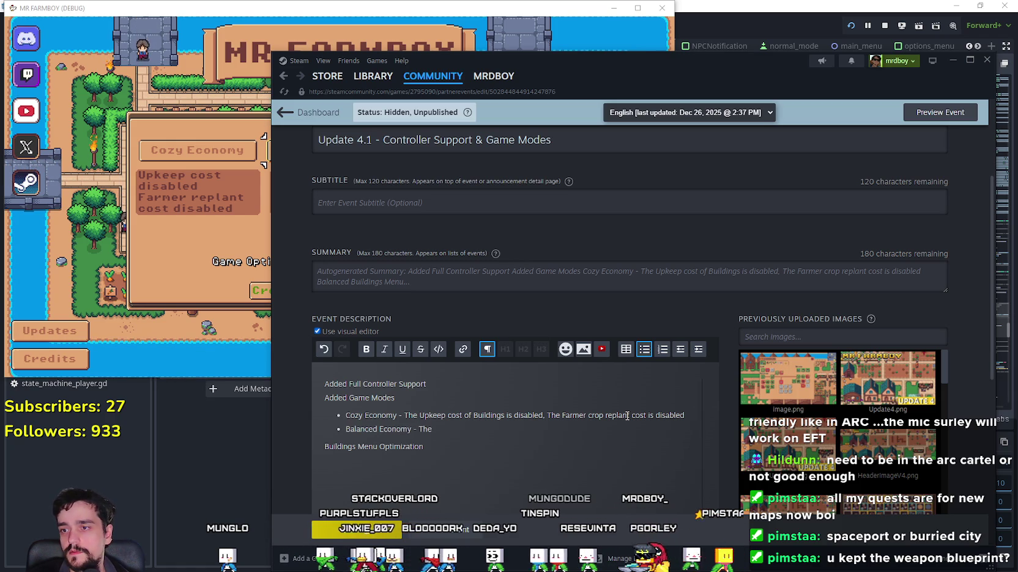
mouse_move(404, 415)
mouse_down()
mouse_move(703, 422)
mouse_move(686, 416)
mouse_up()
key(ctrl+c)
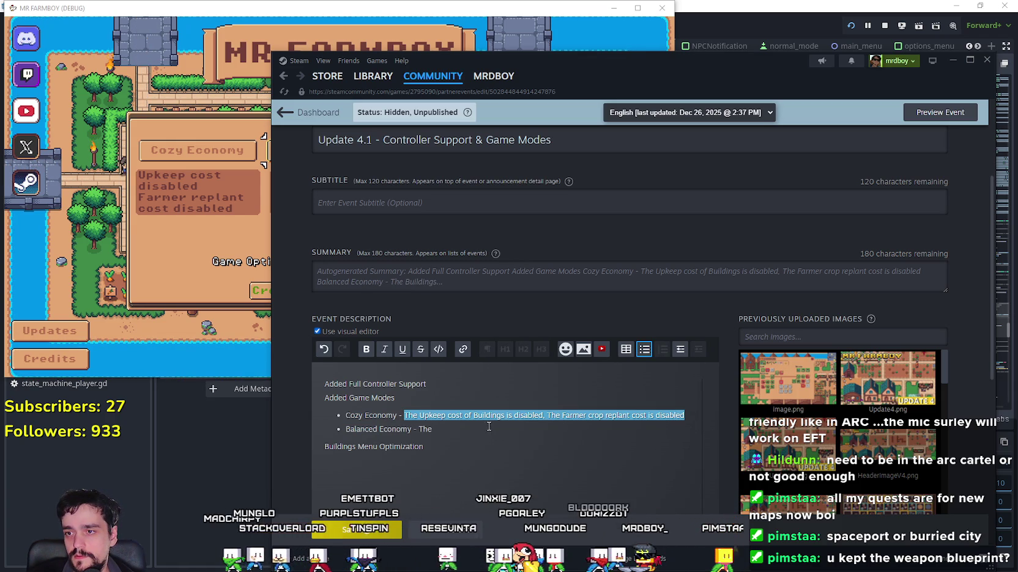
drag(433, 430, 423, 430)
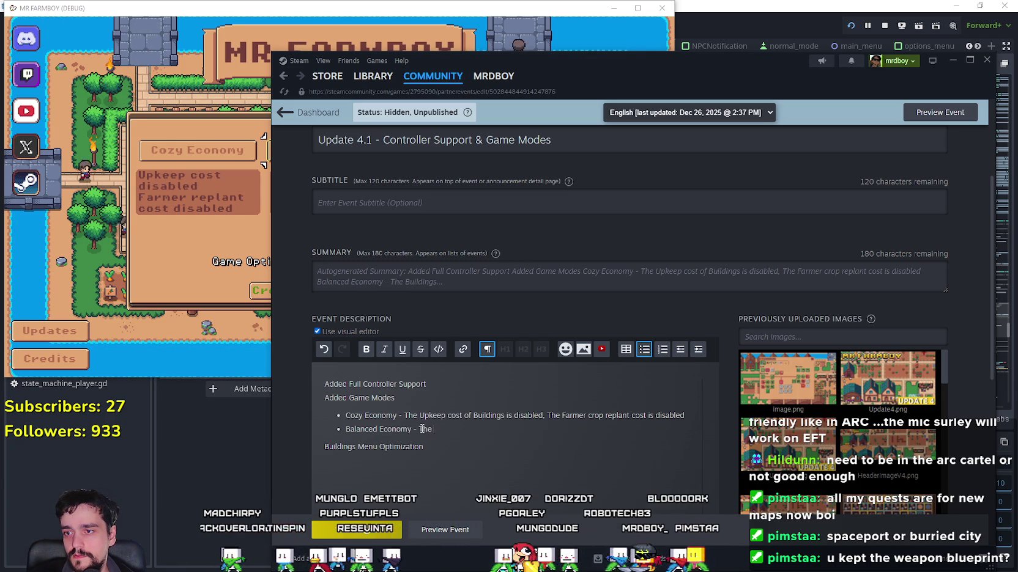
key(ctrl+v)
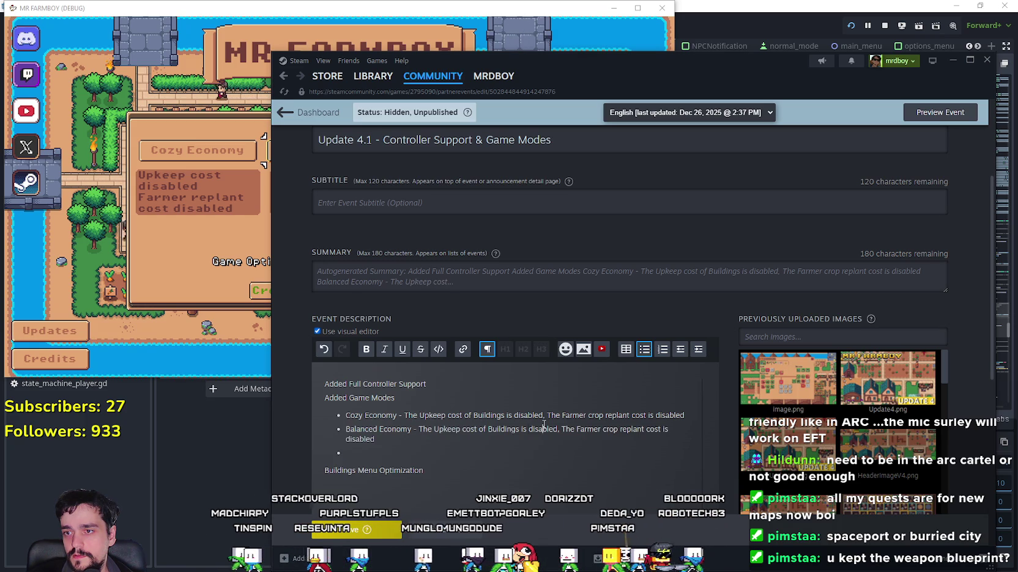
text(enabled)
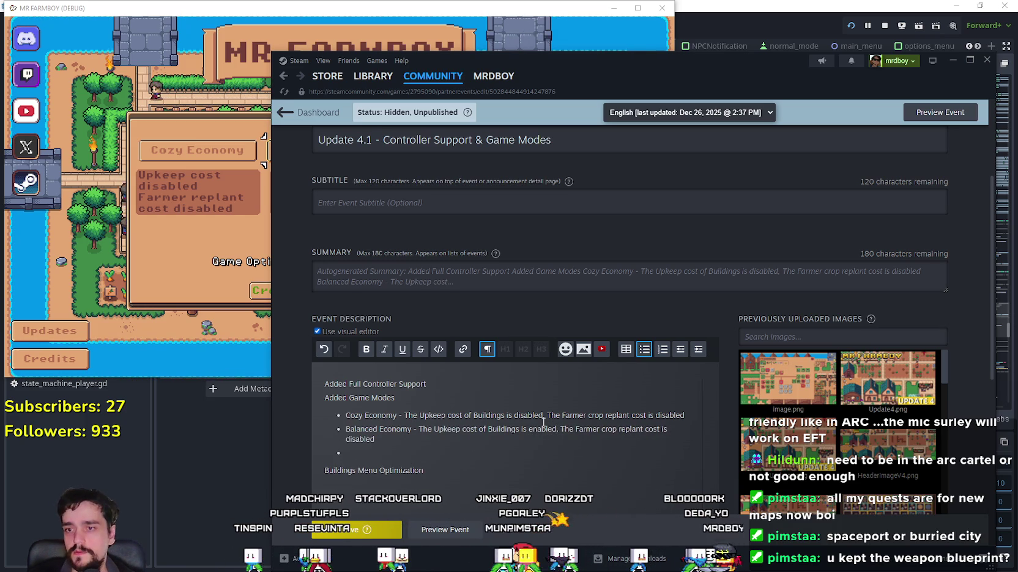
key(Down)
Start revising the Farmer Crop replant clause in the Cozy Economy bullet
click(589, 416)
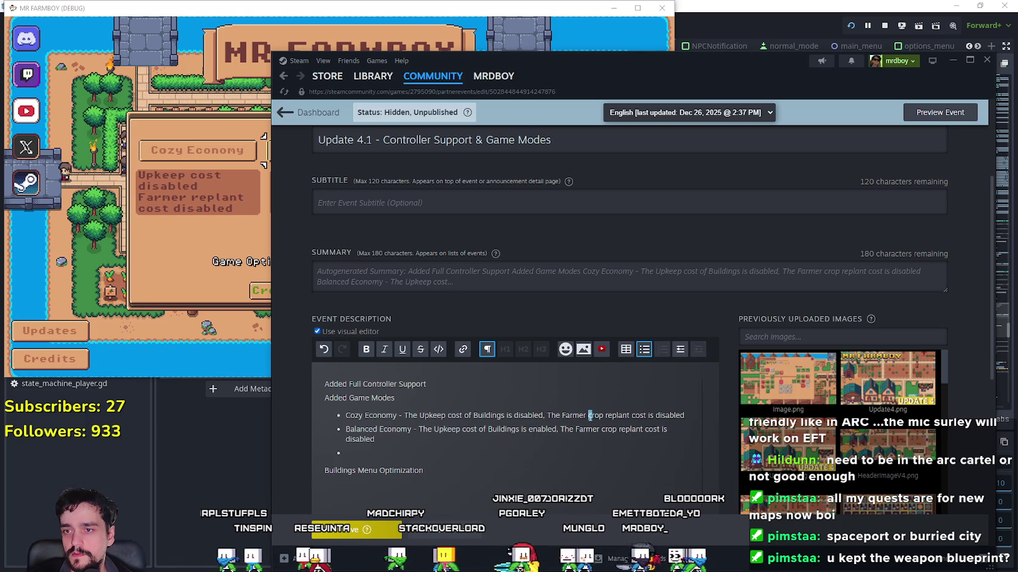
click(502, 452)
text(C)
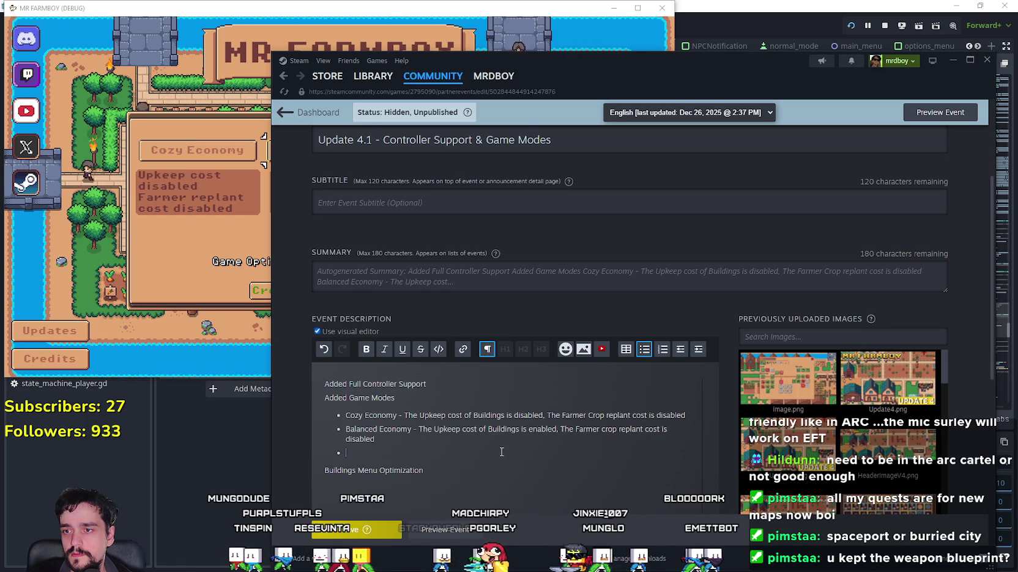
click(631, 419)
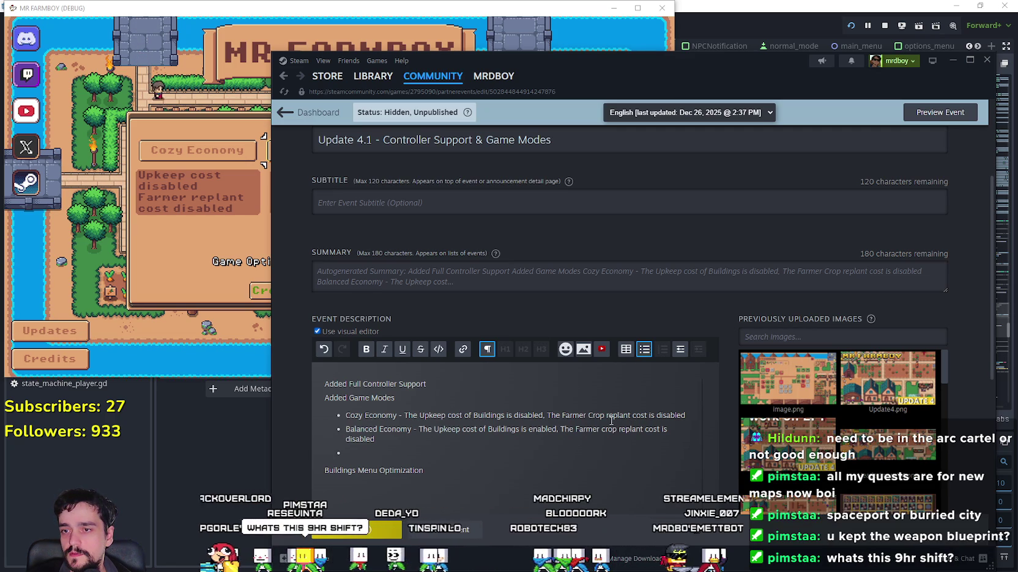
drag(685, 415, 561, 417)
Rewrite the Cozy Economy crop clause as 'The Replant cost of Crops for Farmers is Disabled' and paste it over Balanced Economy's
key(BackSpace)
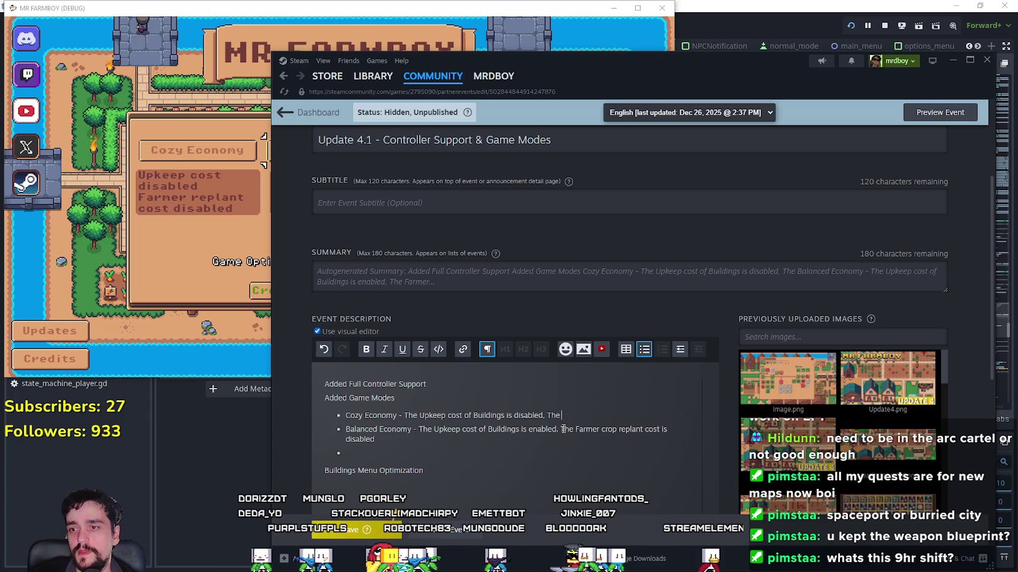
text(Replant )
text(cost of )
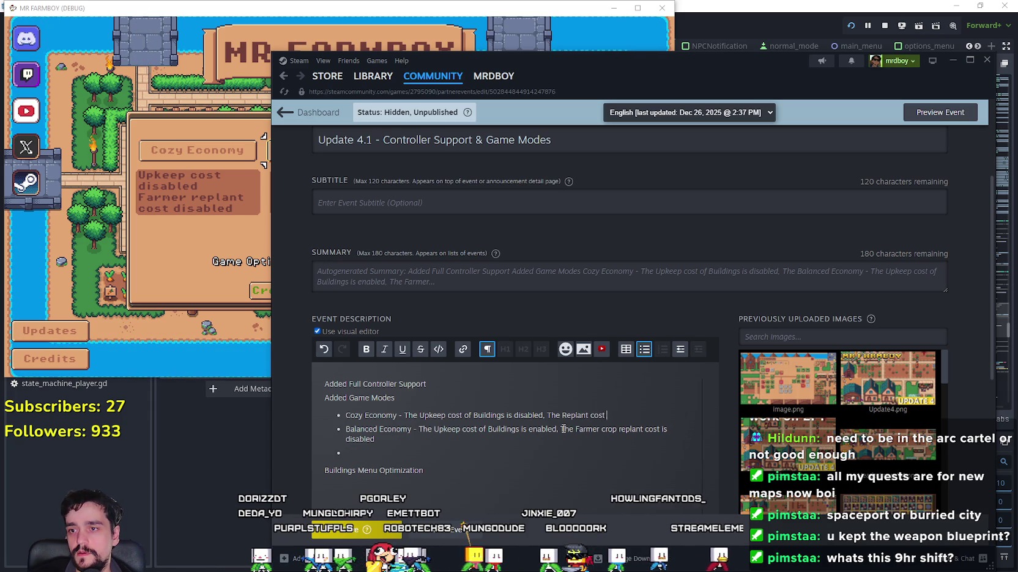
text(Cro)
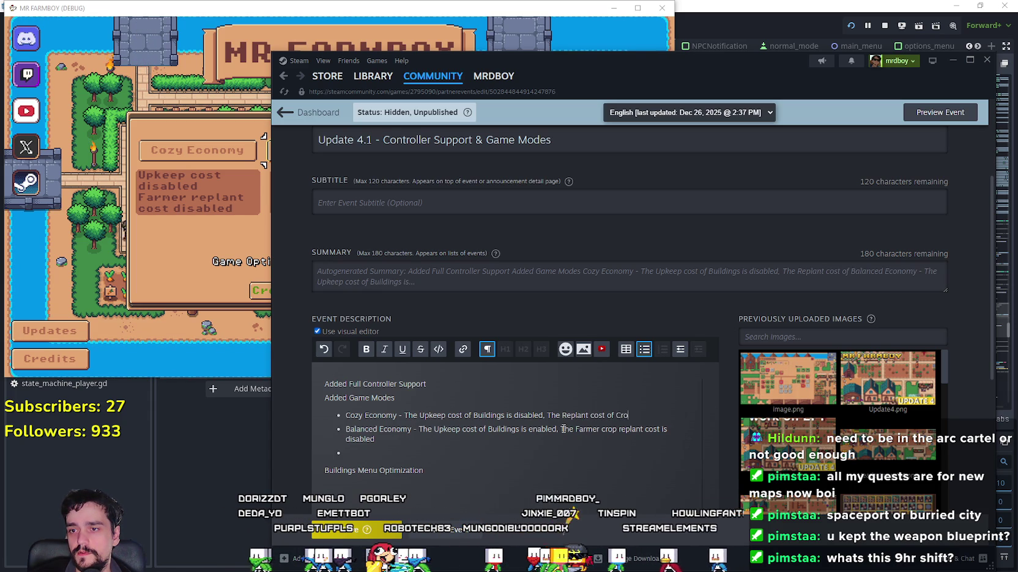
text(ps for Farmers )
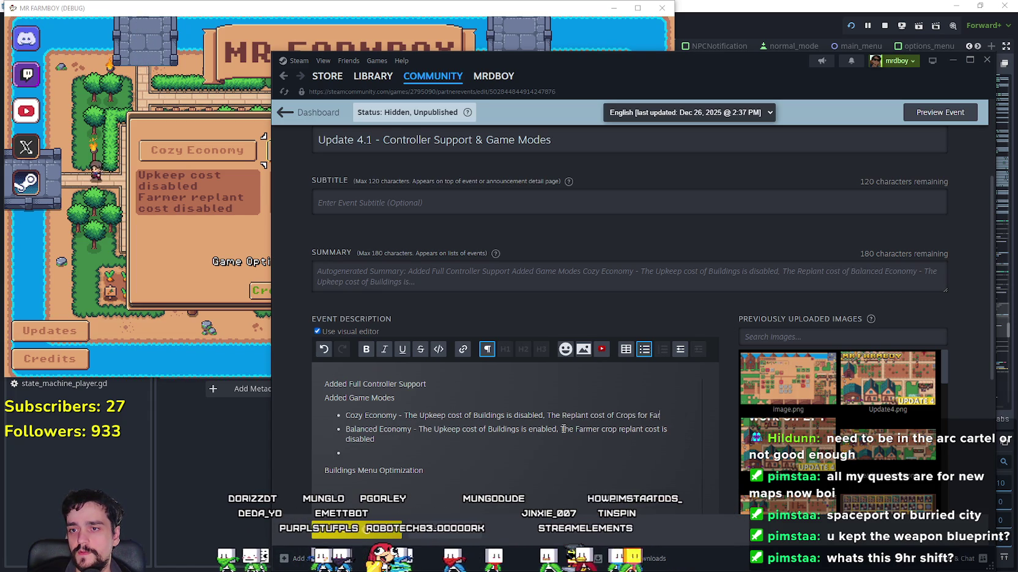
text(is Disabled)
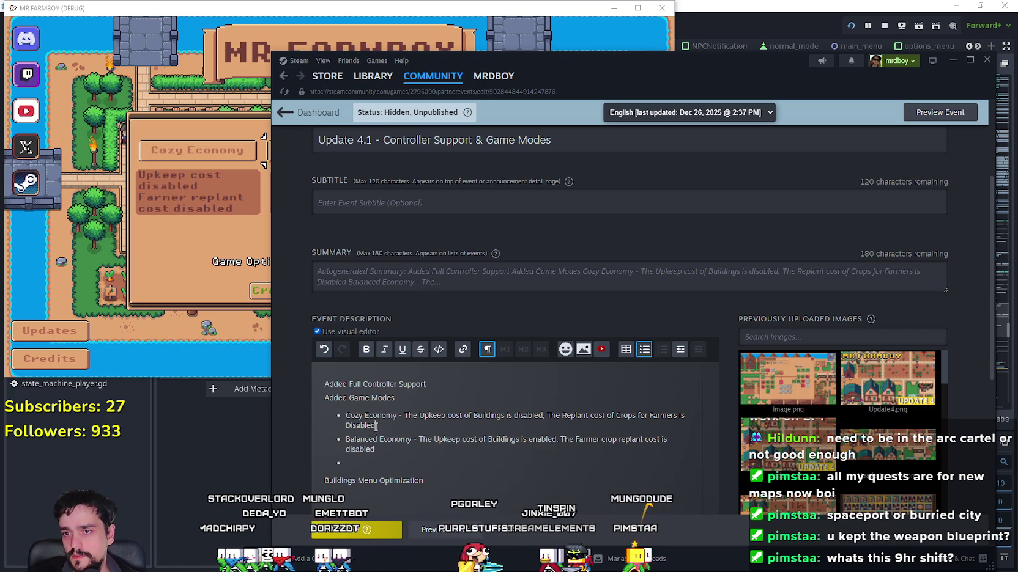
mouse_move(383, 430)
mouse_down()
mouse_move(345, 416)
mouse_move(556, 415)
mouse_up()
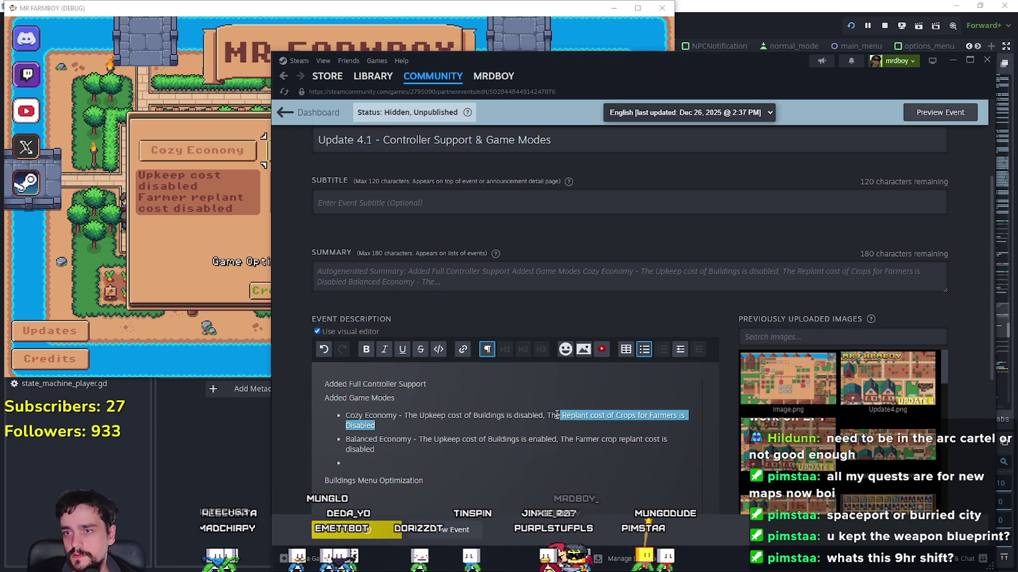
mouse_move(374, 450)
mouse_down()
mouse_move(379, 439)
mouse_move(364, 449)
mouse_move(565, 444)
mouse_up()
text(The Replant cost of Crops for Farmers is Disabled)
click(544, 464)
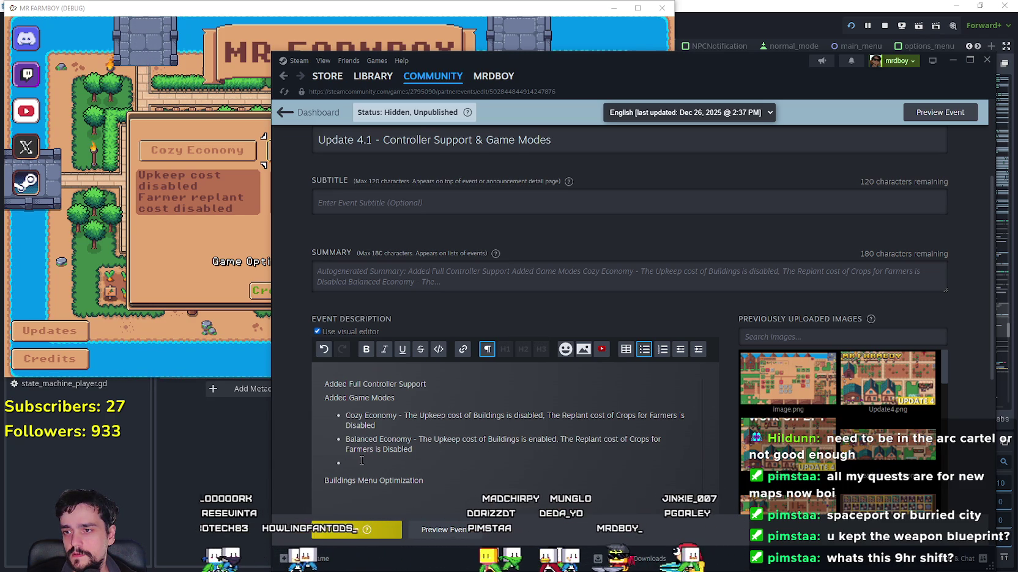
Copy the Balanced Economy bullet into the empty third bullet and rename it Realistic Economy
triple_click(427, 454)
key(ctrl+c)
click(420, 464)
key(ctrl+v)
double_click(362, 464)
text(Real)
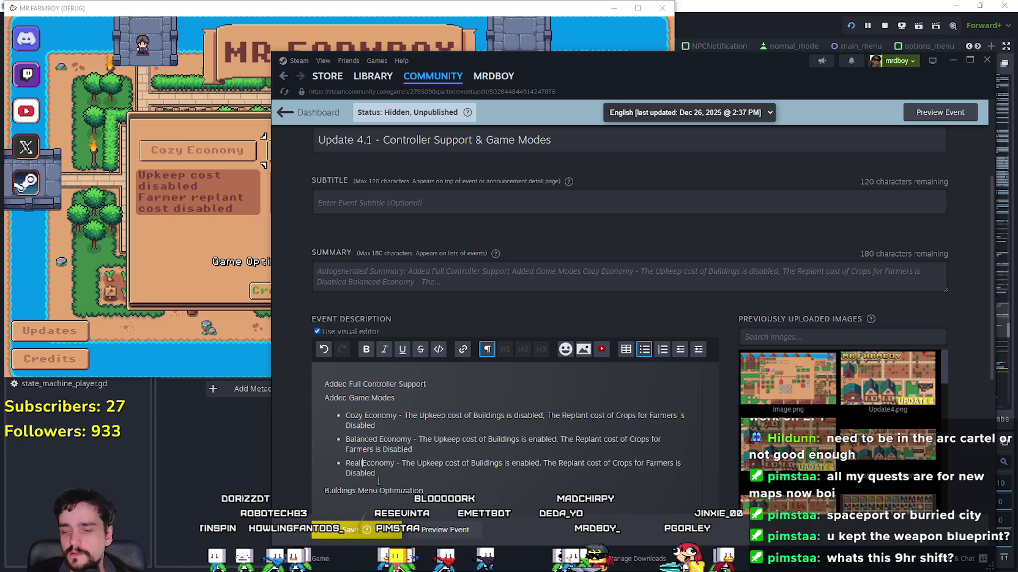
text(istic)
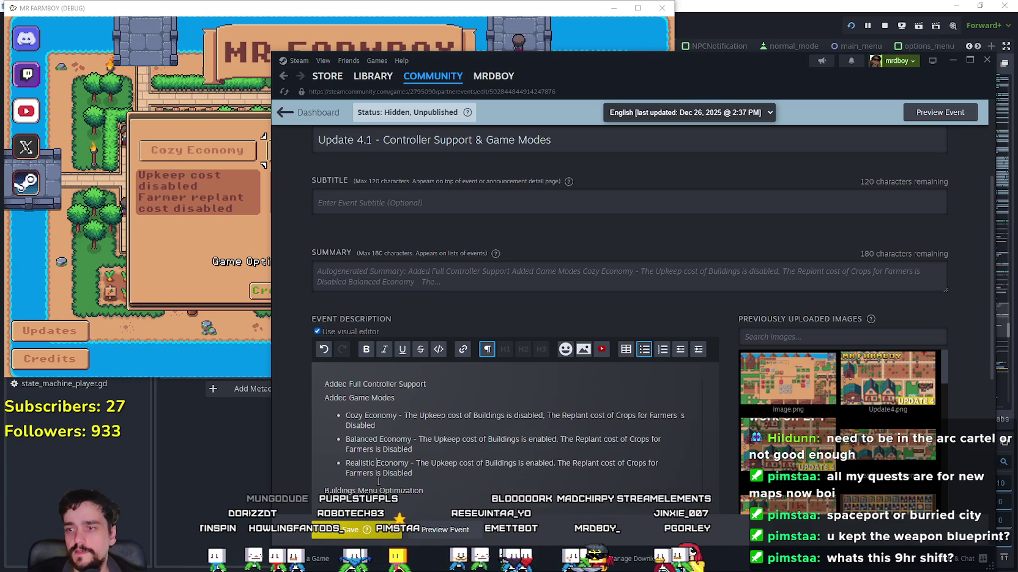
Change the Realistic bullet's Disabled to Enabled and capitalise Disabled in the Cozy Economy bullet
click(536, 470)
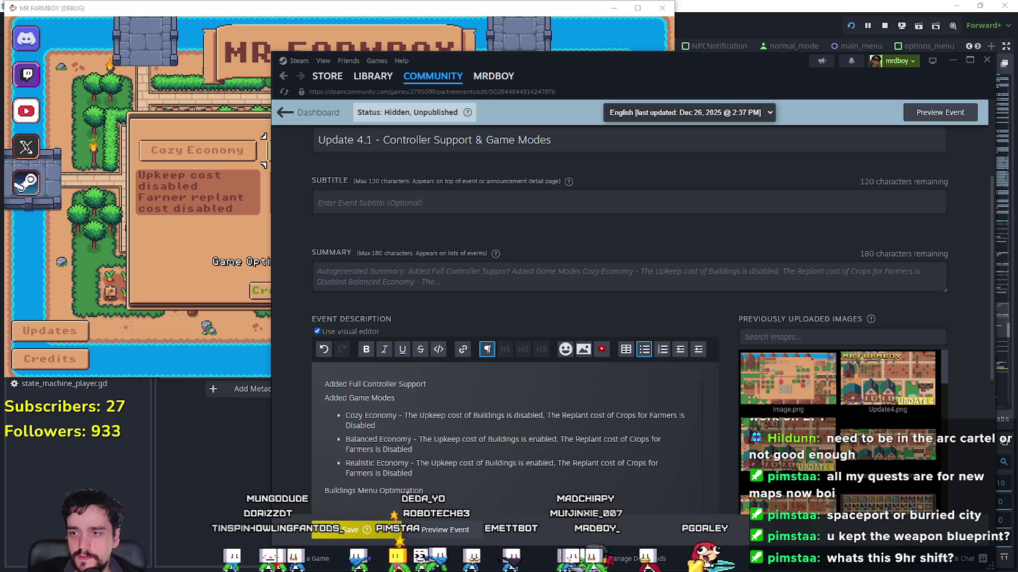
double_click(394, 475)
text(en)
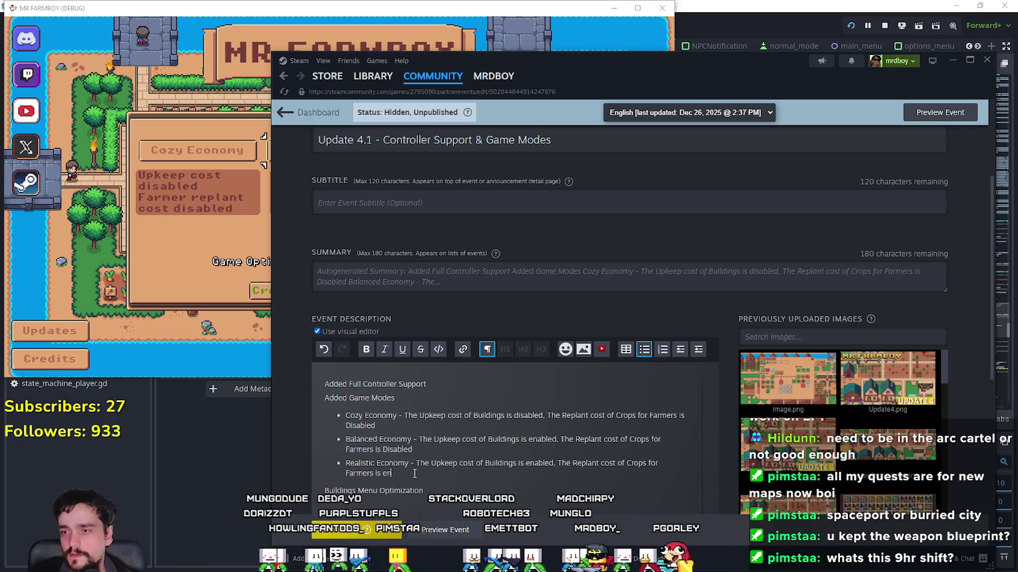
text(abled)
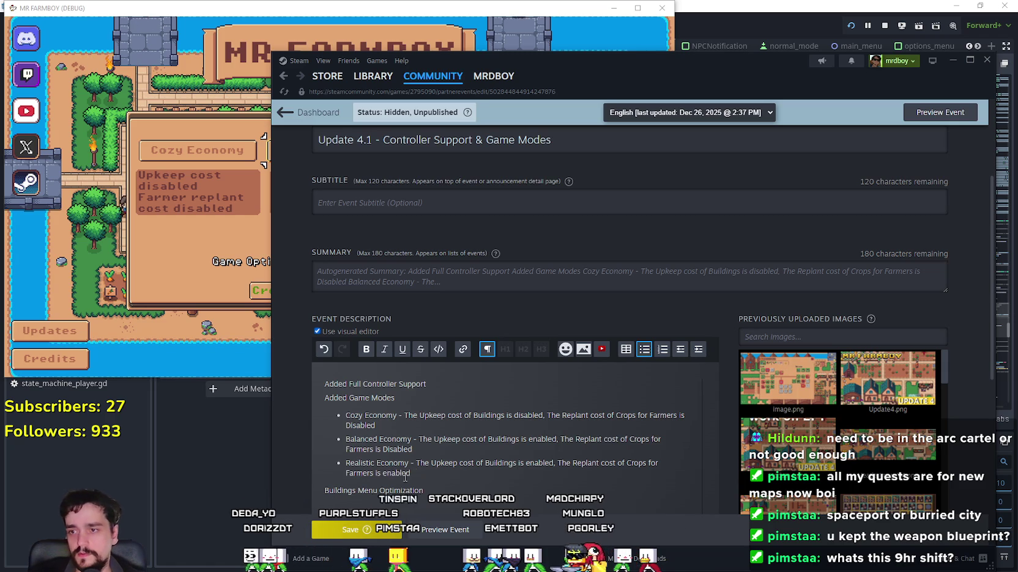
text(E)
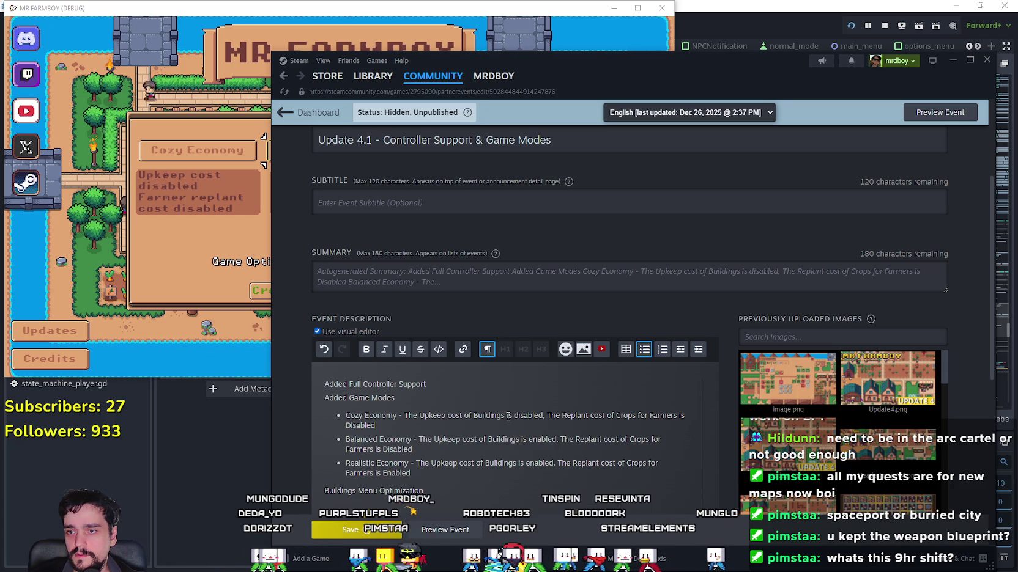
drag(514, 415, 519, 415)
key(Down)
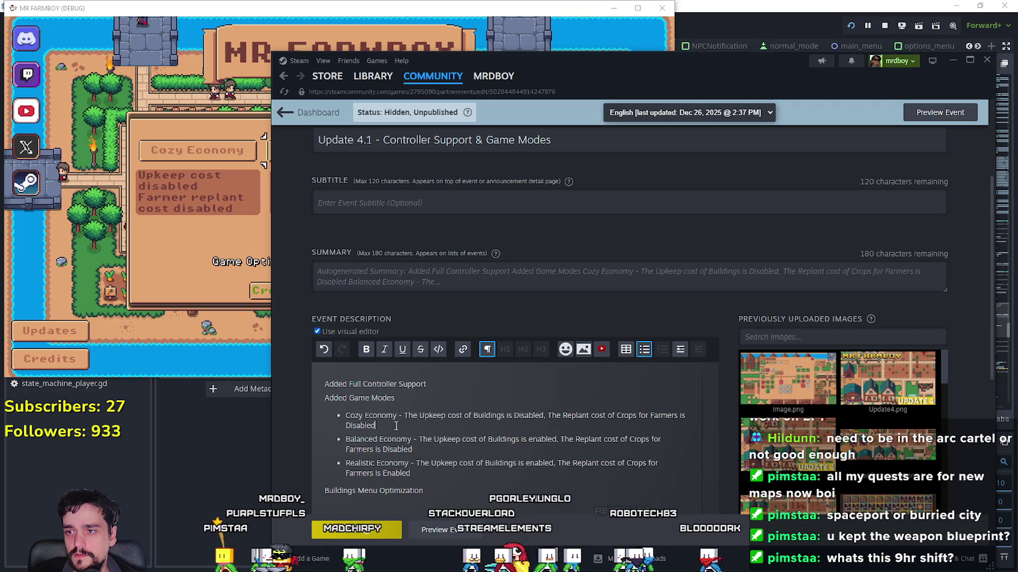
click(458, 448)
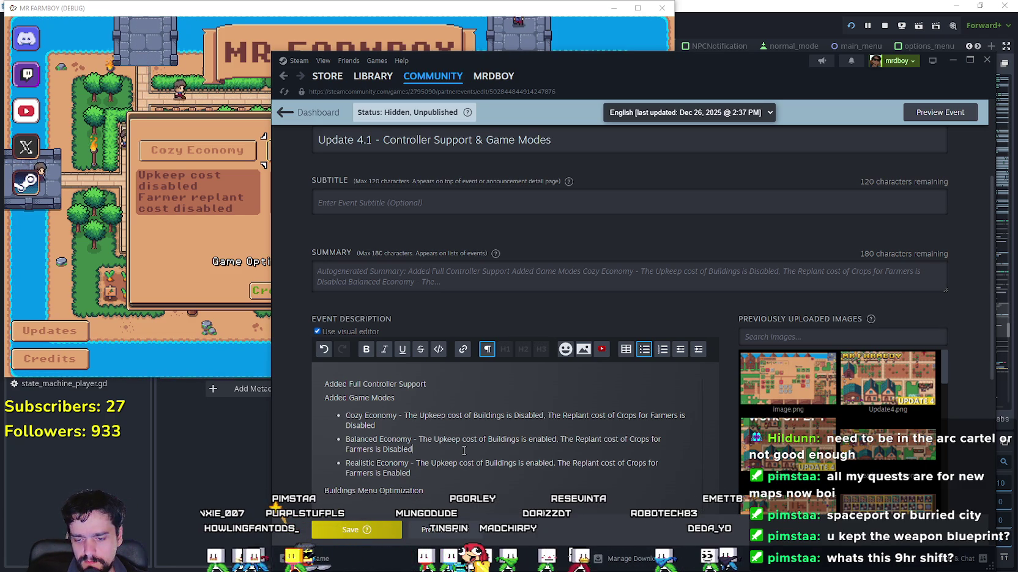
click(464, 450)
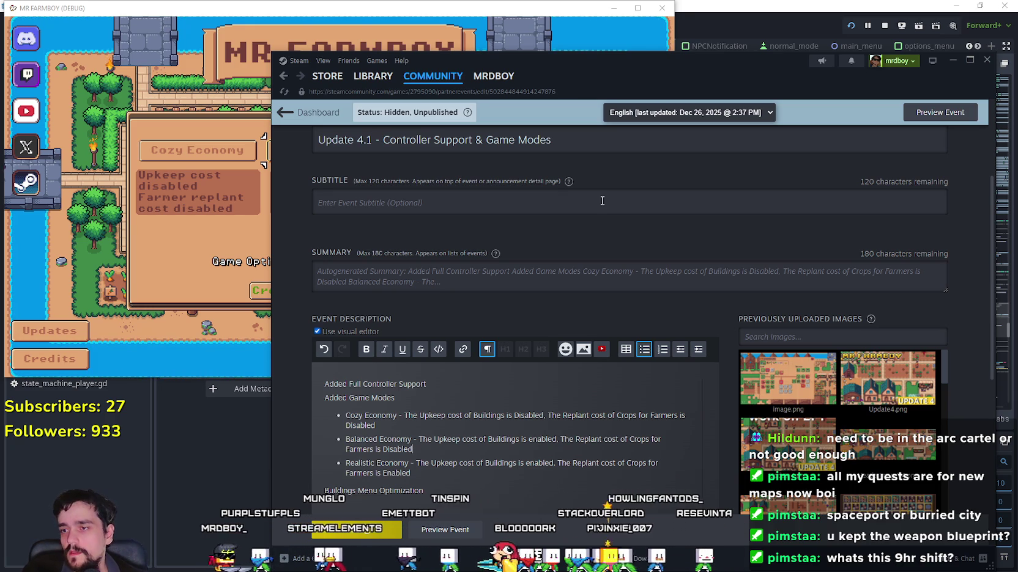
scroll(449, 401, down, 1)
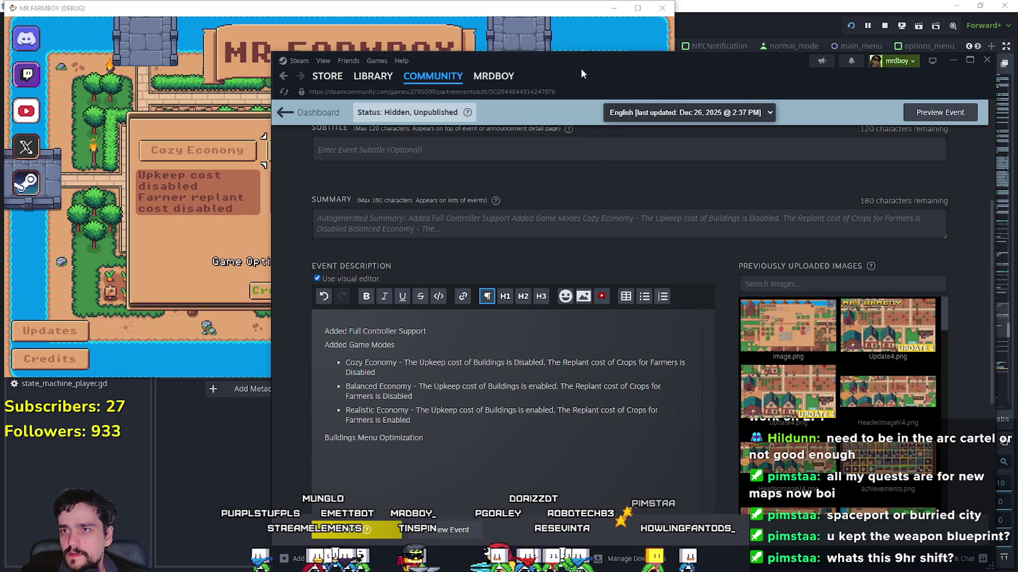
Append '(BETA)' to the 'Added Full Controller Support' line in the event description
drag(580, 67, 670, 61)
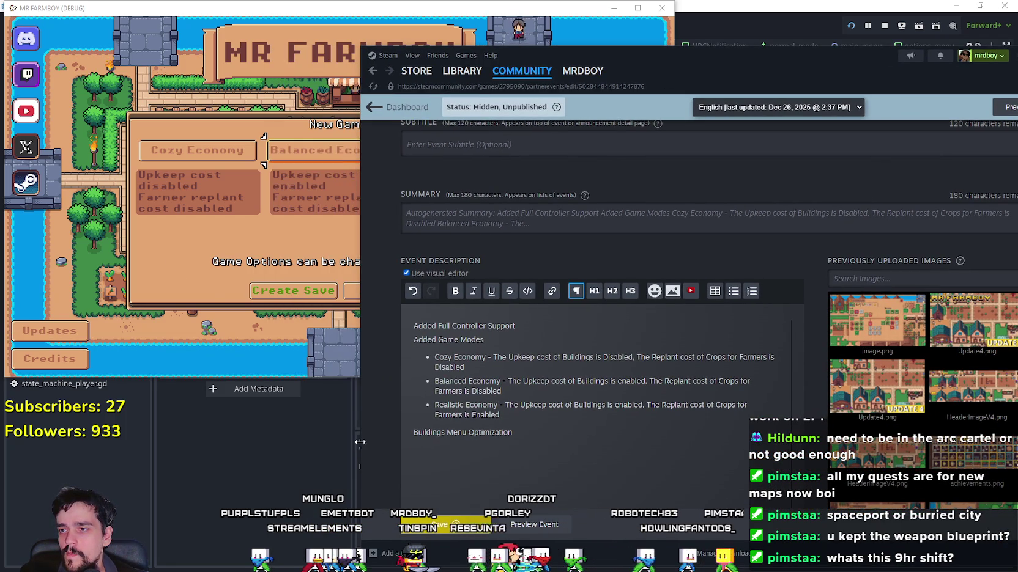
drag(359, 433, 459, 432)
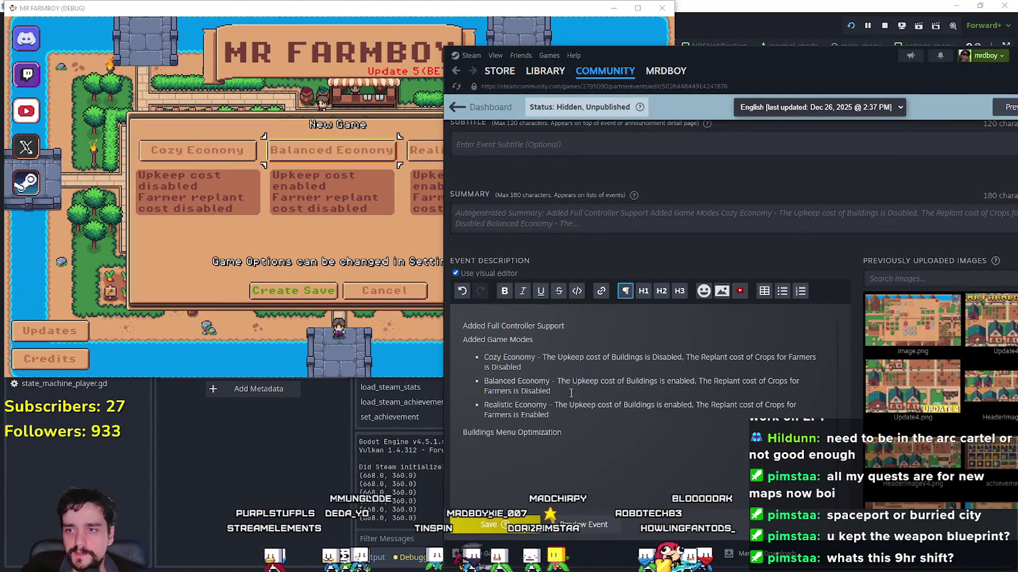
click(583, 428)
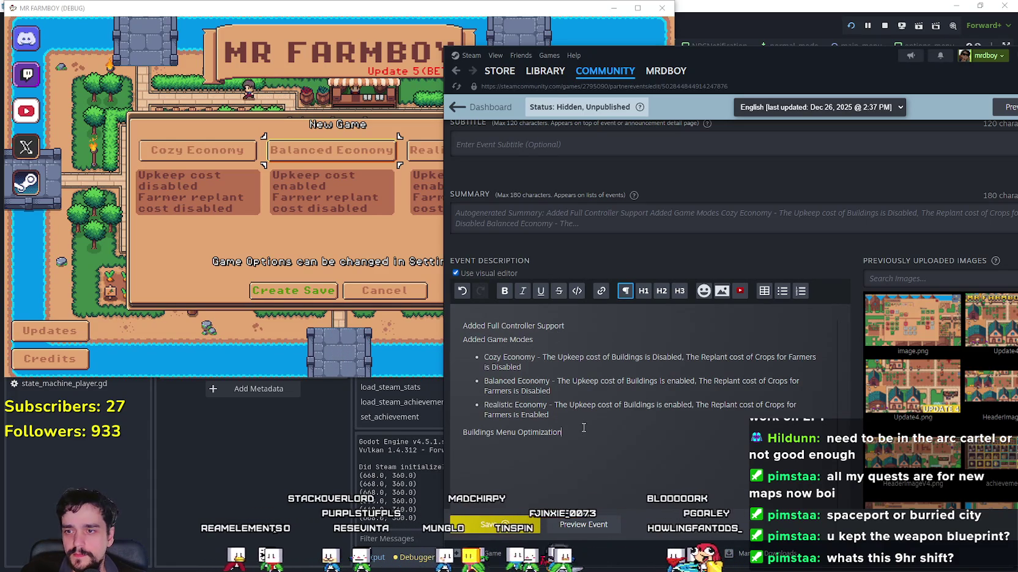
click(578, 413)
click(598, 332)
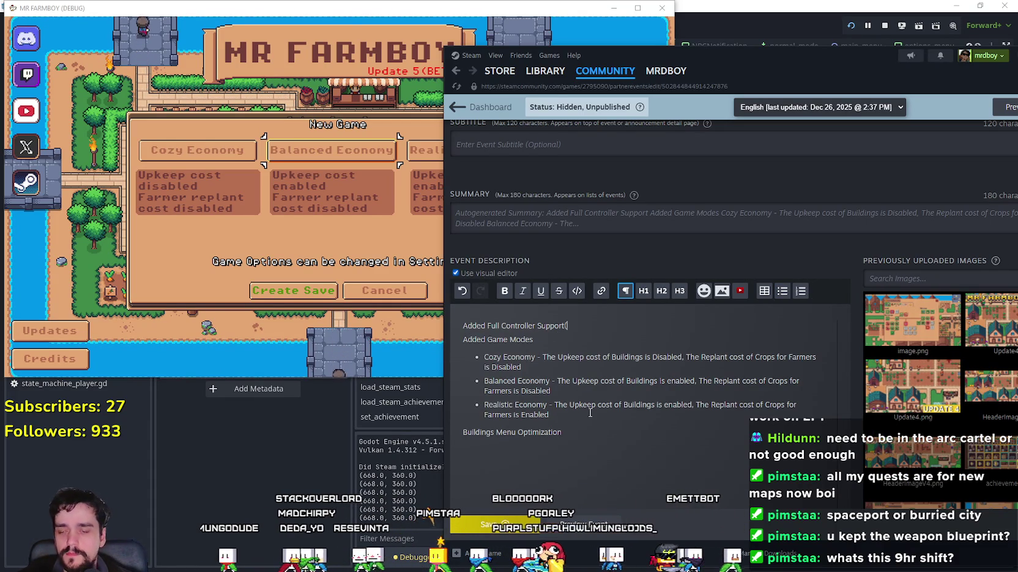
text(BETA))
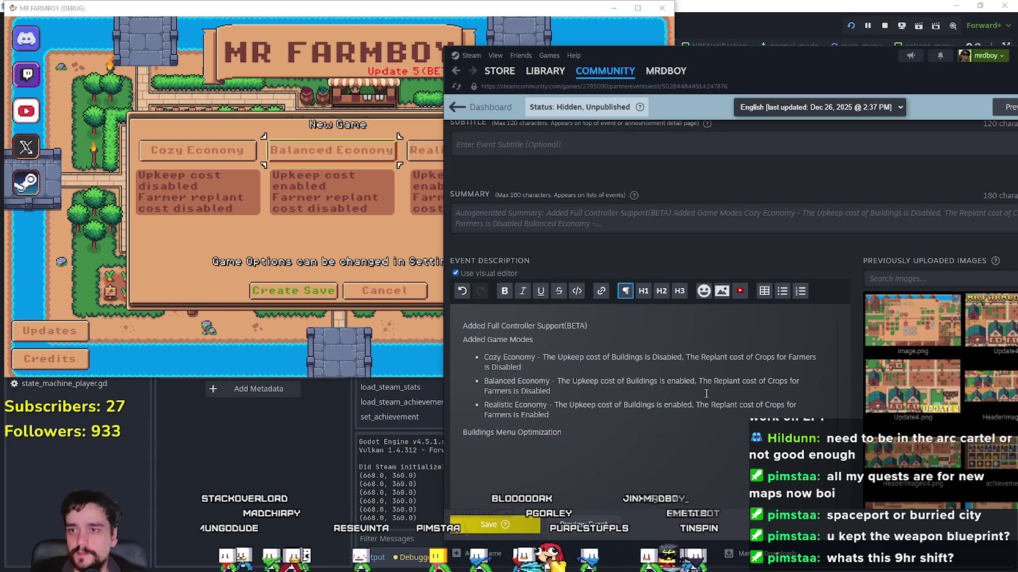
Start a new empty bullet below the Realistic Economy bullet
click(598, 416)
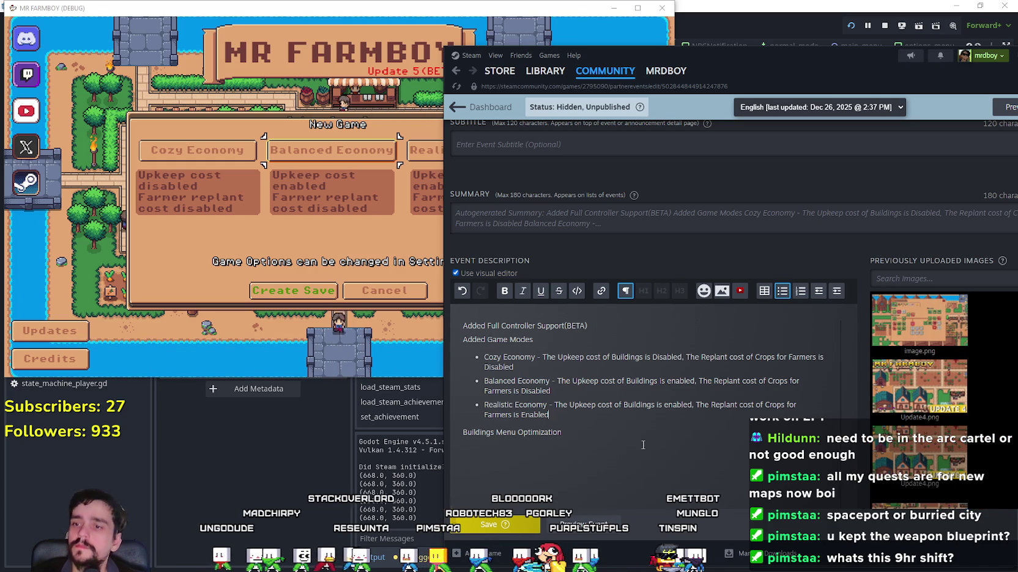
click(558, 348)
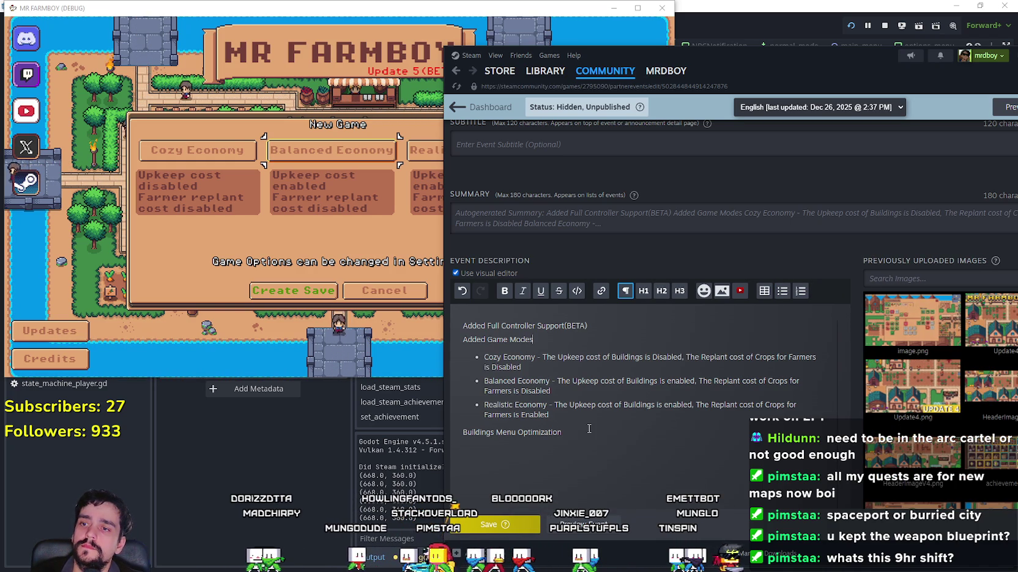
click(576, 413)
key(Return)
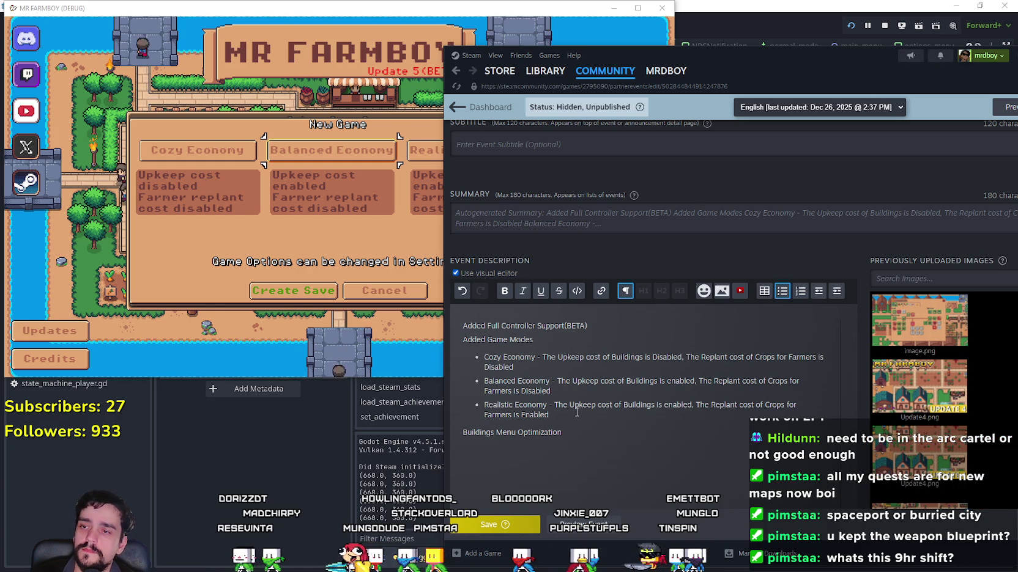
Fill the new bullet with 'Economy Rebalanced'
text(Econoy)
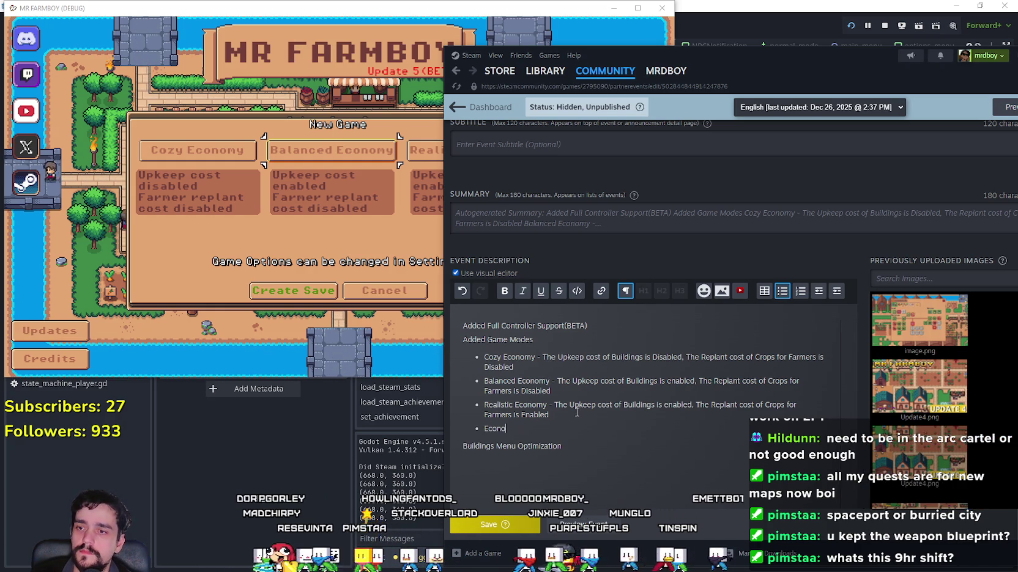
key(BackSpace)
text(my)
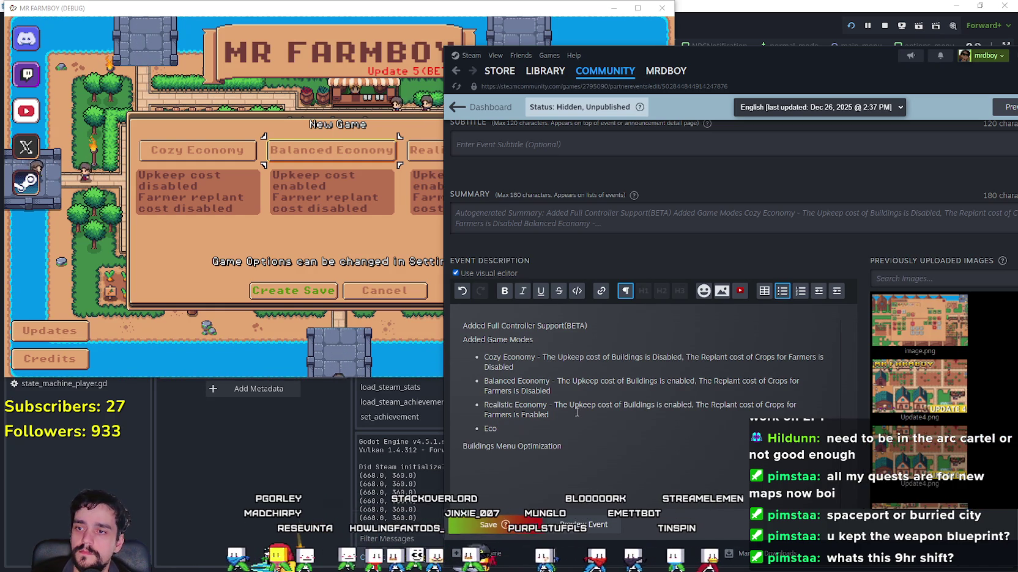
text( Realance)
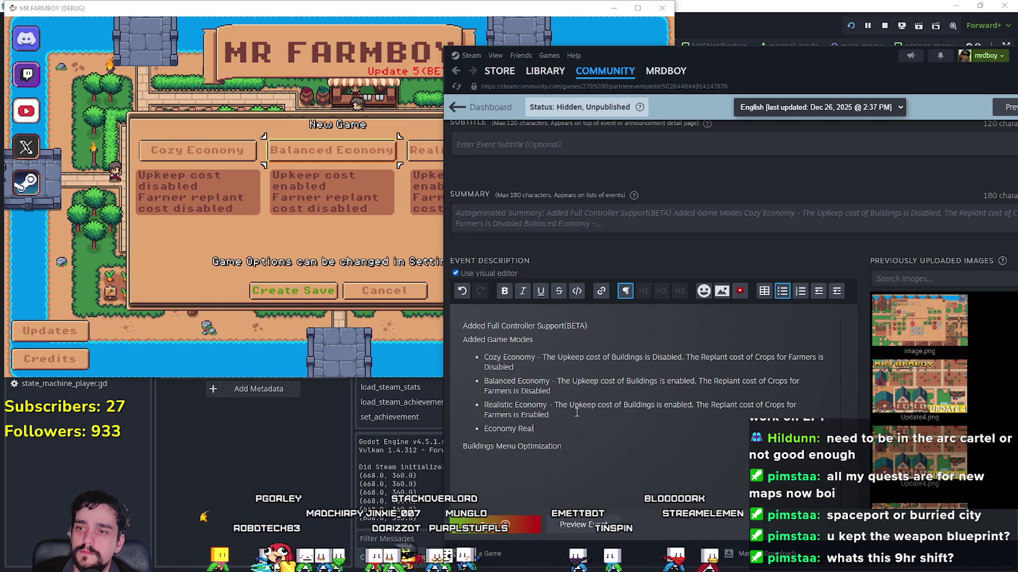
key(BackSpace)
key(BackSpace)
key(BackSpace)
key(BackSpace)
key(BackSpace)
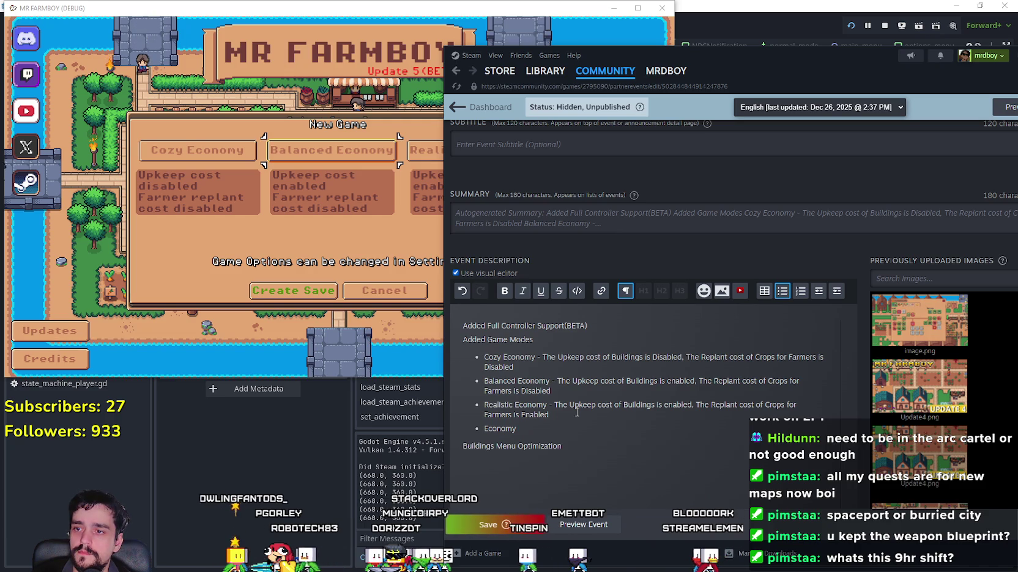
text(Rel)
text(alanced)
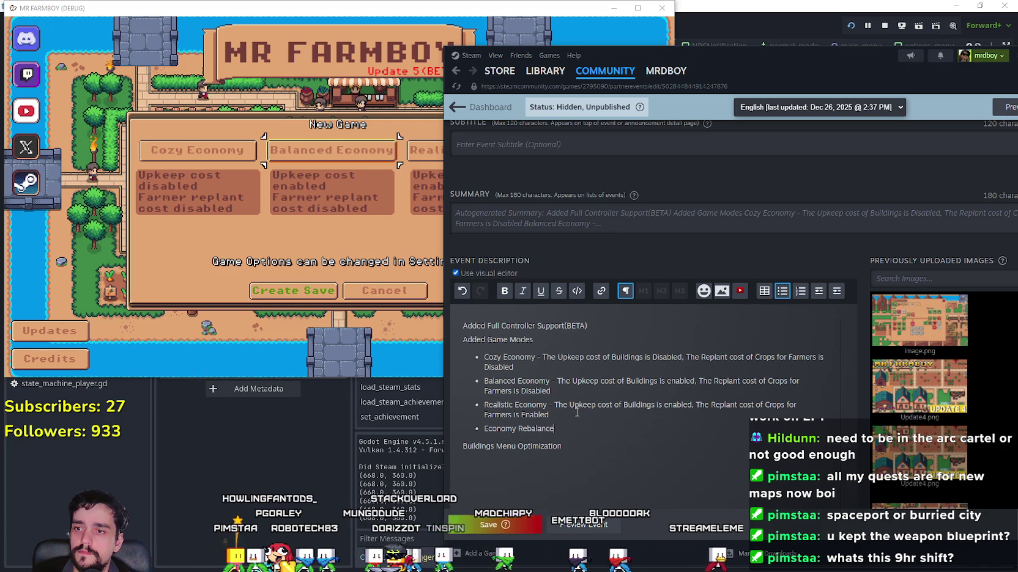
Add a 'Tweaks and Bug Fixes' line after Buildings Menu Optimization, then bring the game window forward
click(609, 455)
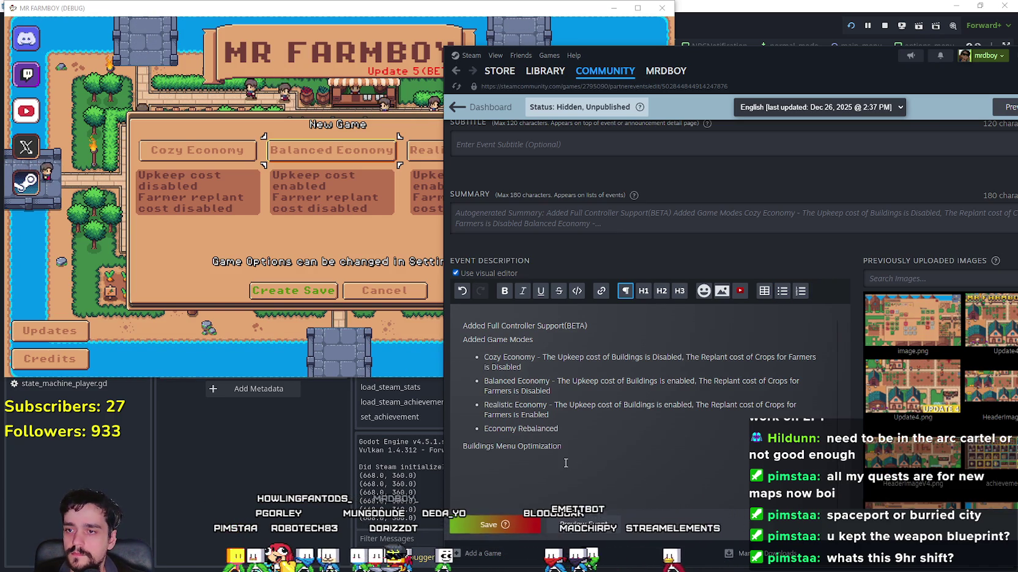
key(Return)
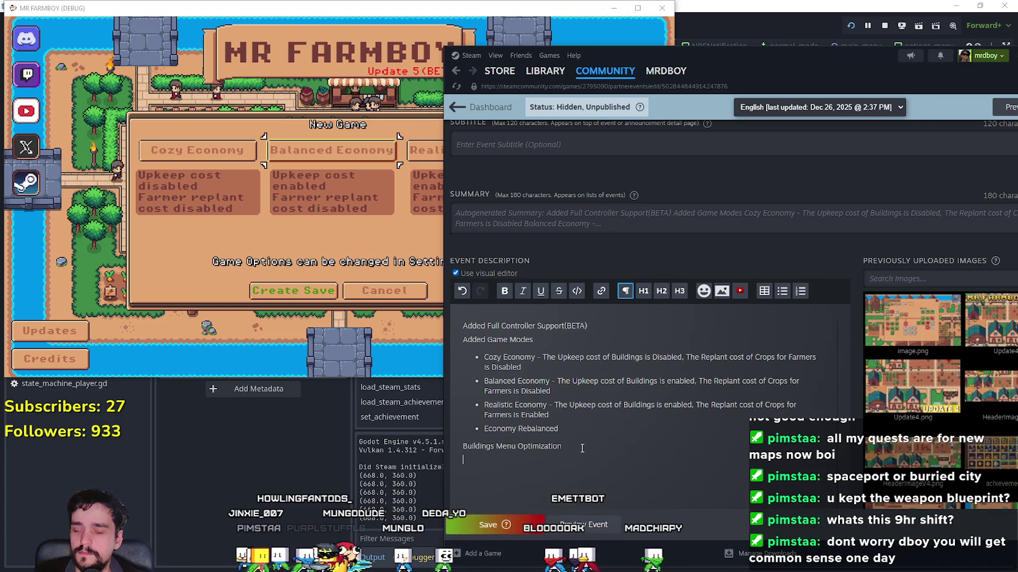
text(Tweaks and Bu)
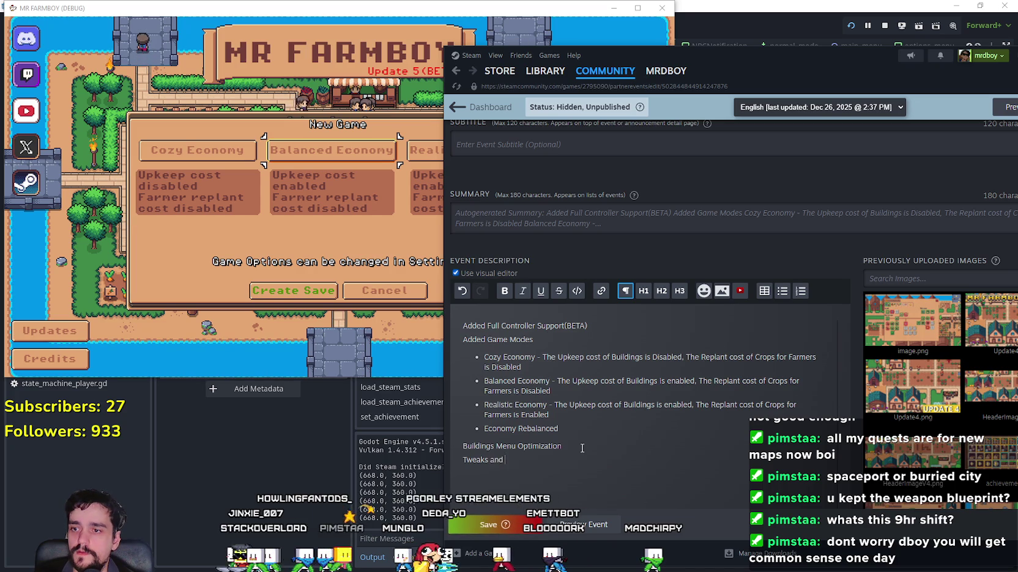
text(g Fixes)
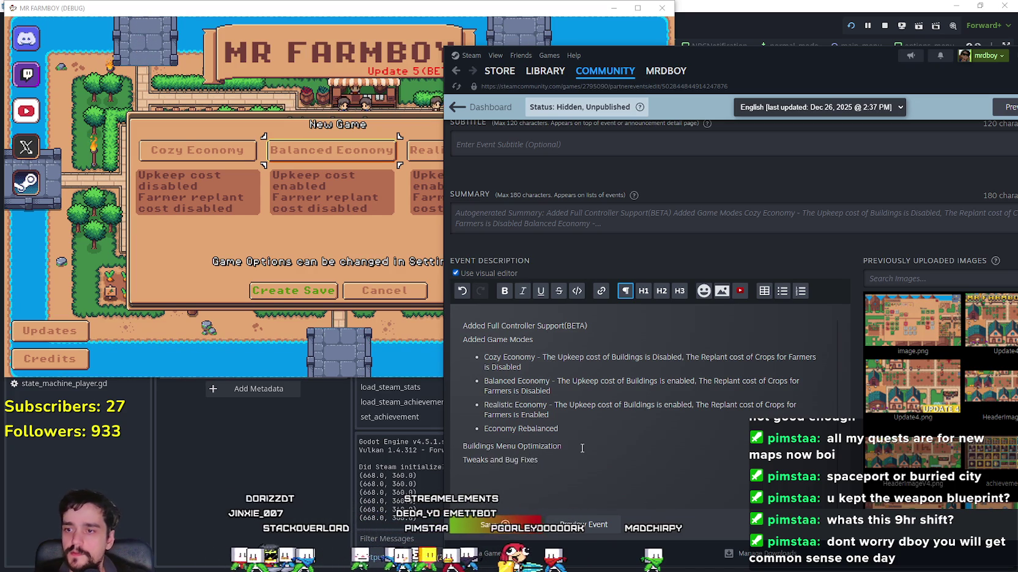
scroll(585, 446, down, 3)
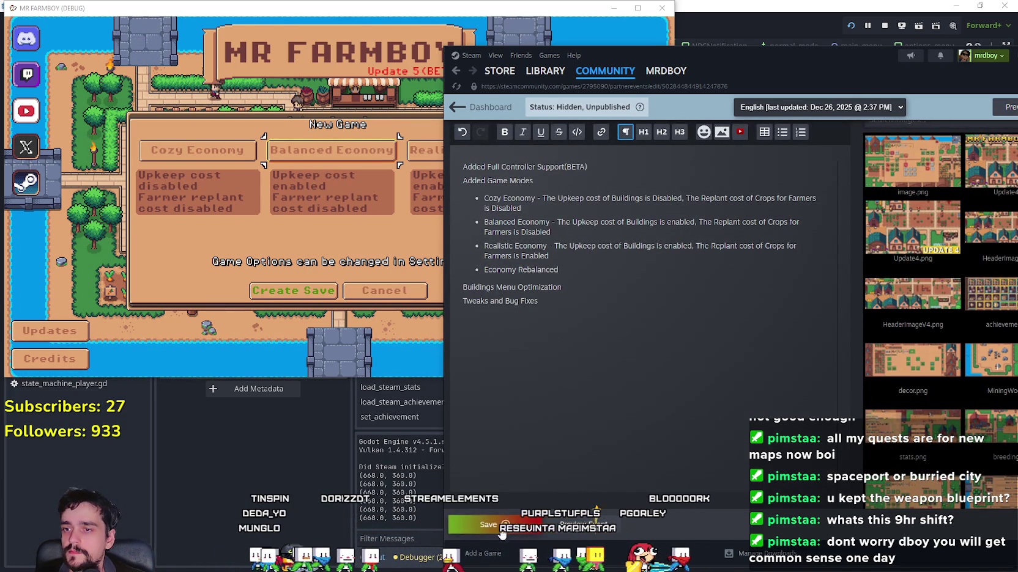
scroll(520, 501, up, 3)
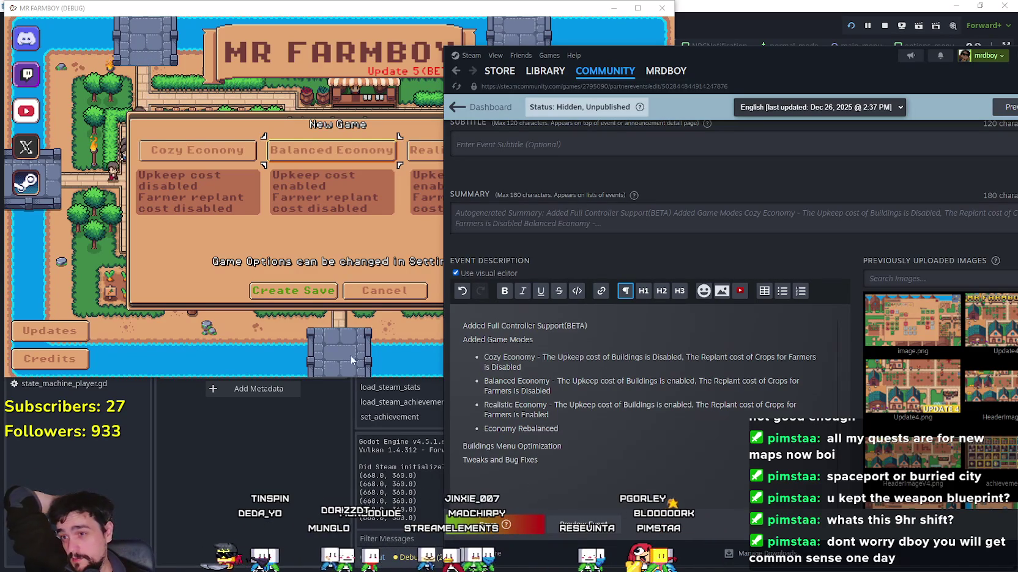
click(381, 300)
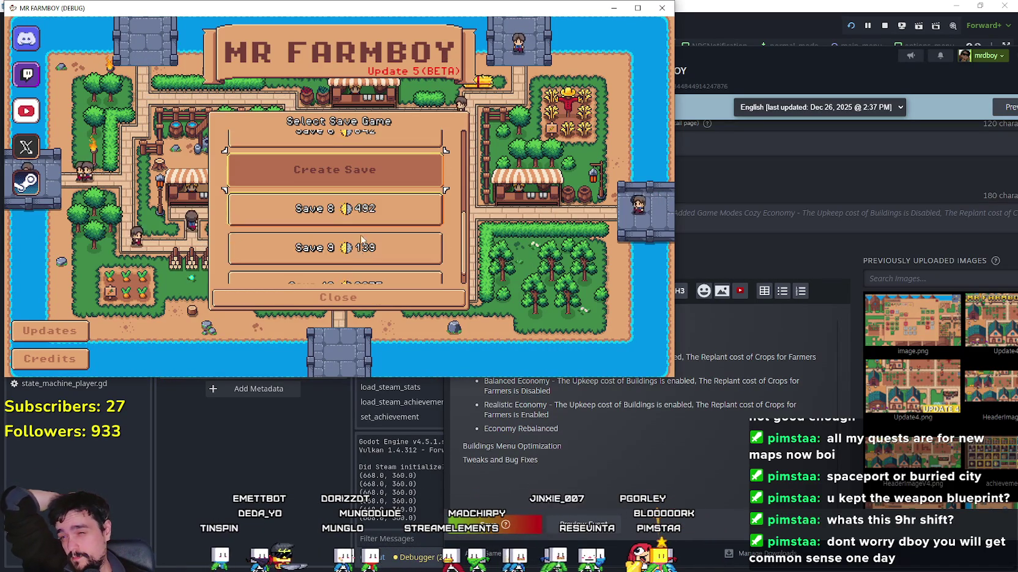
Close the game's save list and save the Steam event draft with Ctrl+S, stamping Dec 30, 2025 8:04 PM
click(349, 300)
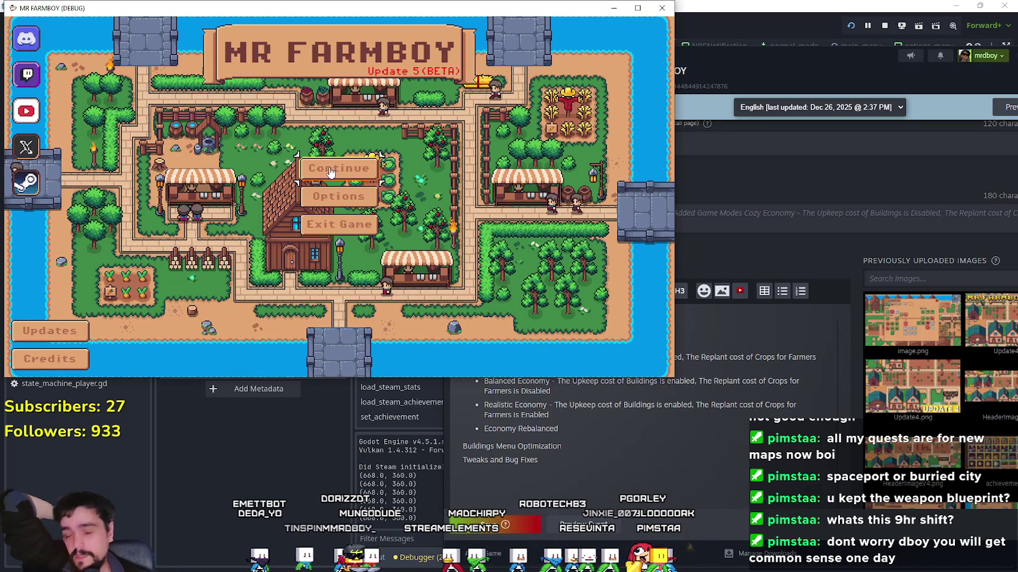
click(565, 469)
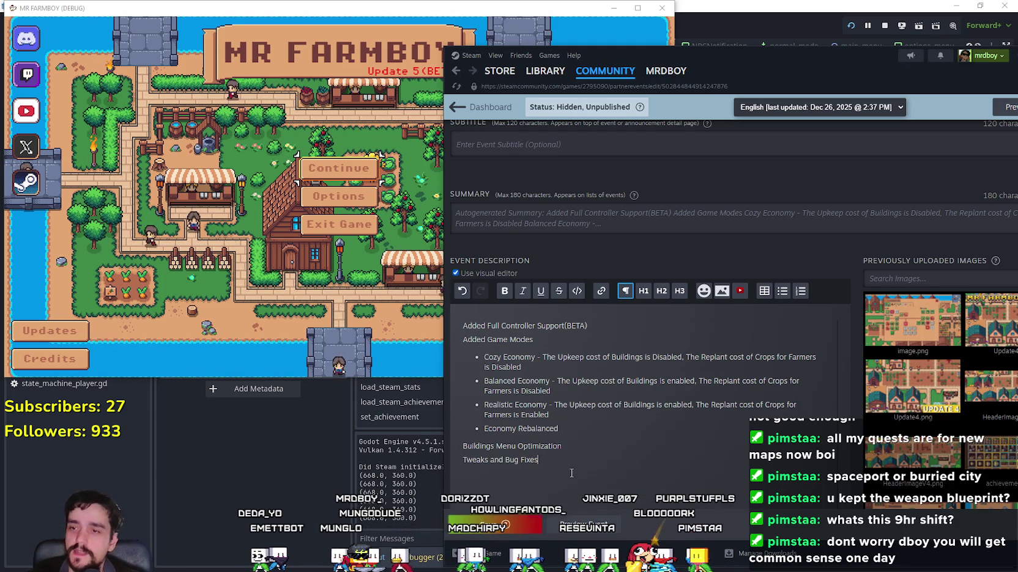
key(ctrl+s)
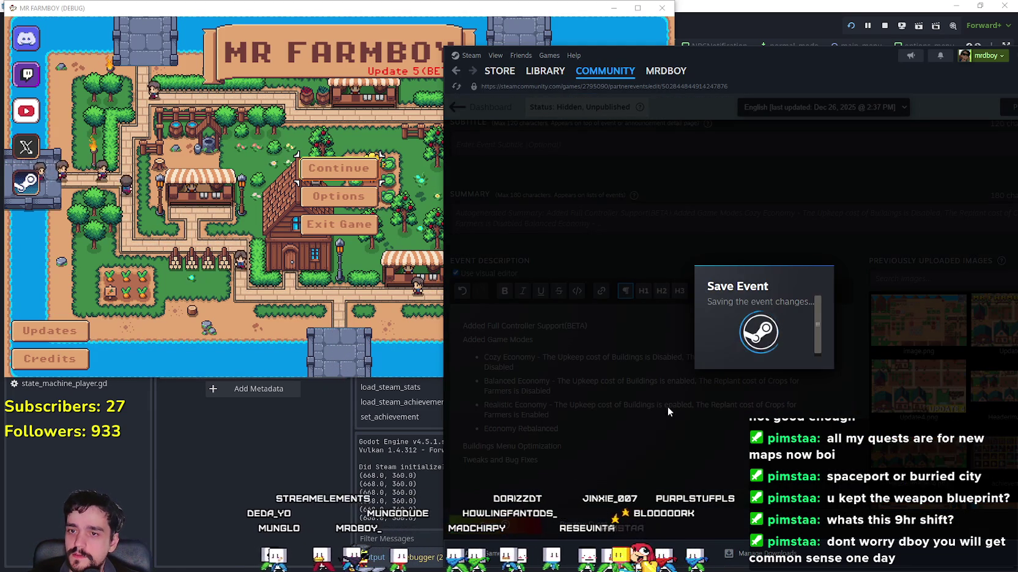
scroll(590, 428, down, 2)
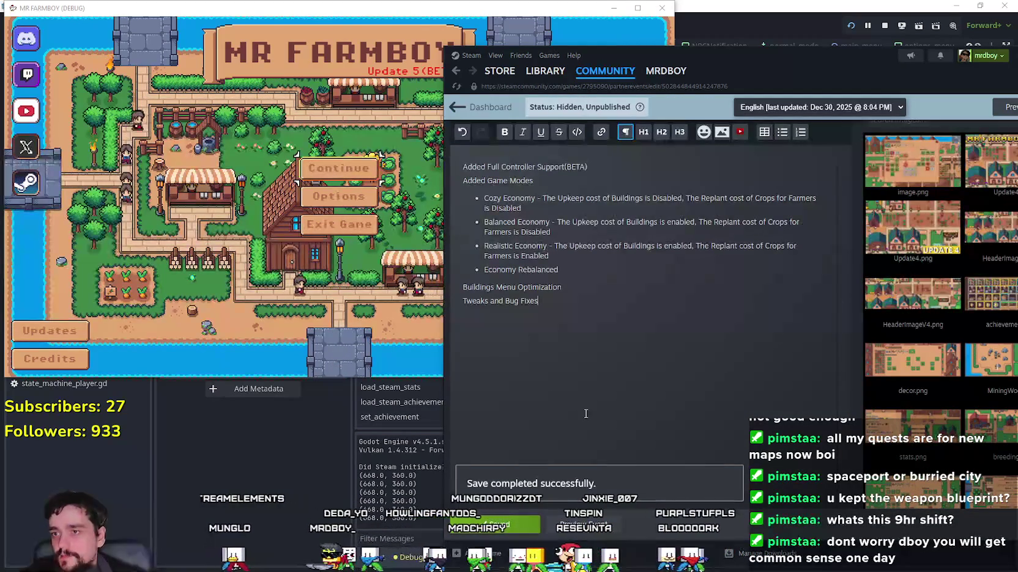
scroll(584, 409, up, 1)
scroll(566, 376, up, 3)
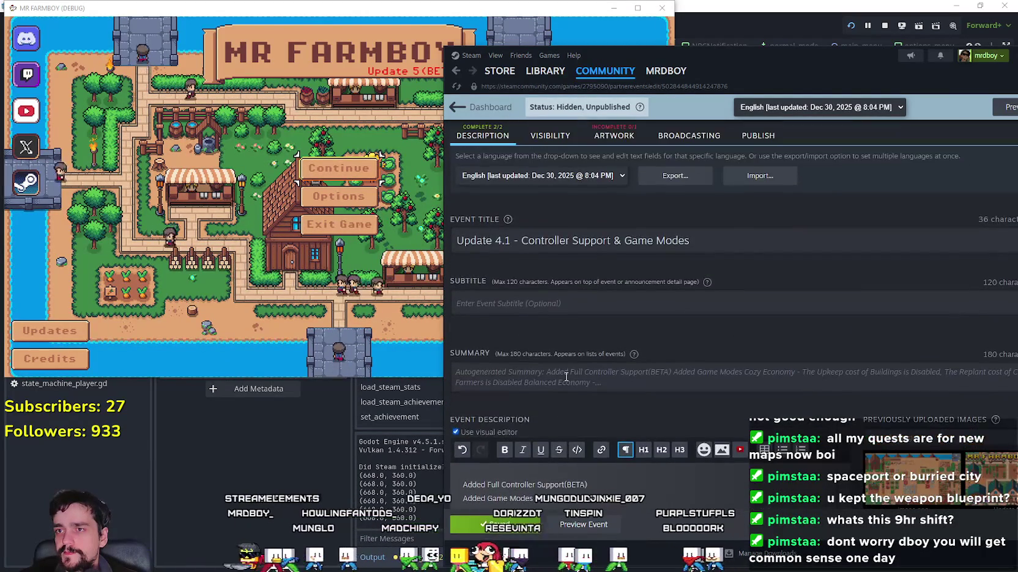
scroll(566, 374, down, 10)
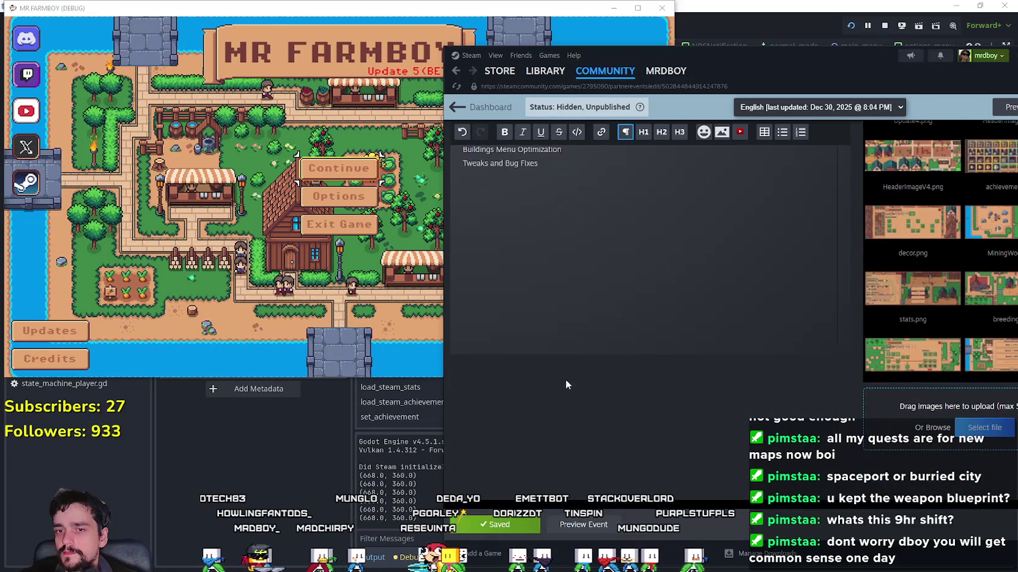
scroll(574, 485, up, 3)
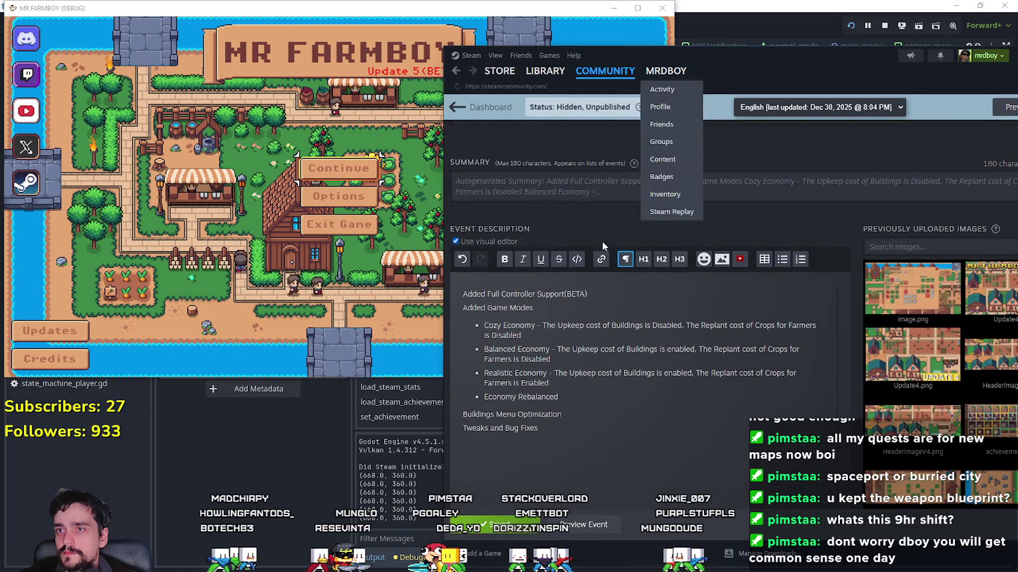
Go to MR FARMBOY's Steam community hub and open the Update 4 Hotfix 2 patch notes
click(605, 70)
click(547, 72)
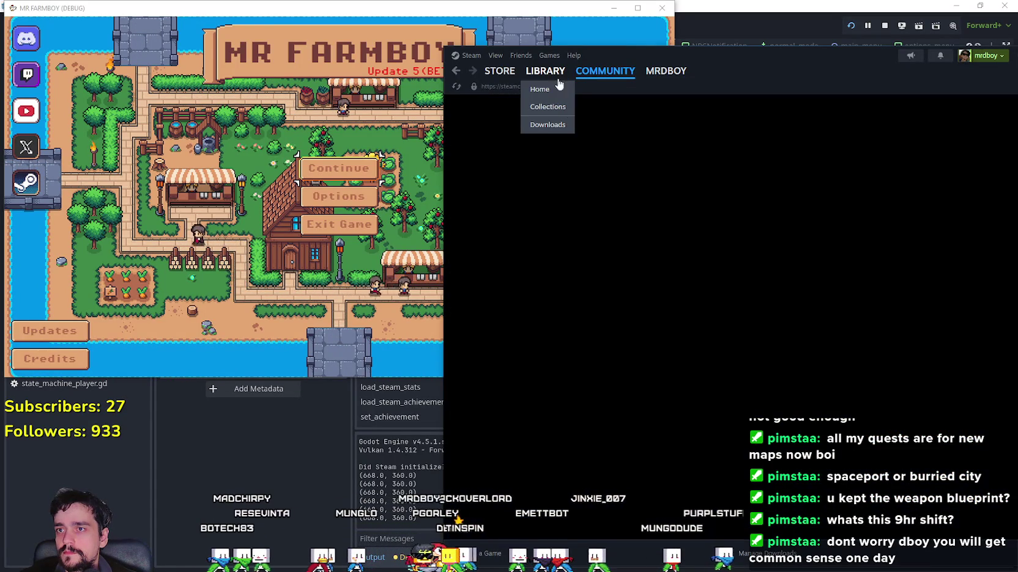
drag(749, 69, 695, 67)
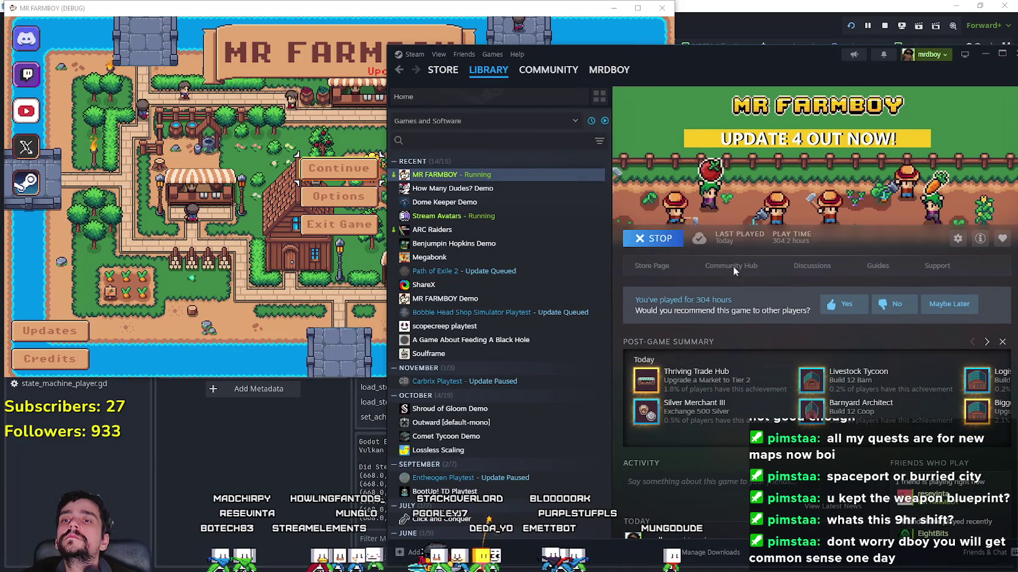
click(729, 266)
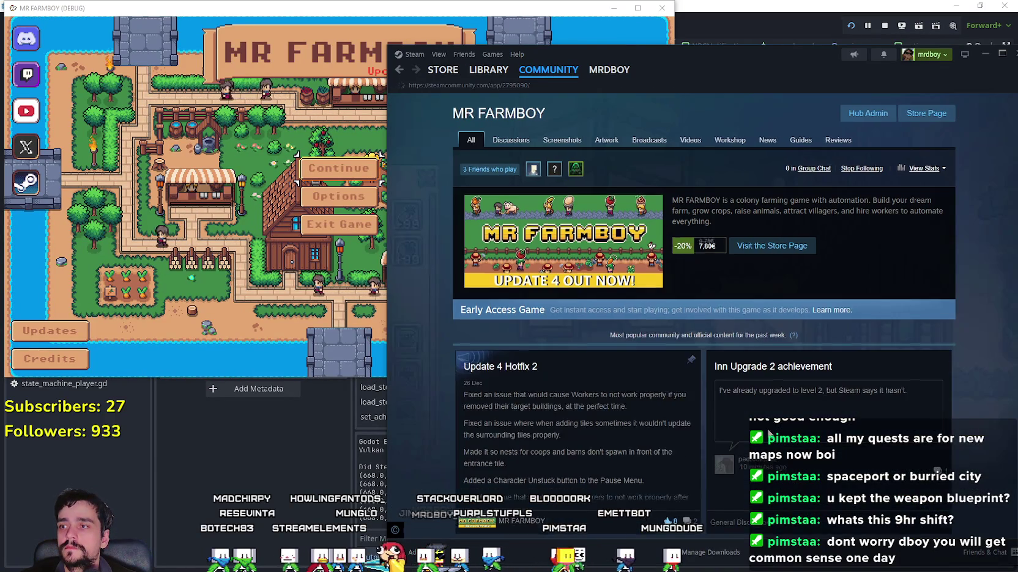
click(618, 433)
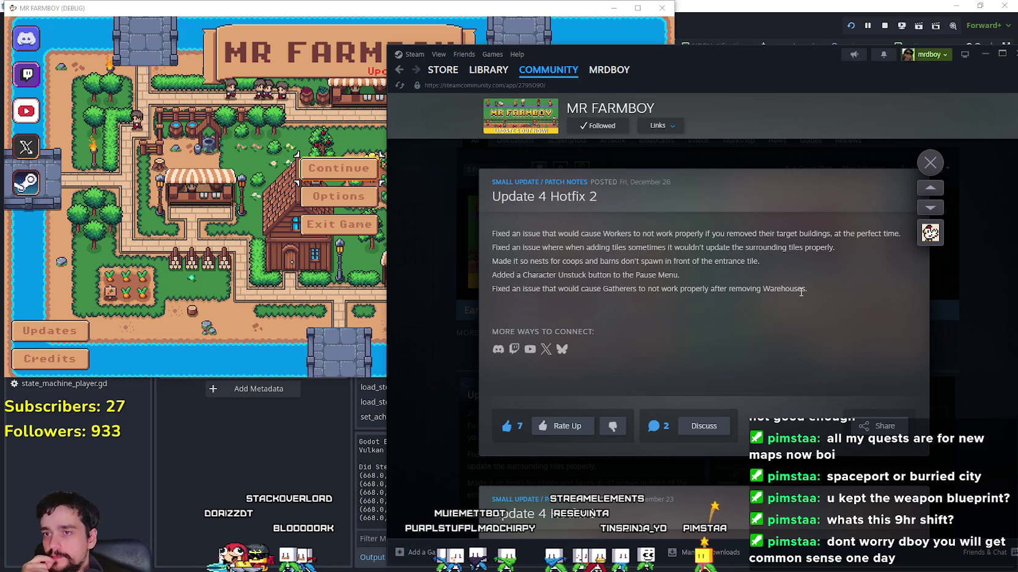
Read through the Hotfix 2 patch-note lines, then close the patch notes popup
mouse_move(807, 289)
mouse_down()
mouse_move(585, 274)
mouse_move(484, 220)
mouse_up()
scroll(618, 307, down, 5)
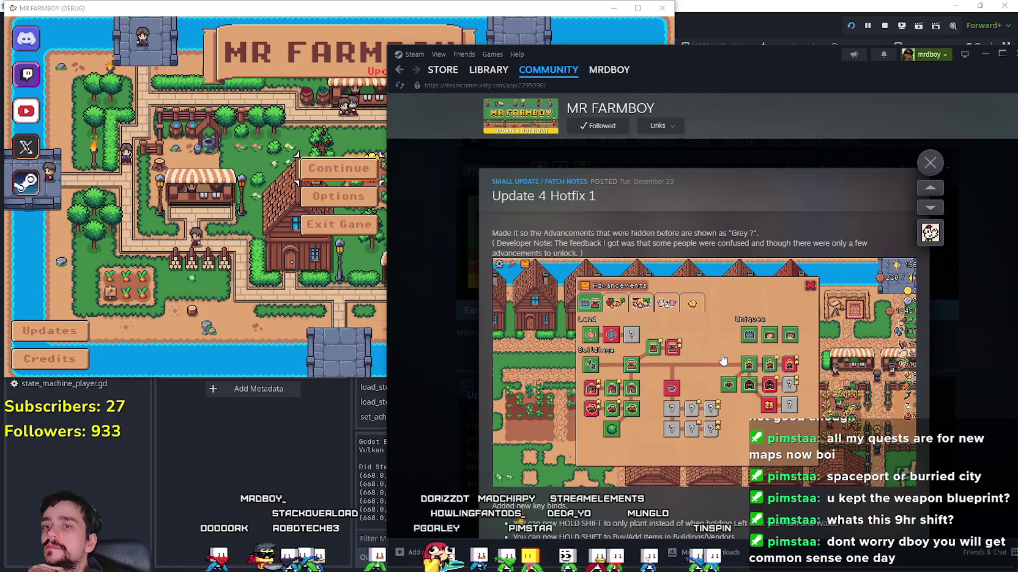
scroll(722, 360, down, 3)
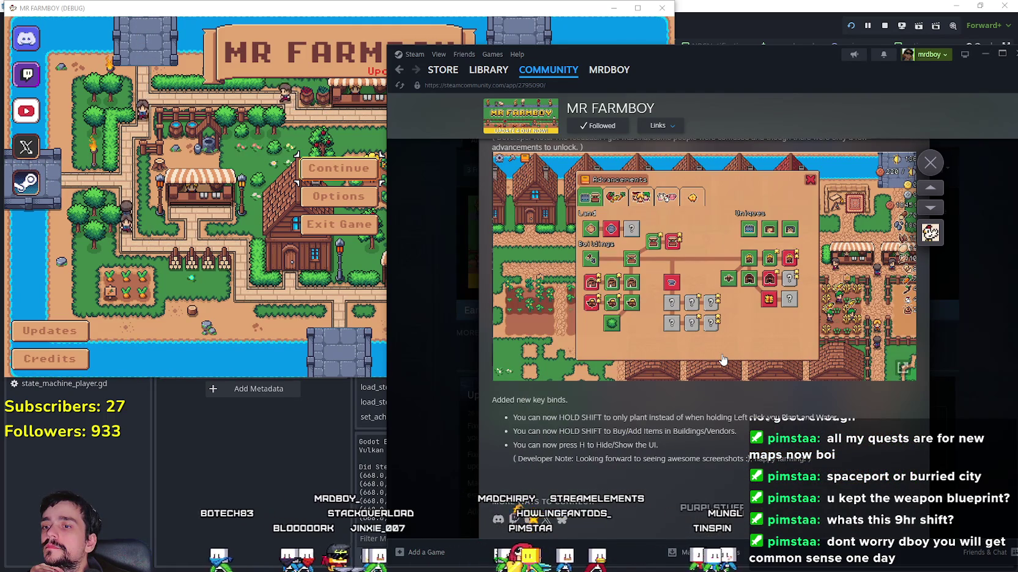
scroll(722, 361, up, 5)
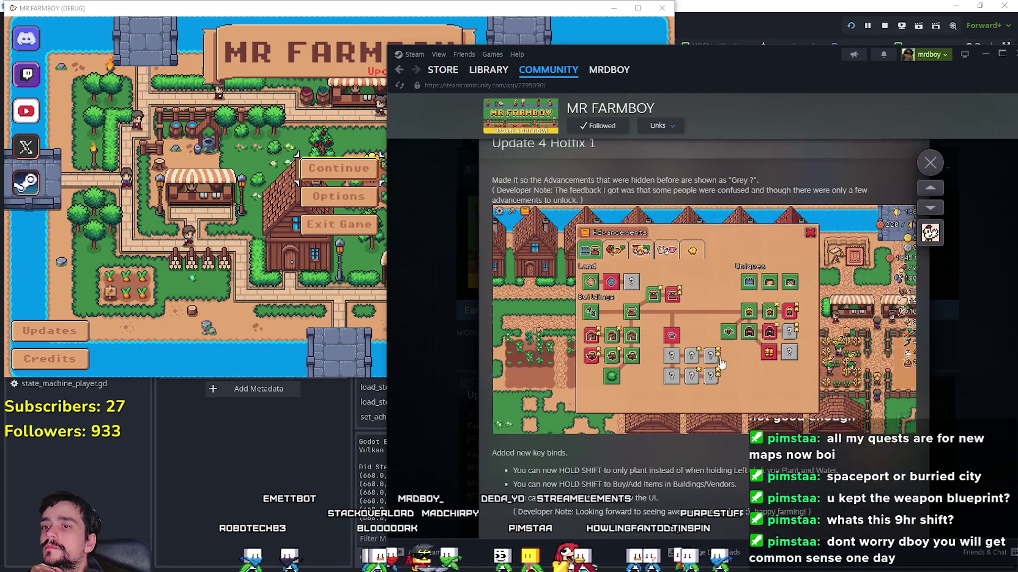
scroll(721, 363, up, 3)
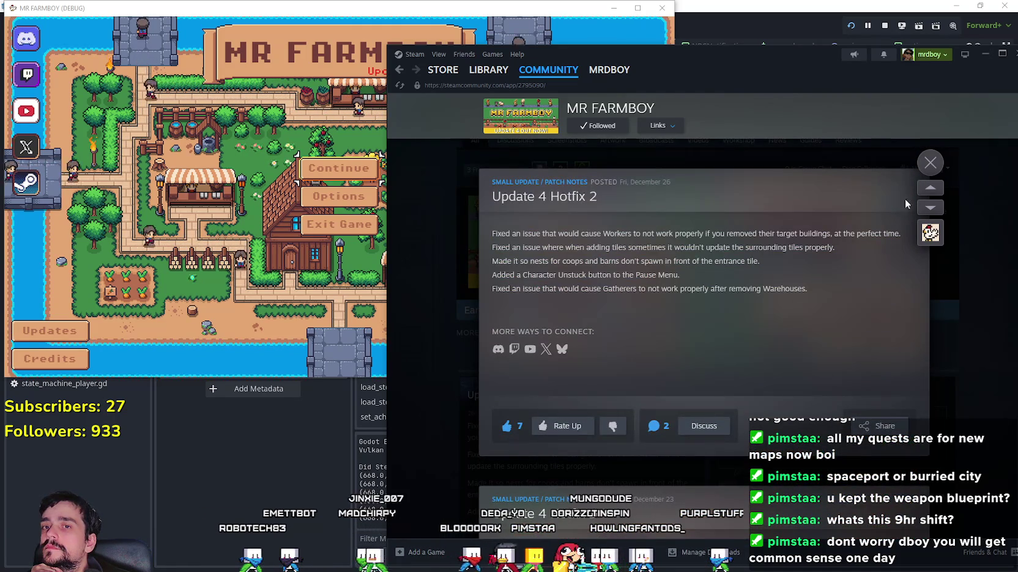
click(930, 162)
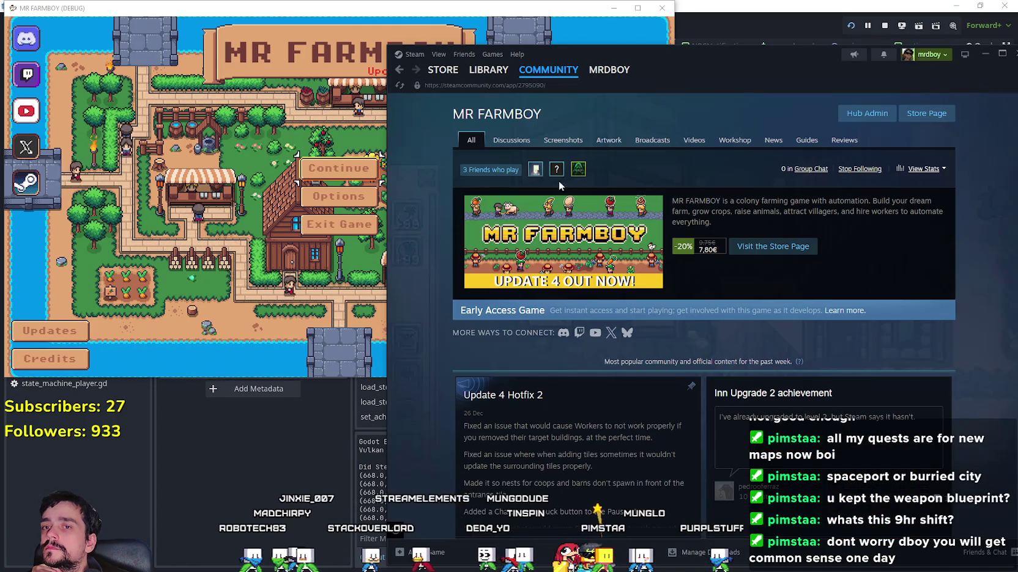
Bring up the Select Save Game list in the debug game and start a new save
click(351, 169)
scroll(371, 214, down, 4)
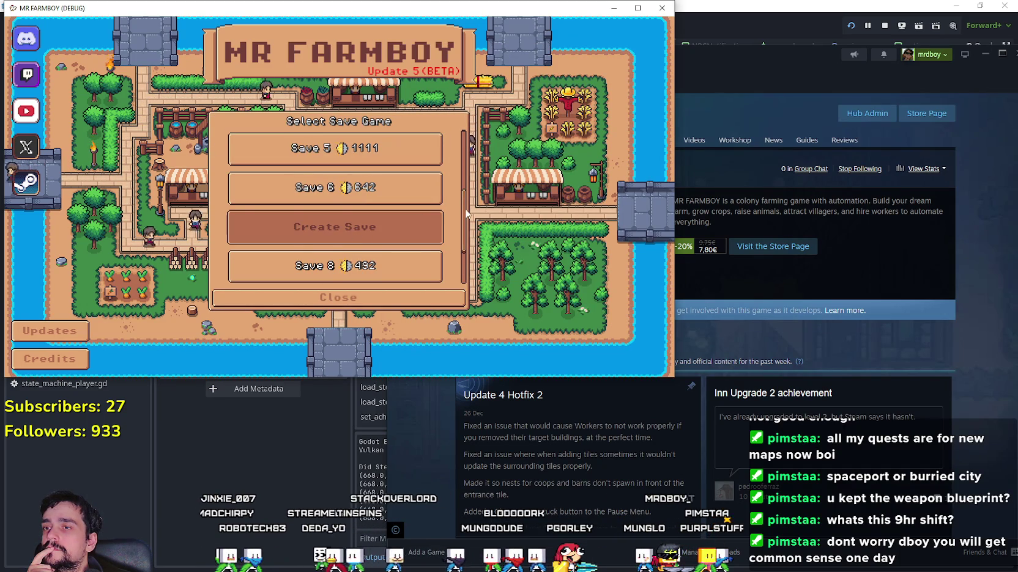
scroll(404, 209, down, 1)
click(374, 209)
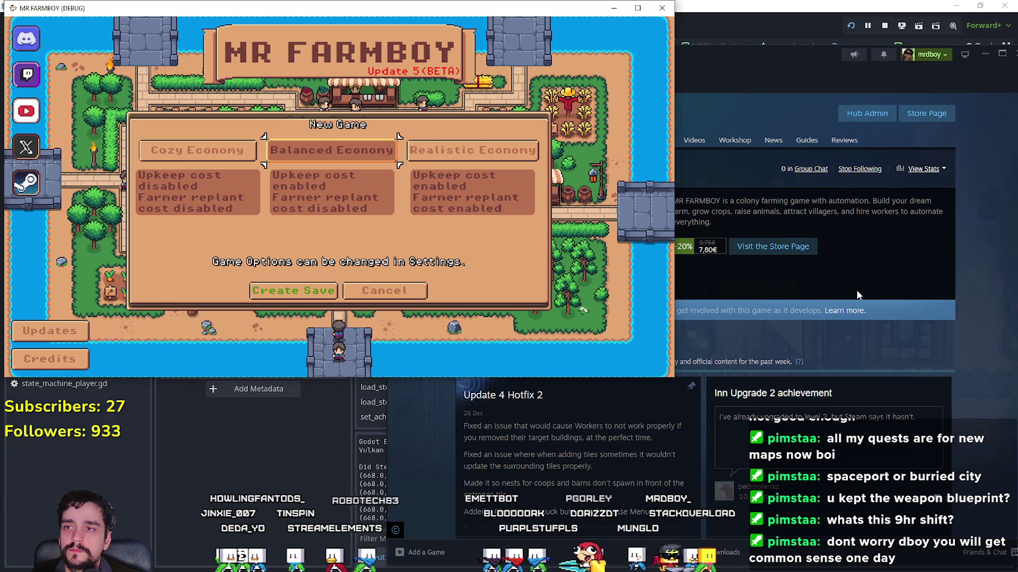
Open Steam's Event/Announcement Dashboard, then return to the game and the Godot editor
click(786, 70)
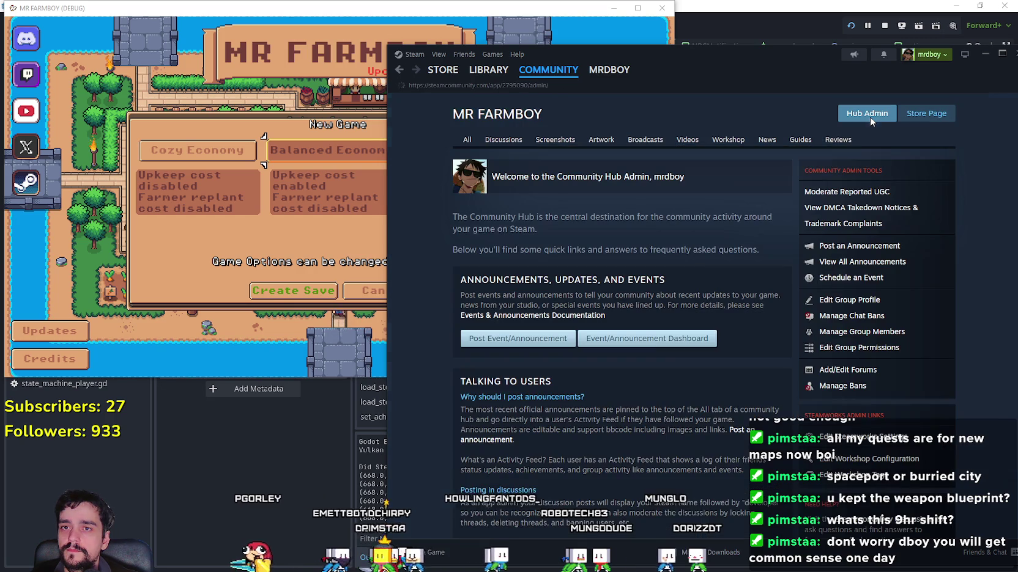
click(664, 342)
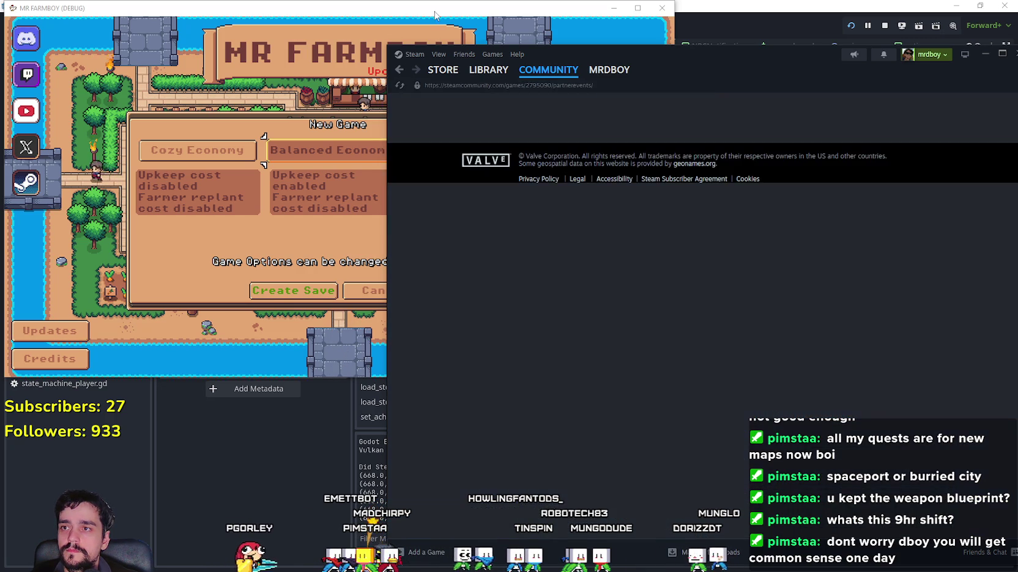
click(669, 37)
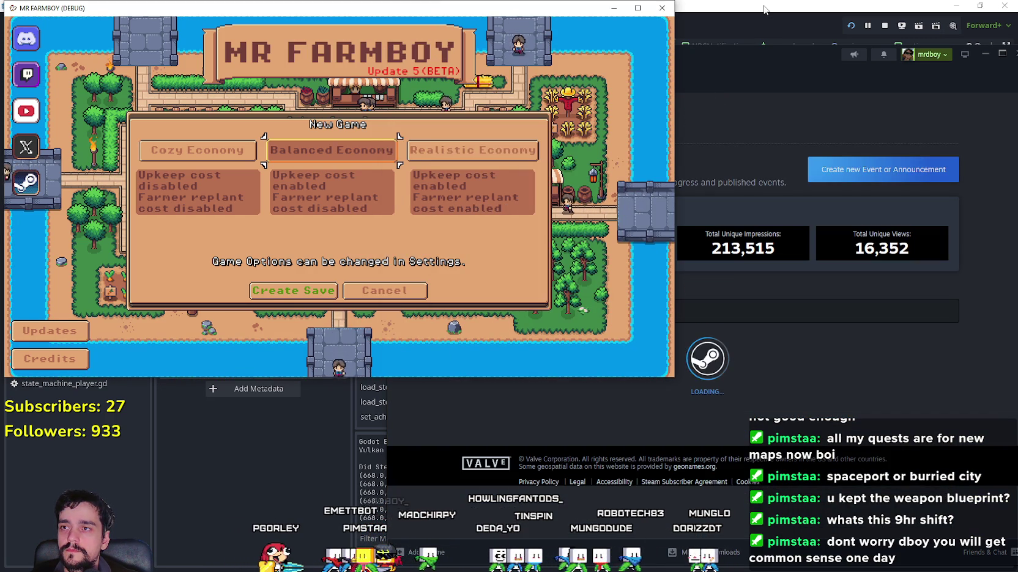
click(764, 9)
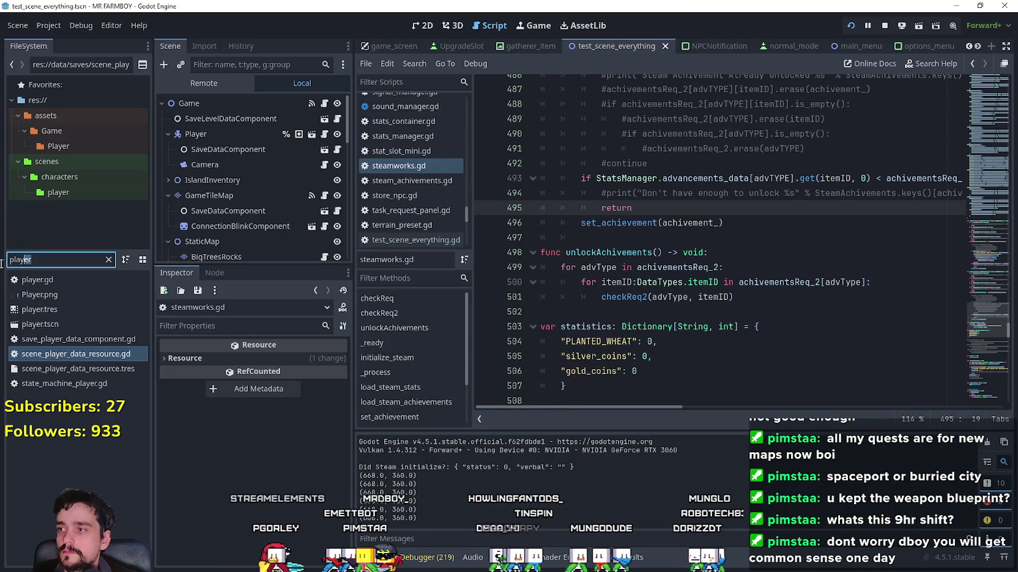
Filter the FileSystem for 'main' and open main_menu.tscn
text(main)
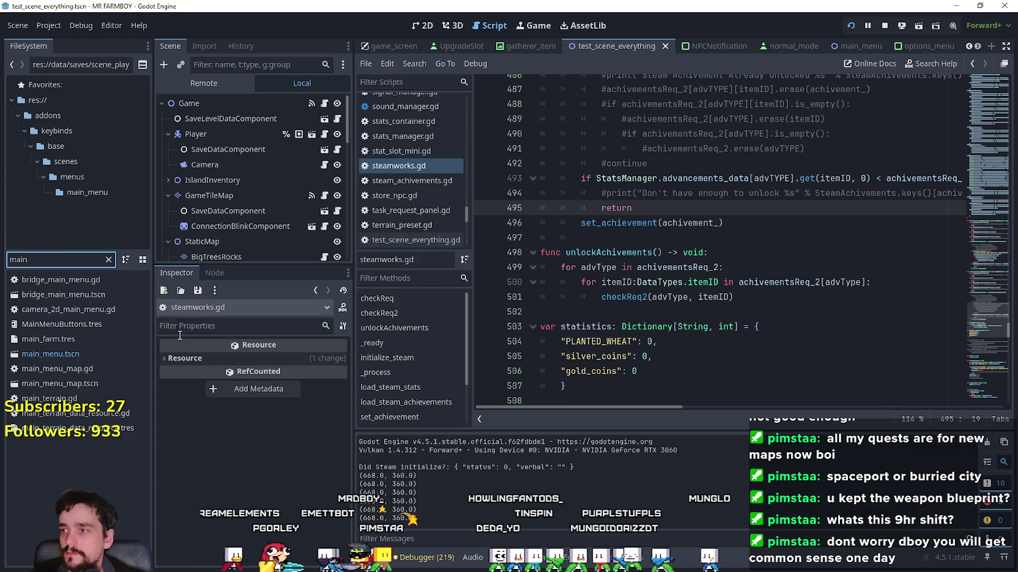
click(37, 354)
double_click(37, 352)
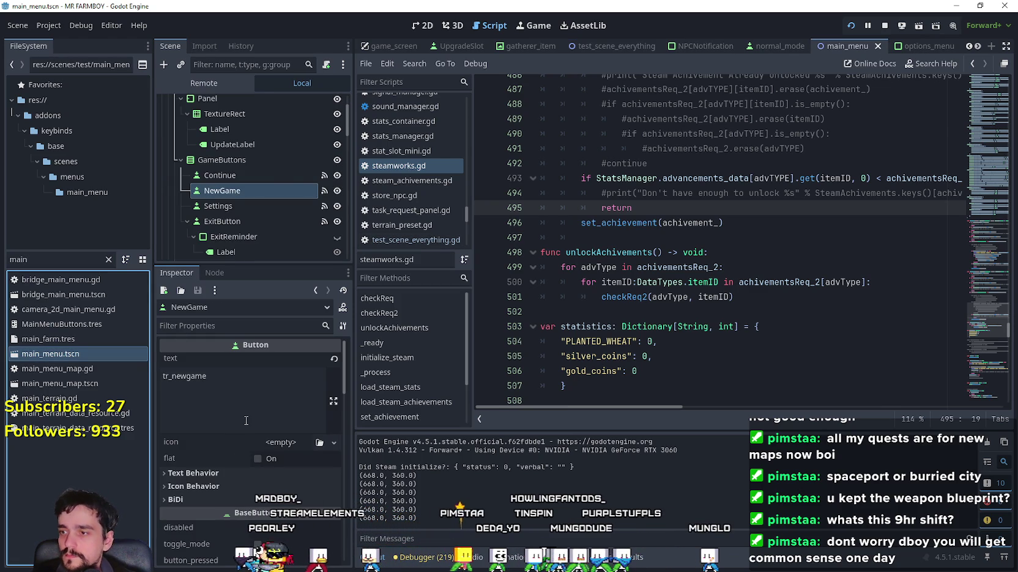
scroll(257, 225, down, 10)
scroll(262, 222, up, 8)
scroll(263, 222, up, 3)
Change the UpdateLabel's Text from 'Update 5(BETA)' to 'Update 4.1'
click(263, 183)
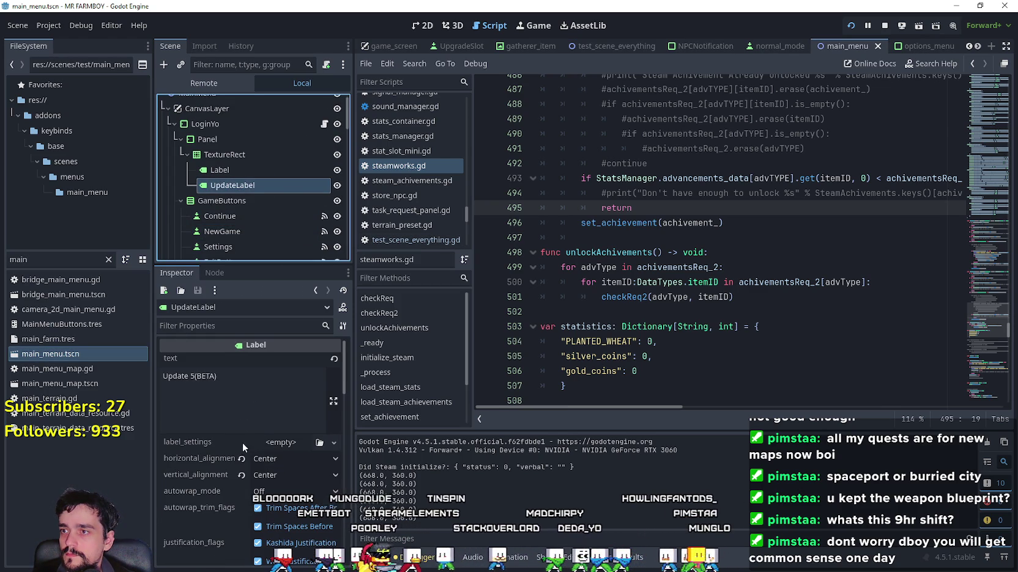
click(194, 377)
key(BackSpace)
text(4)
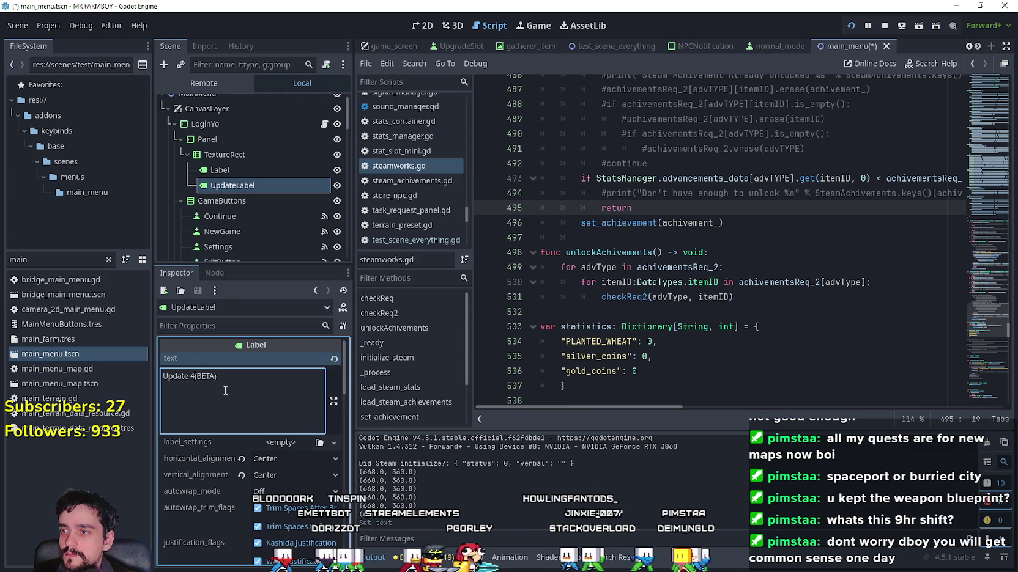
text(.1)
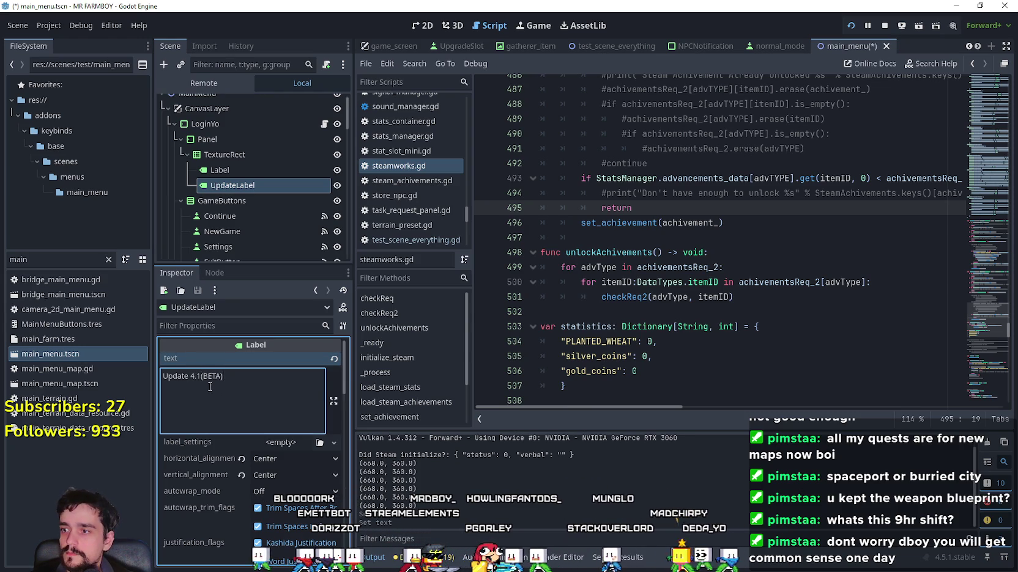
key(BackSpace)
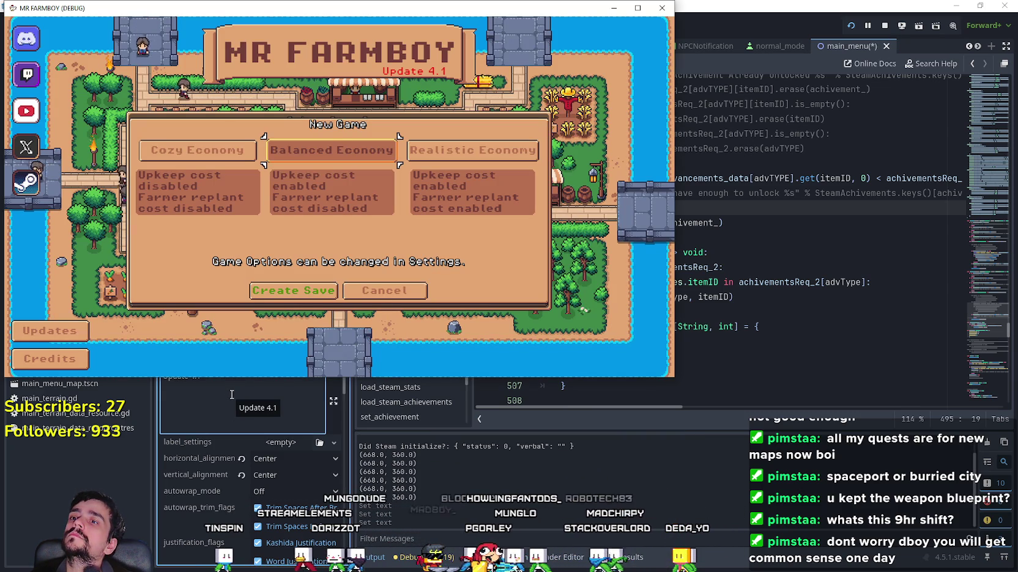
Look over the UpdateLabel's theme colour overrides in the Inspector
click(231, 395)
scroll(248, 480, down, 10)
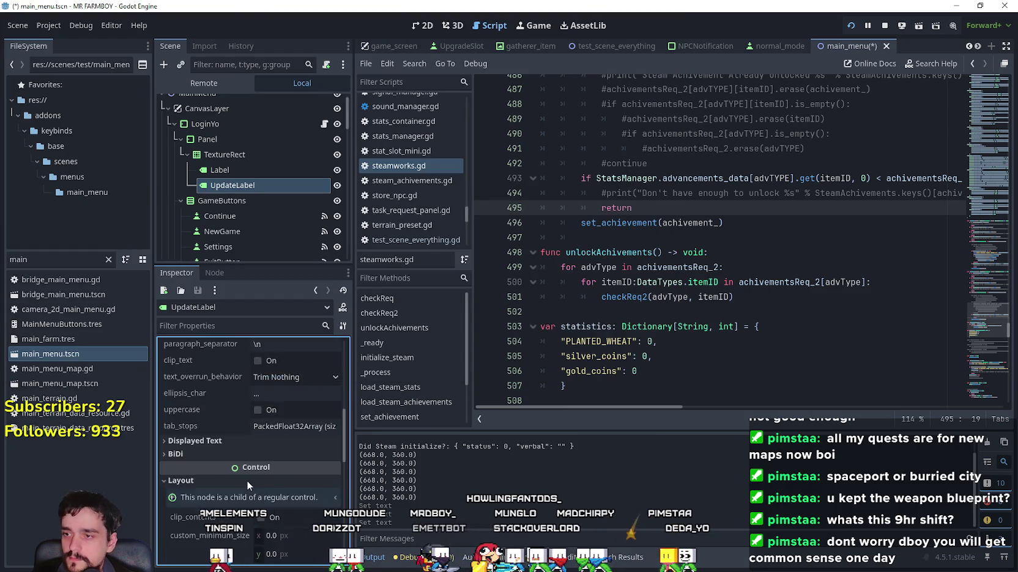
scroll(247, 480, down, 5)
click(240, 477)
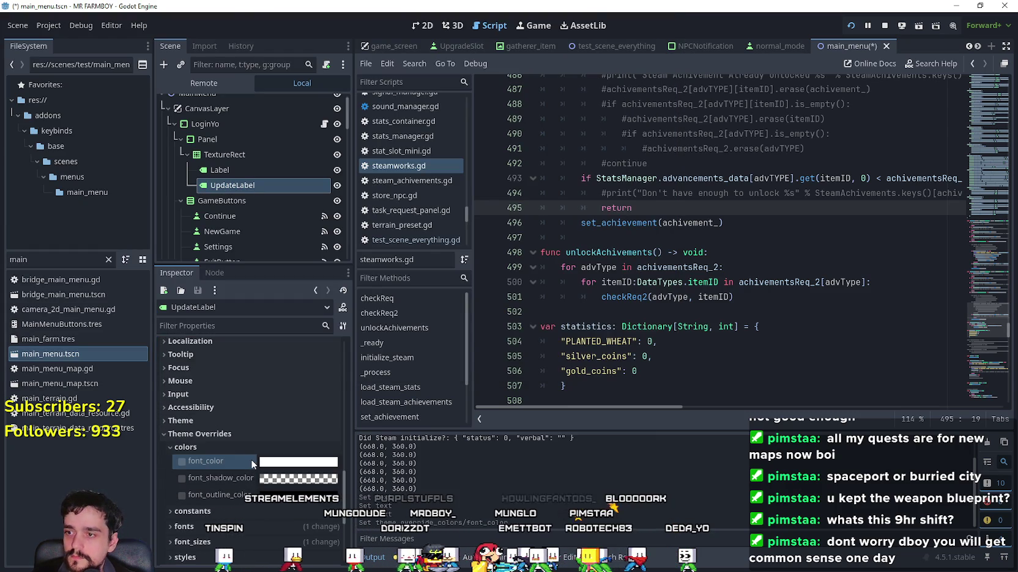
scroll(251, 459, down, 2)
click(252, 462)
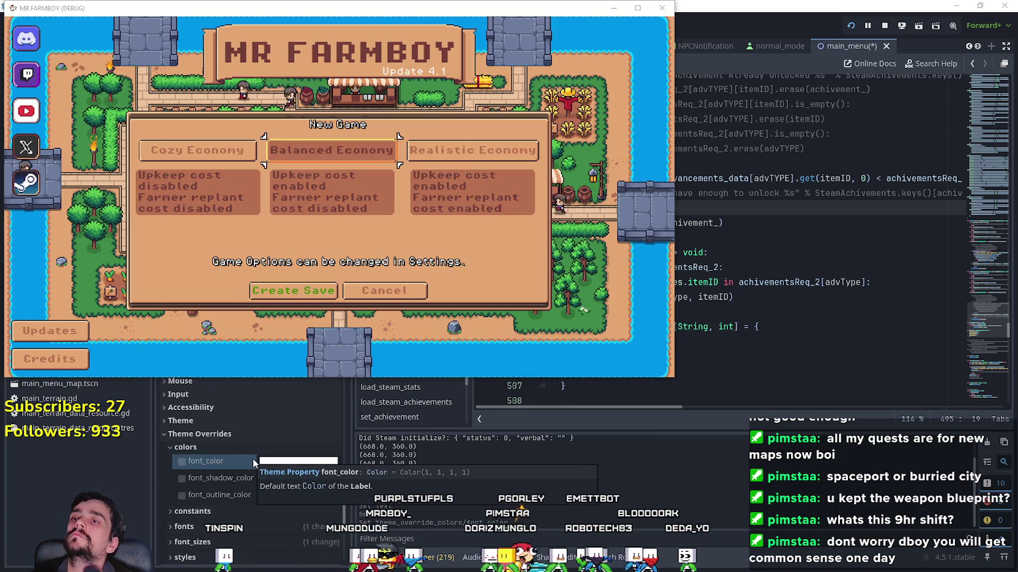
click(422, 25)
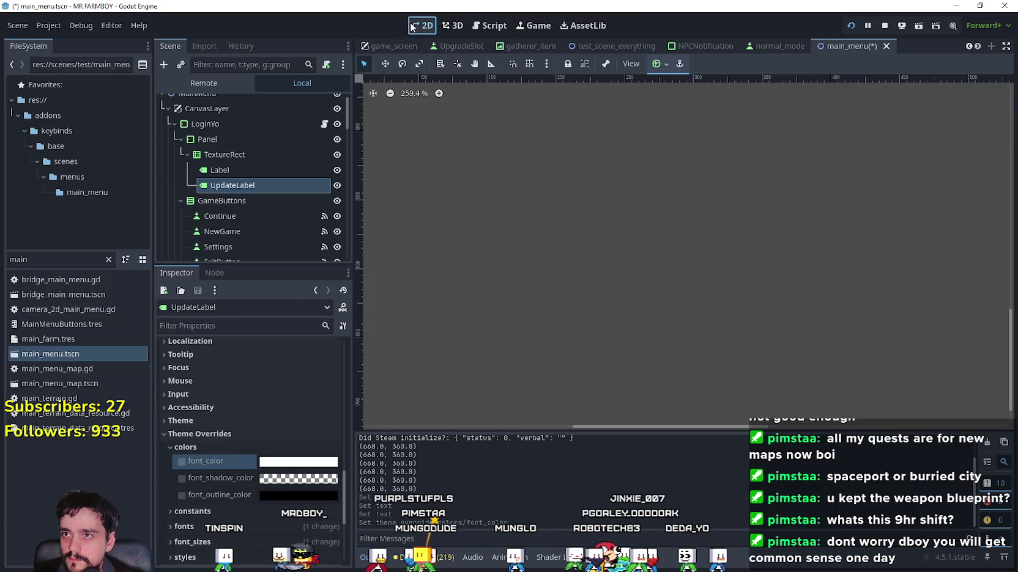
Nudge the Update 4.1 label right under the FARMBOY title and run the game
scroll(495, 184, down, 5)
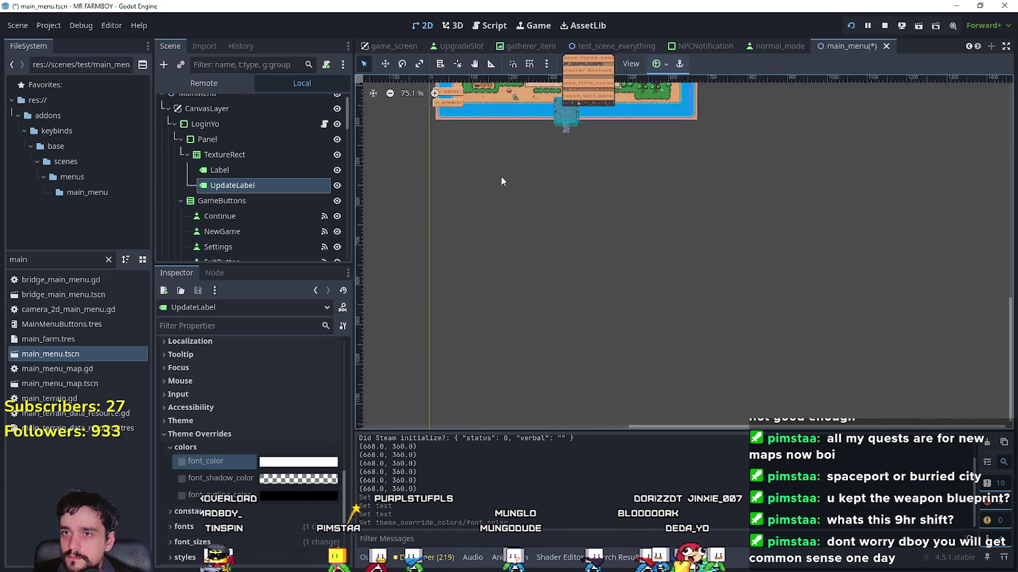
scroll(611, 257, up, 8)
scroll(583, 192, up, 5)
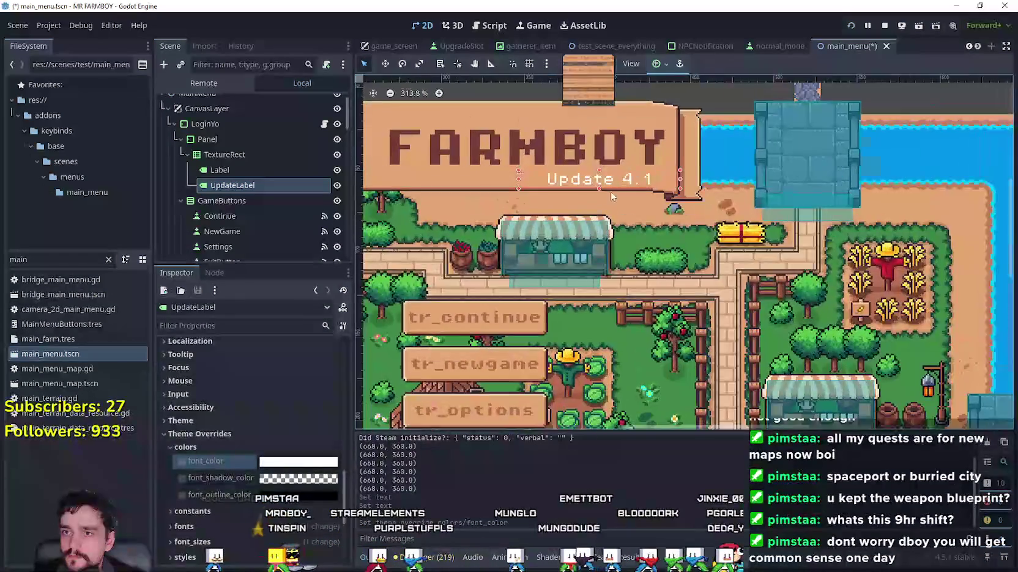
key(Right)
key(Right)
key(Right)
key(Right)
key(Right)
key(Right)
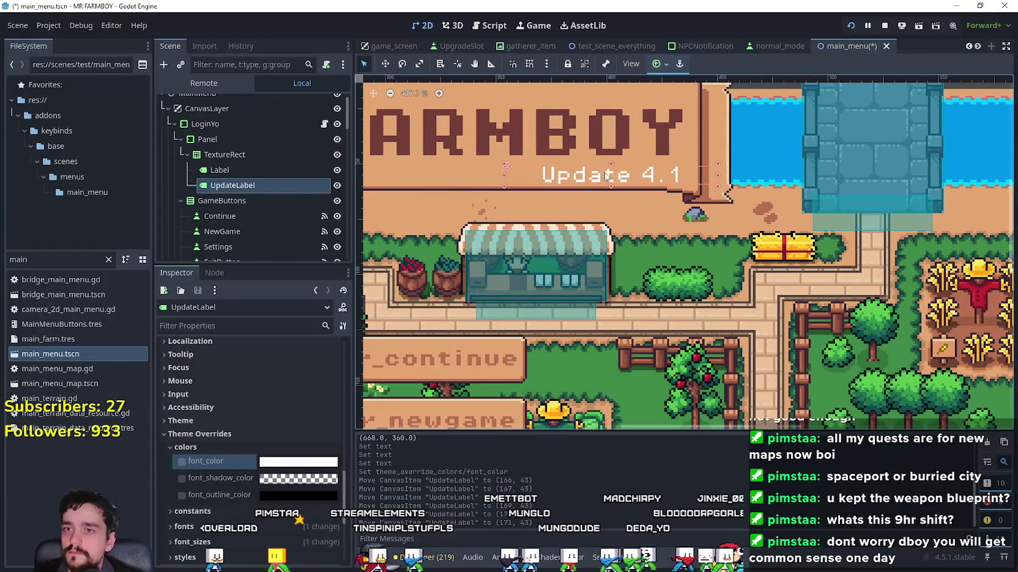
key(Right)
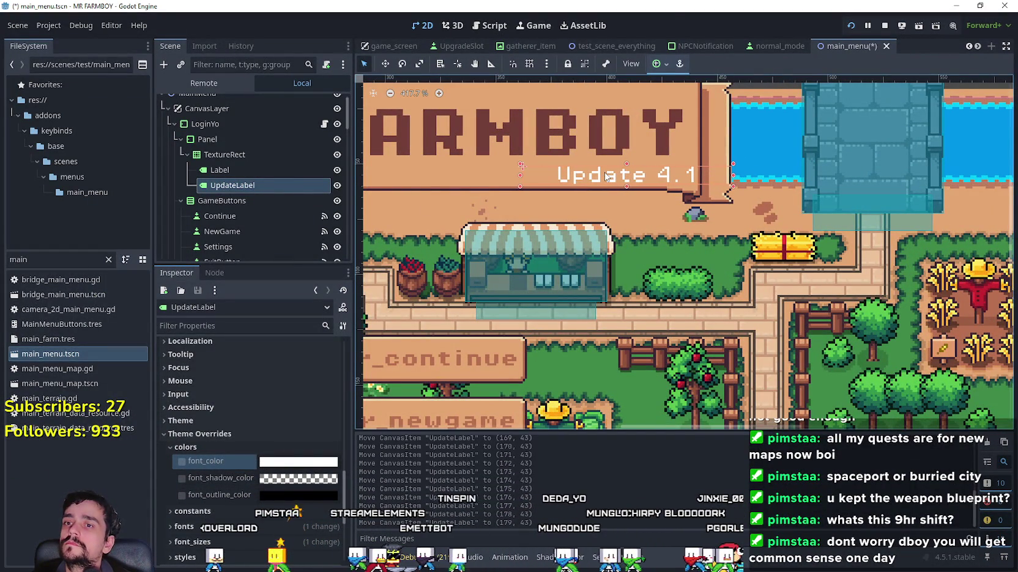
key(F5)
Stop the game, nudge the label slightly back left, rerun it and move its window down-right
key(F8)
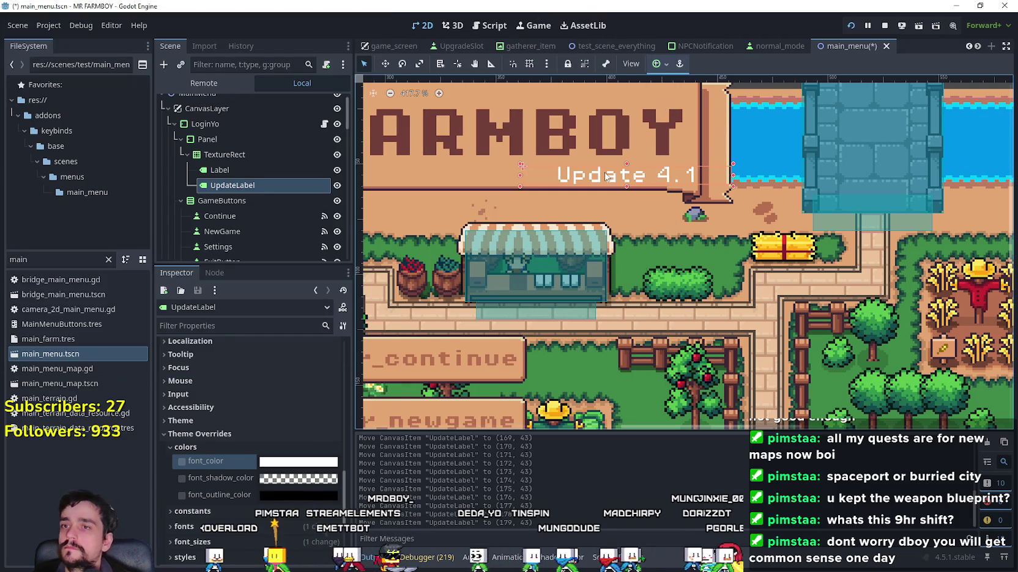
key(Left)
key(Left)
key(F5)
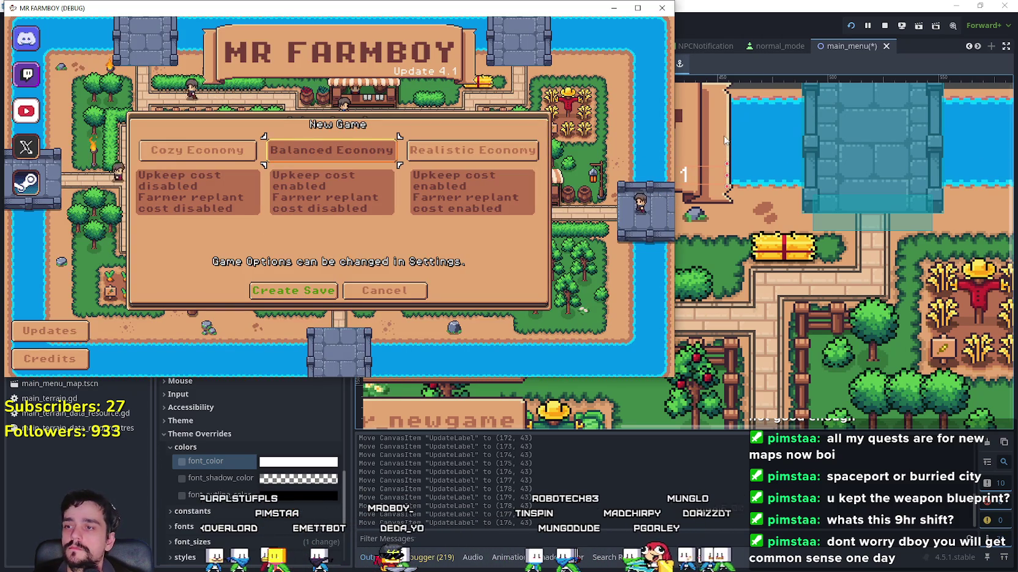
drag(395, 14, 548, 35)
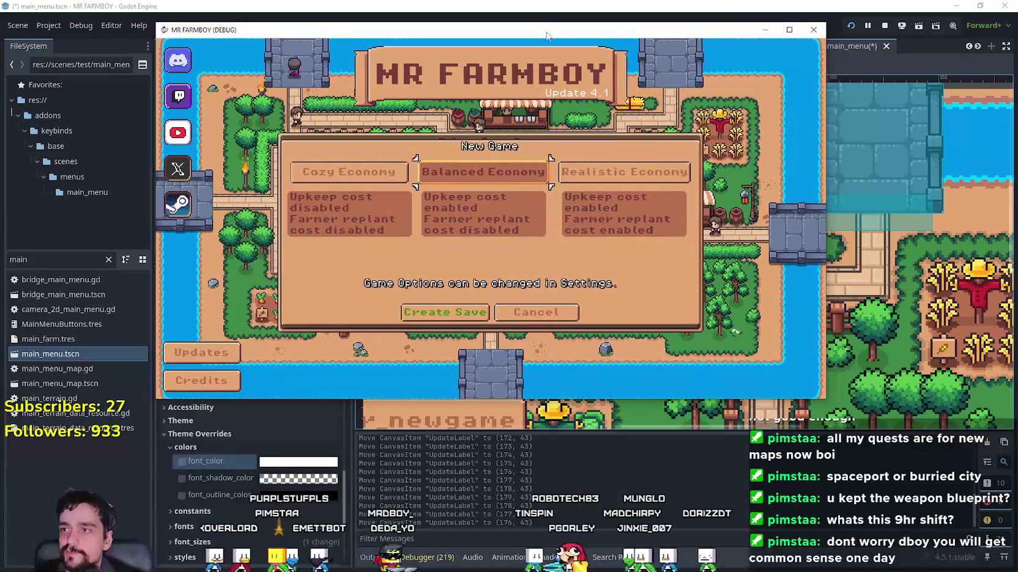